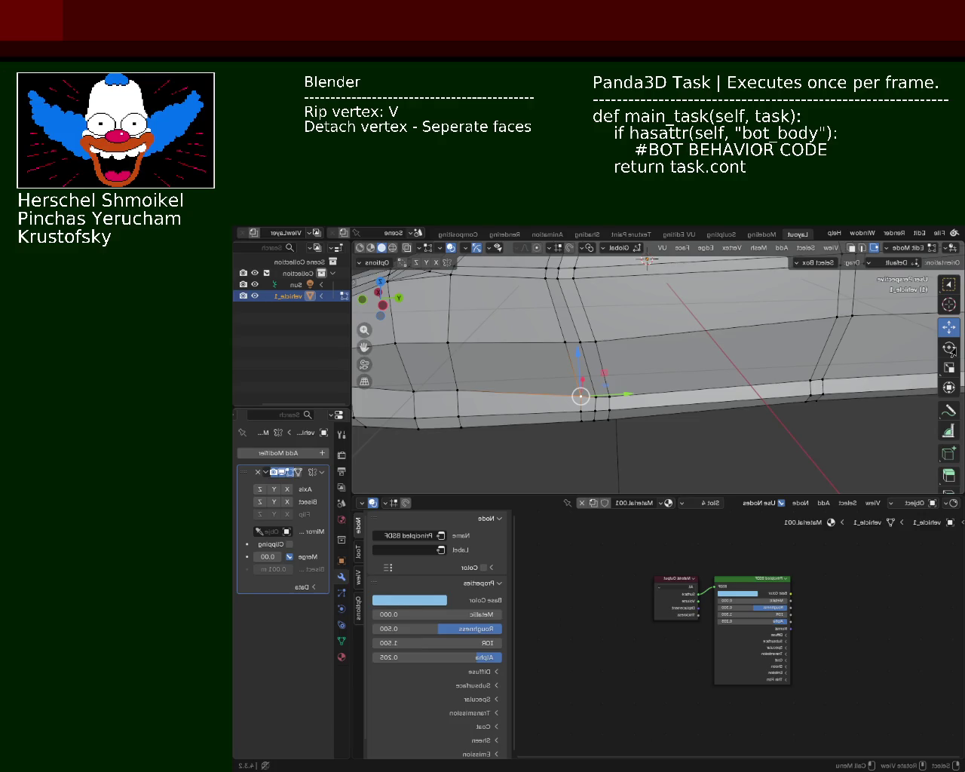
Select faces on the side edge of the vehicle_1 body and apply Dissolve Faces
scroll(536, 431, "down", 5)
scroll(536, 431, "up", 5)
mouse_move(536, 431)
middle_mouse_down()
mouse_move(679, 408)
mouse_move(658, 318)
mouse_move(657, 334)
middle_mouse_up()
left_click(657, 318)
key("x")
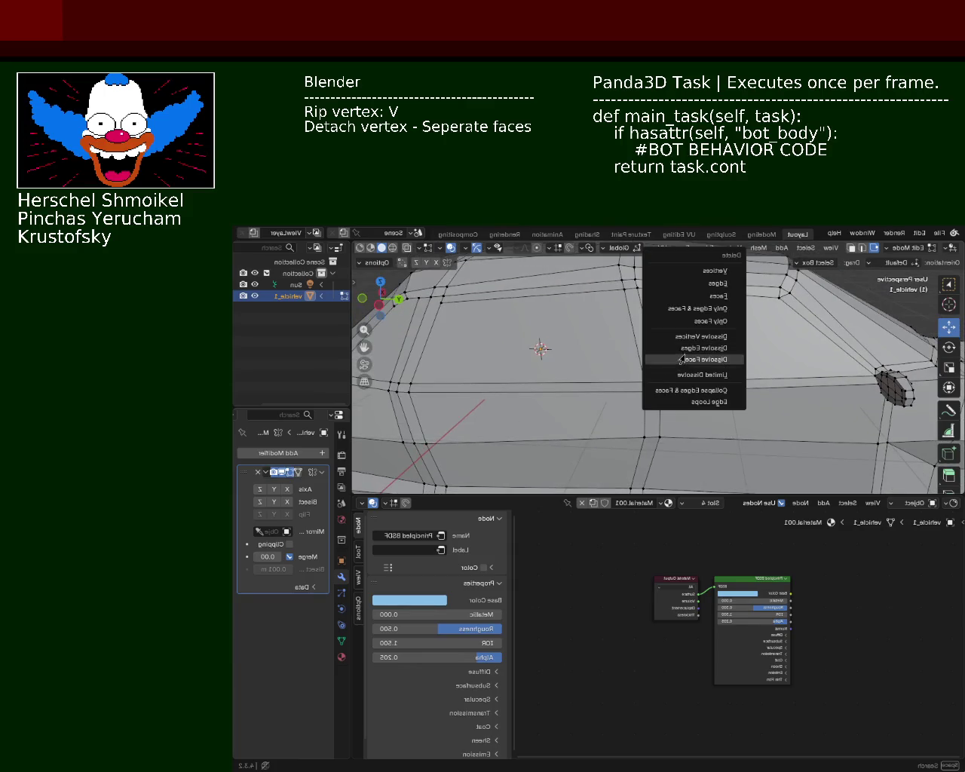
left_click(683, 360)
scroll(679, 325, "down", 5)
middle_click_drag(685, 370, 641, 373)
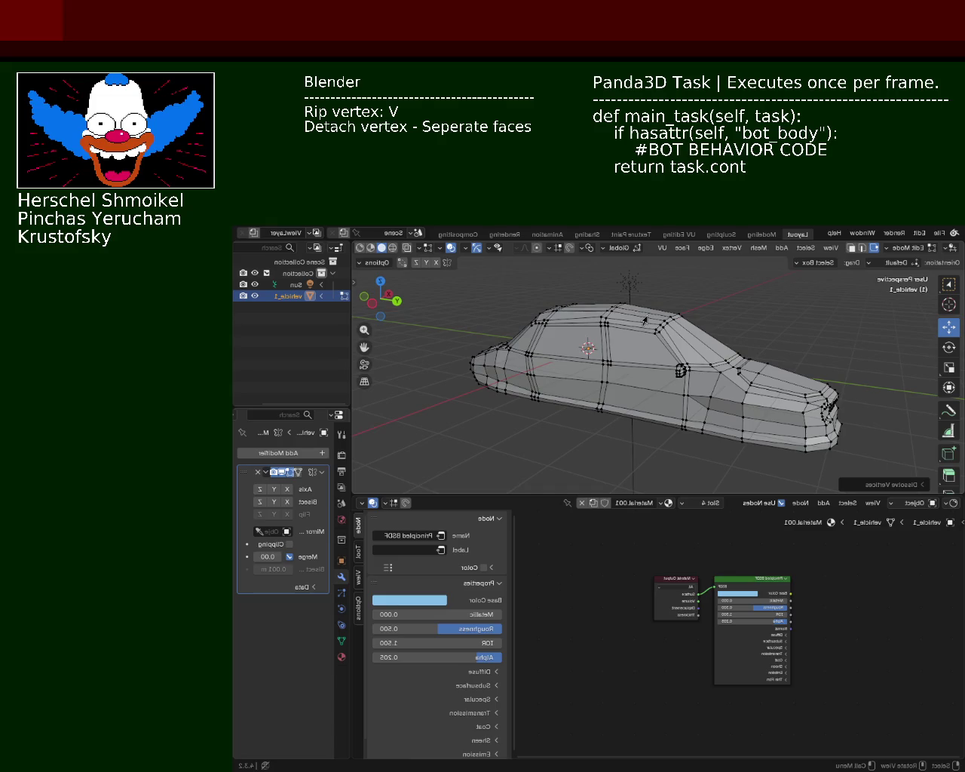
Rip a vertex on the side window outline and slide it along its edge twice
scroll(730, 362, "up", 4)
mouse_move(748, 386)
middle_mouse_down()
mouse_move(561, 357)
mouse_move(631, 381)
mouse_move(547, 399)
mouse_move(631, 386)
mouse_move(648, 367)
middle_mouse_up()
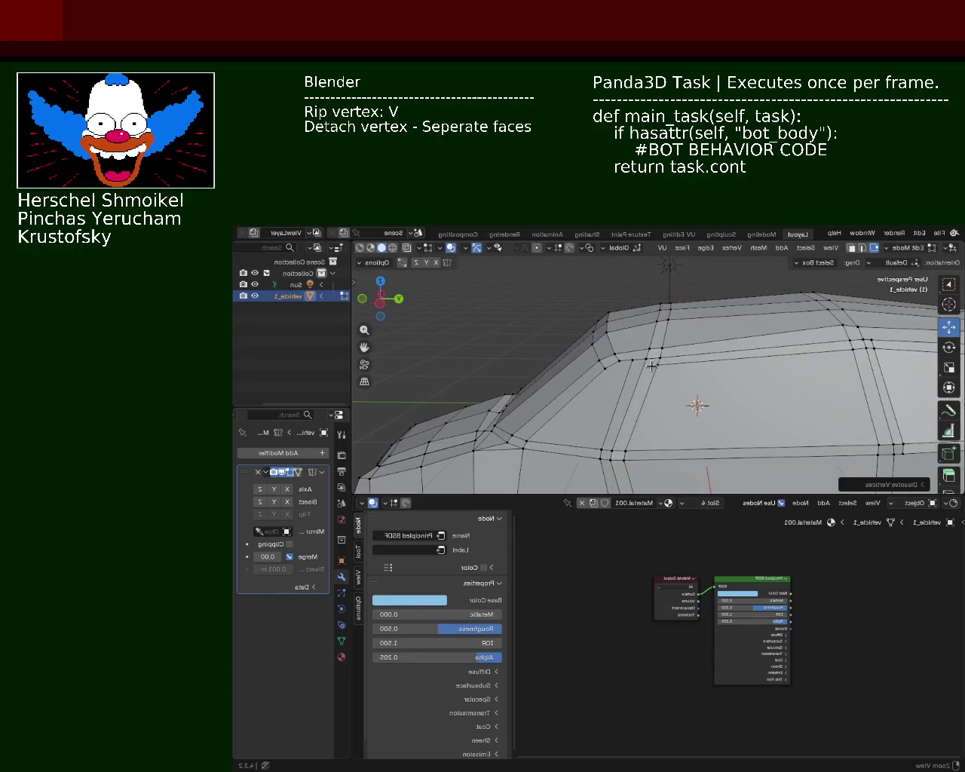
left_click(647, 359)
key("v")
left_click(607, 446)
key("shift+v")
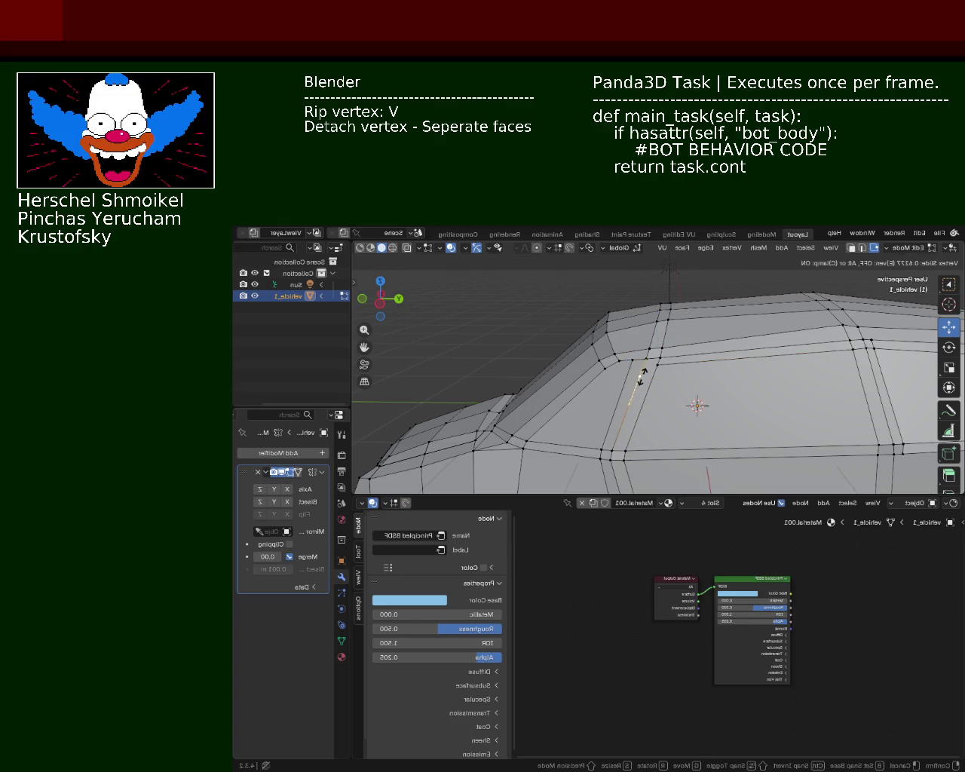
left_click(646, 366)
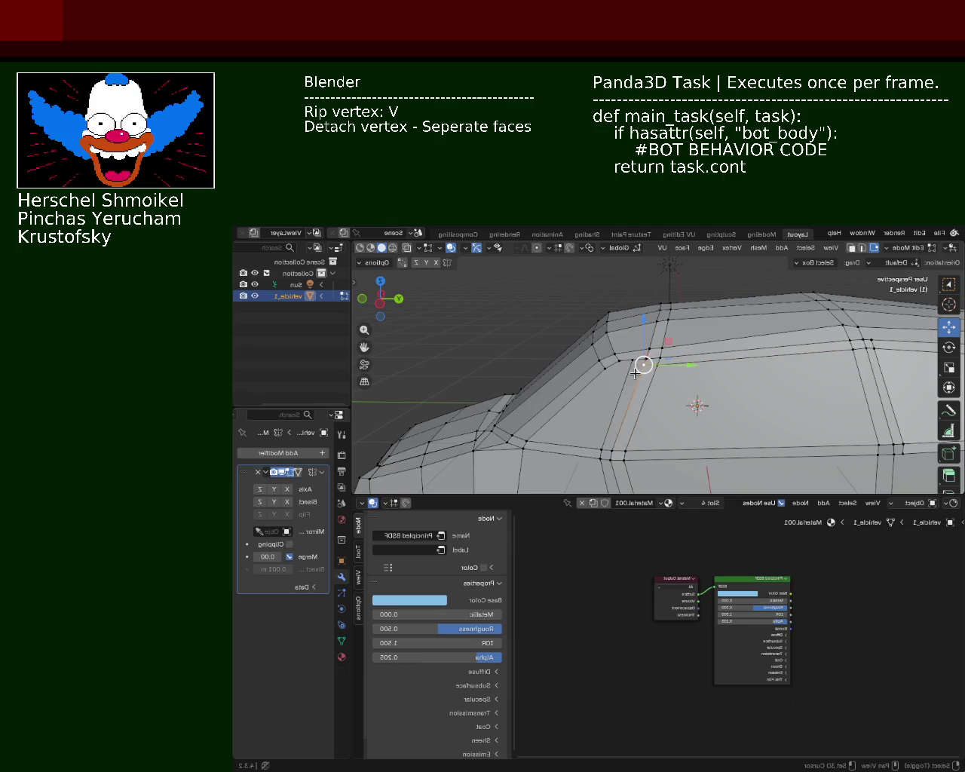
key("shift+v")
left_click(635, 375)
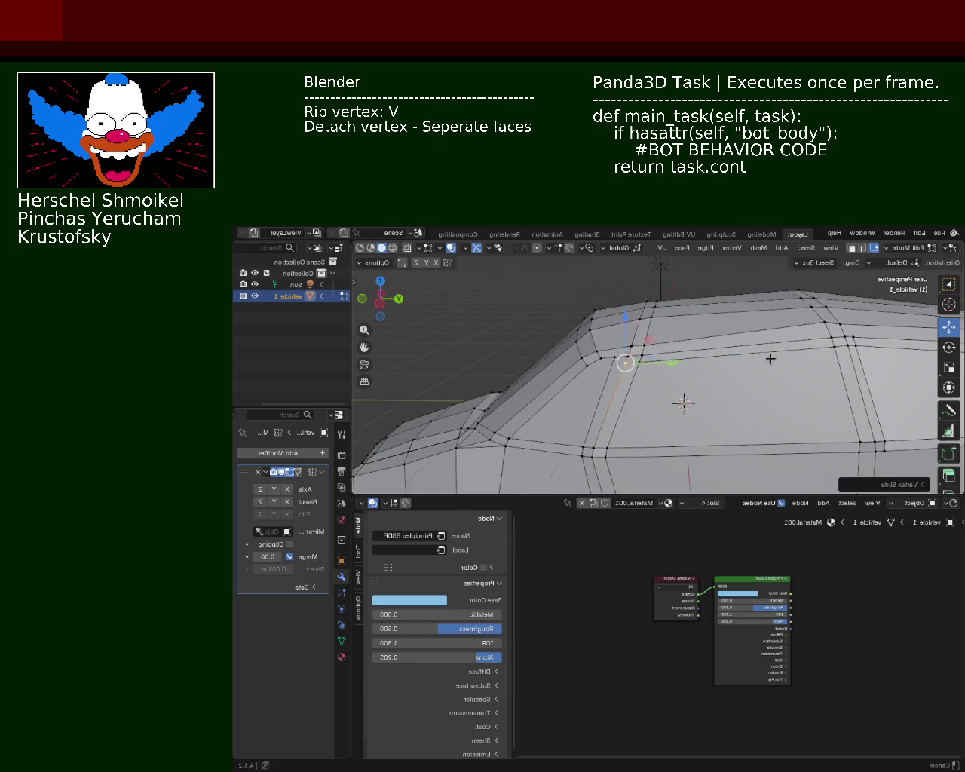
Move a window vertex vertically along the Z axis
middle_click_drag(635, 362, 668, 367)
scroll(538, 383, "down", 1)
middle_click_drag(544, 372, 545, 345)
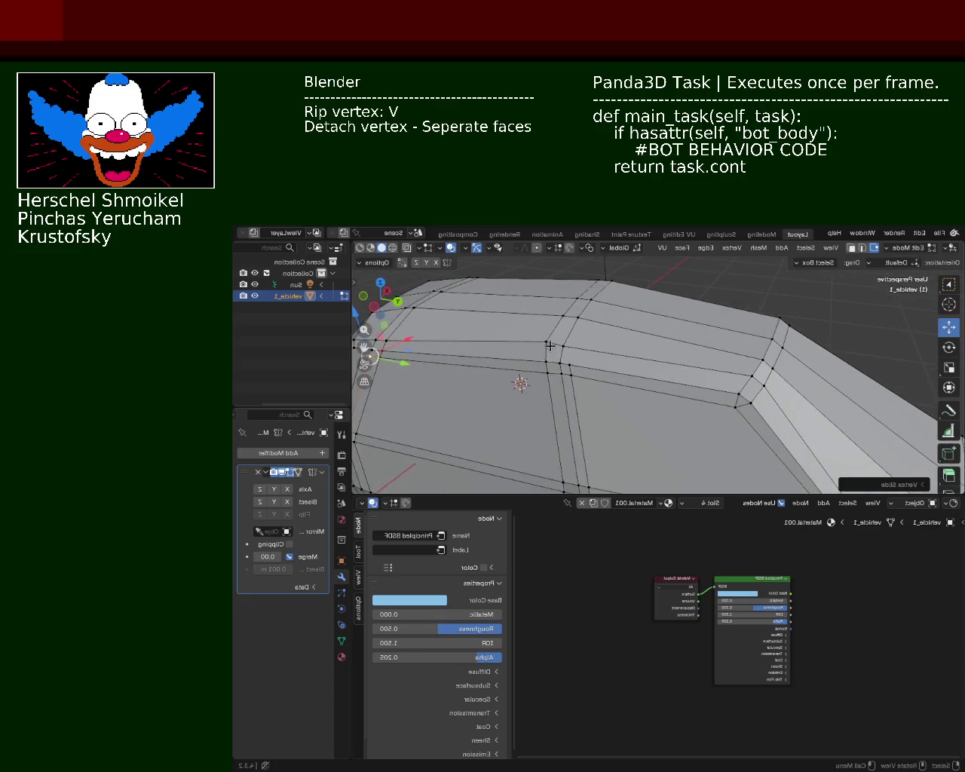
key("g")
key("z")
left_click(545, 312)
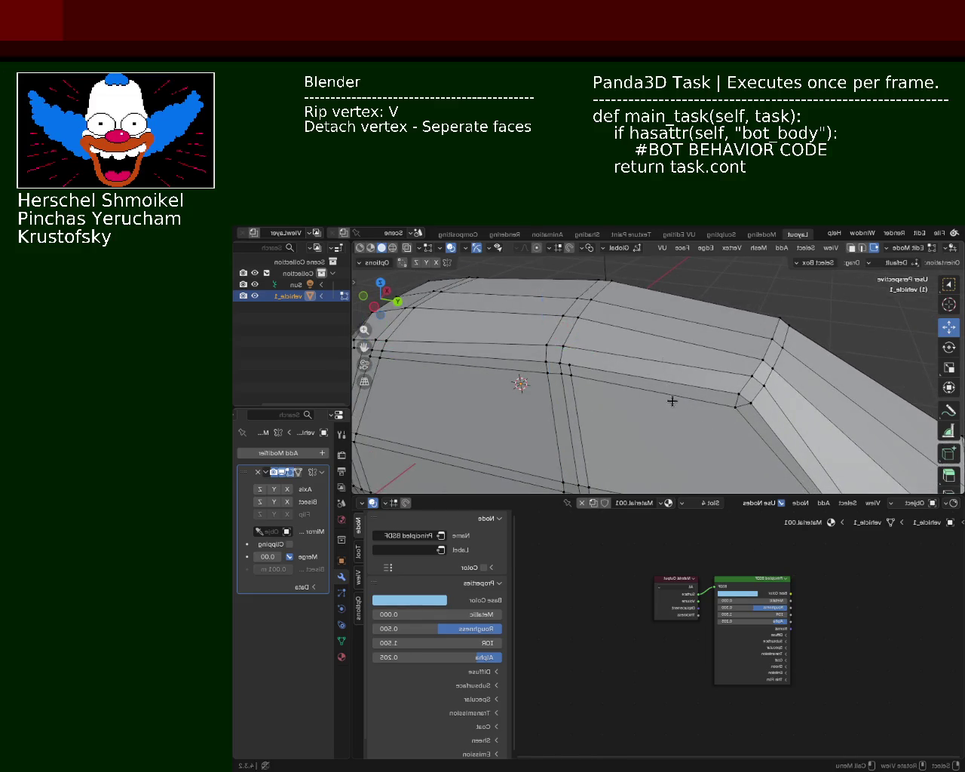
Select a vertex near the mirror and slide it along its edge
mouse_move(668, 390)
middle_mouse_down()
mouse_move(577, 346)
mouse_move(596, 348)
mouse_move(584, 373)
mouse_move(613, 374)
mouse_move(610, 335)
middle_mouse_up()
left_click(610, 334)
key("shift+v")
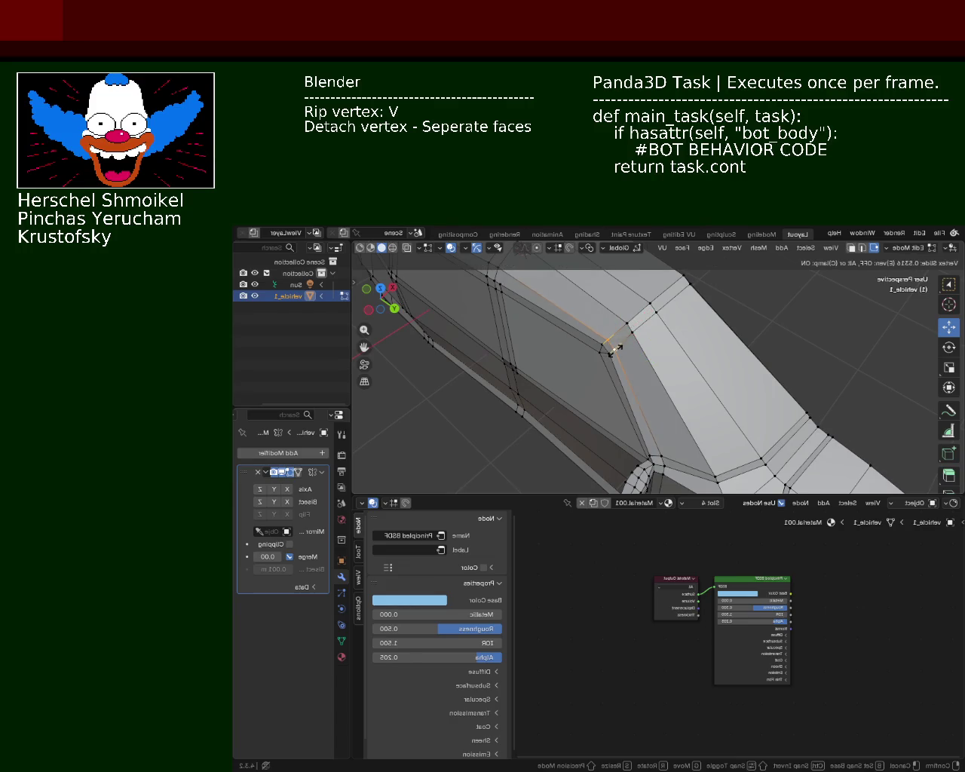
left_click(613, 348)
middle_click_drag(613, 349, 575, 302)
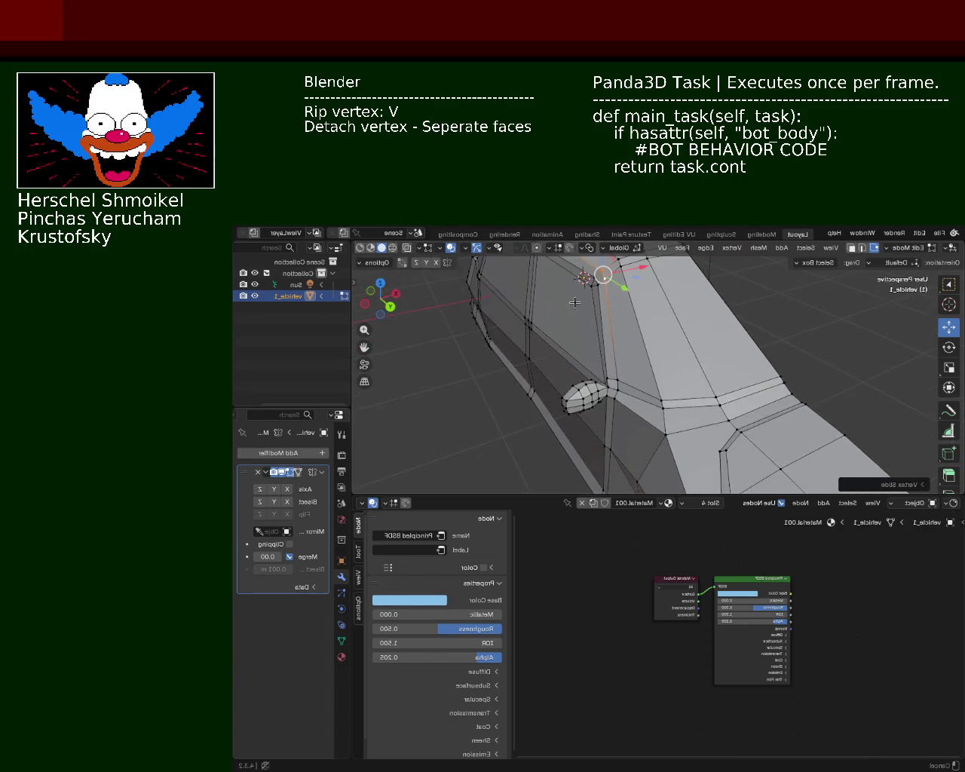
mouse_move(594, 368)
middle_mouse_down("ctrl")
mouse_move(590, 377)
mouse_move(600, 364)
middle_mouse_up("ctrl")
Move the mirror vertex along the X axis, then along the Z axis
key("g")
key("x")
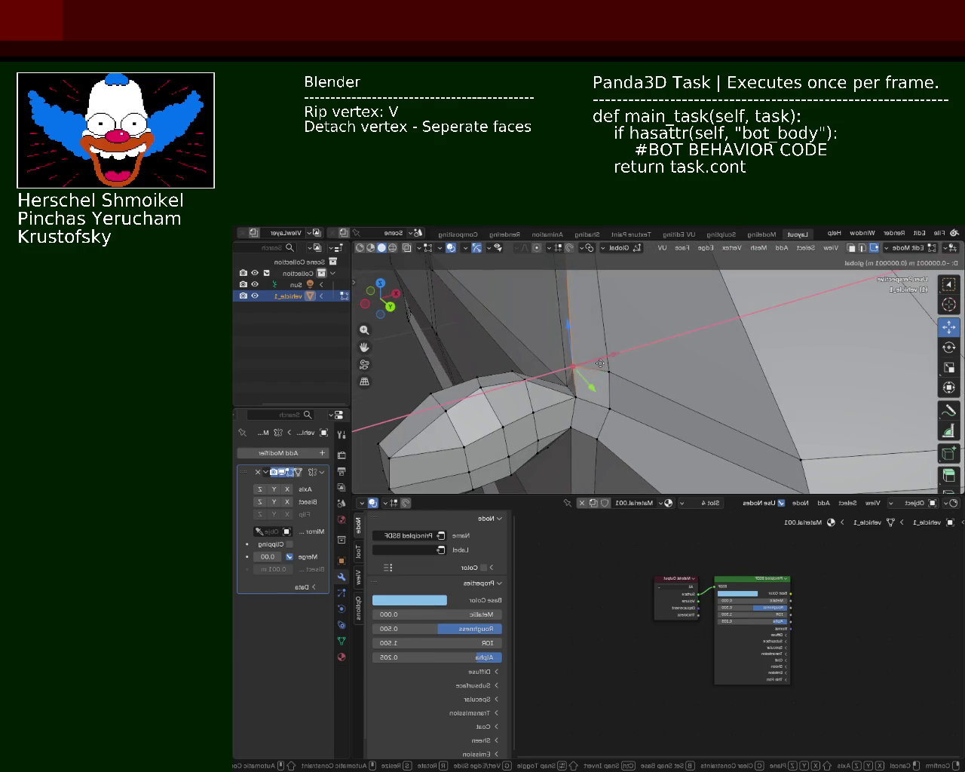
left_click(601, 364)
key("g")
key("z")
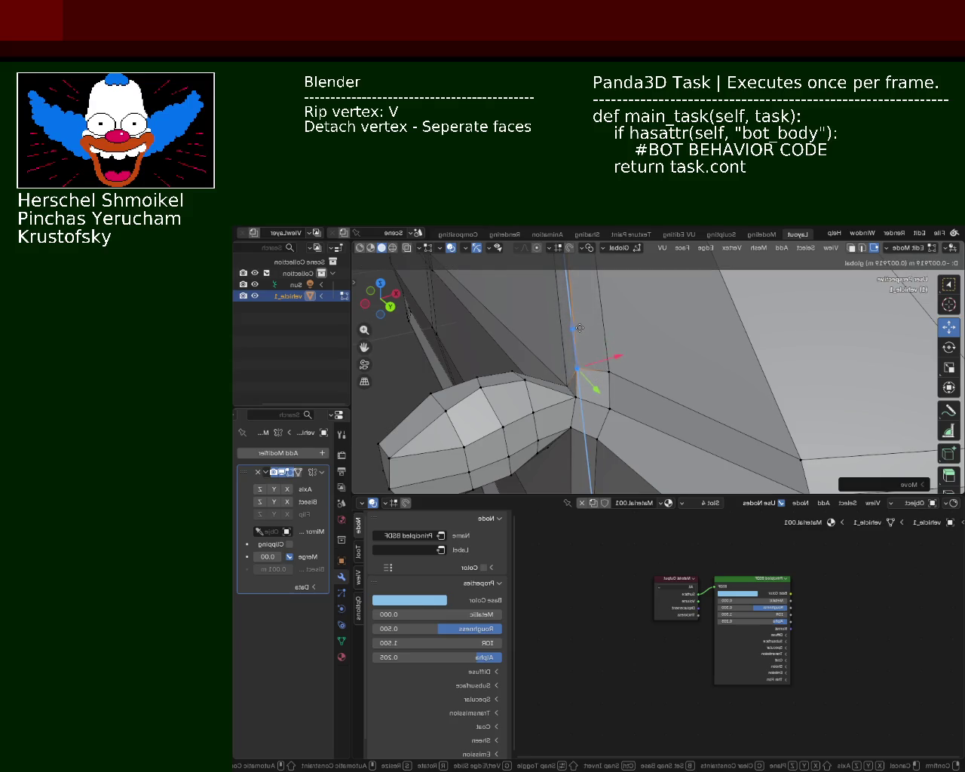
left_click(579, 329)
mouse_move(579, 329)
middle_mouse_down()
mouse_move(604, 360)
mouse_move(443, 336)
mouse_move(470, 370)
mouse_move(639, 342)
middle_mouse_up()
scroll(603, 360, "down", 3)
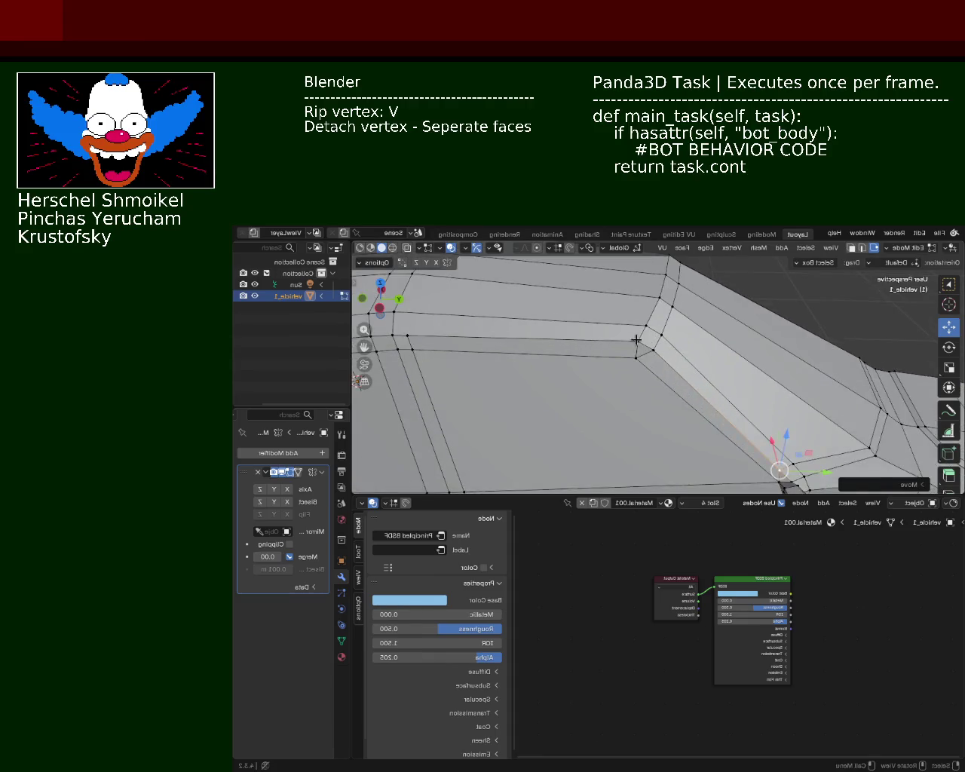
Shift a vertex on the window's lower edge slightly along the X axis
left_click(640, 342)
key("g")
key("x")
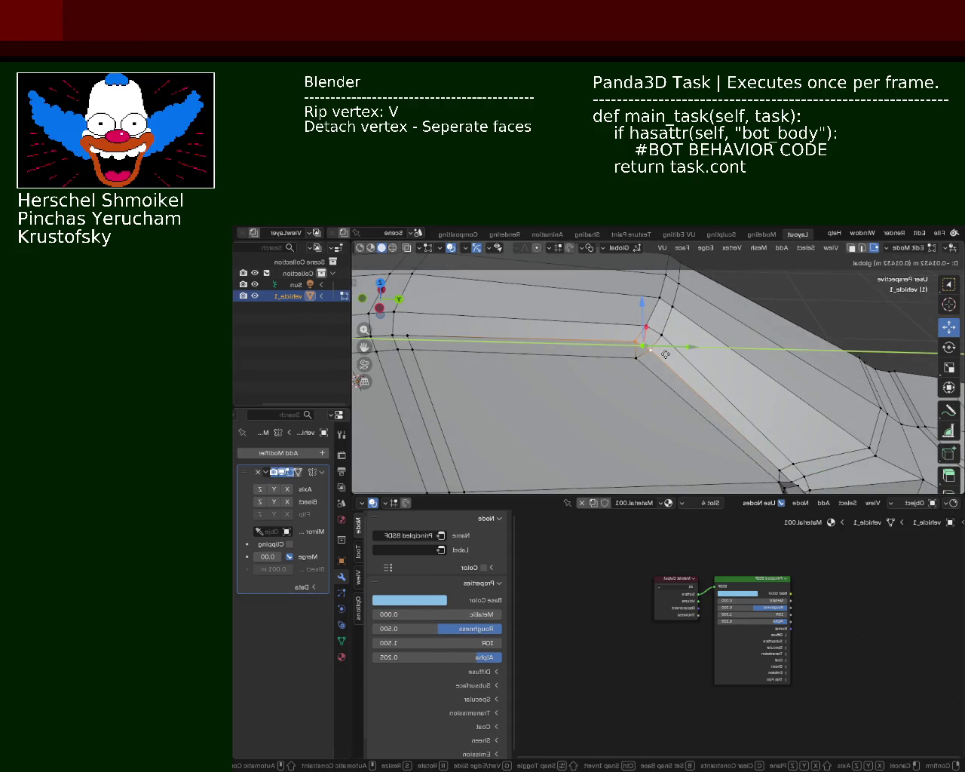
left_click(665, 353)
mouse_move(665, 354)
middle_mouse_down()
mouse_move(621, 339)
mouse_move(610, 379)
mouse_move(754, 415)
mouse_move(754, 383)
mouse_move(708, 369)
mouse_move(584, 402)
mouse_move(580, 327)
middle_mouse_up()
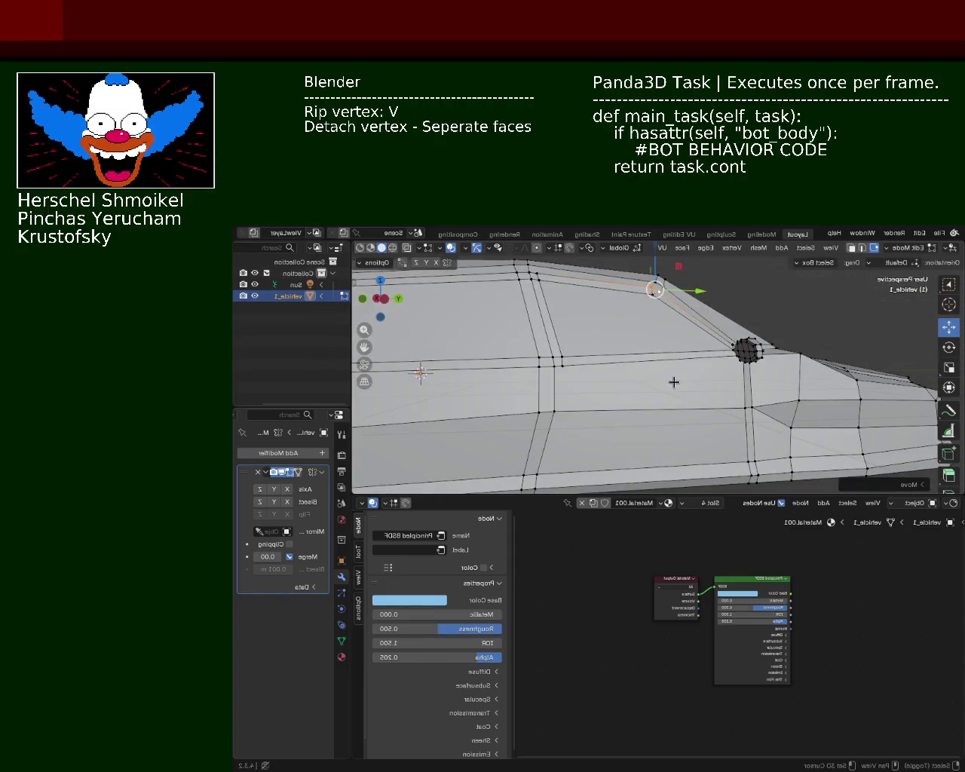
middle_click_drag(675, 382, 661, 352, "shift")
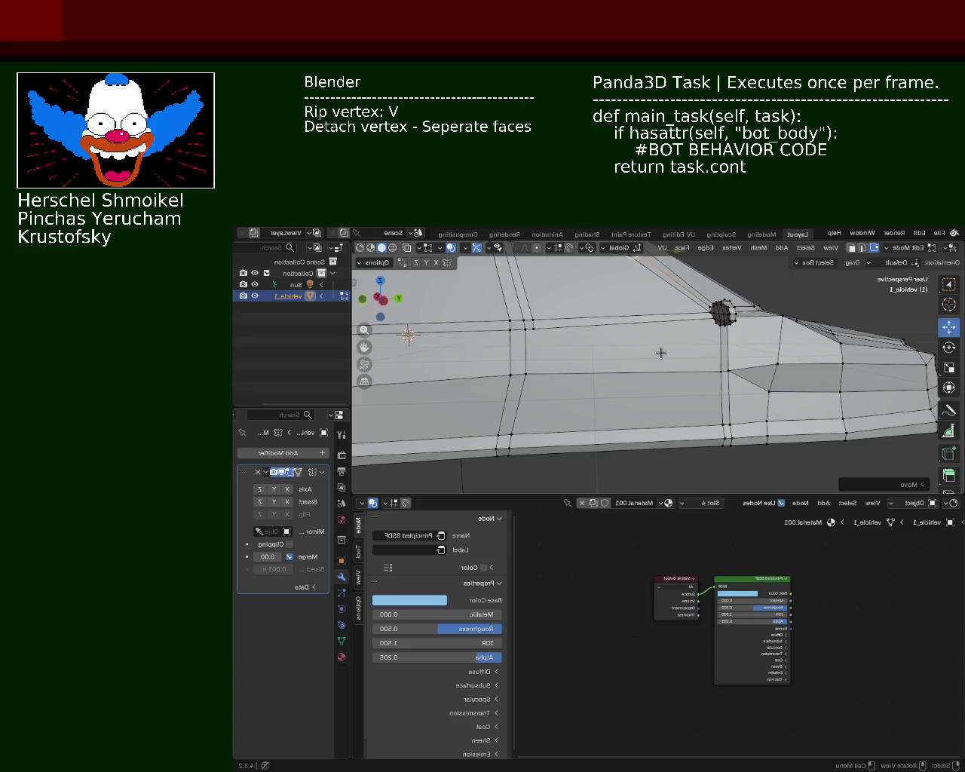
mouse_move(550, 360)
middle_mouse_down()
mouse_move(592, 407)
mouse_move(526, 398)
mouse_move(564, 377)
middle_mouse_up()
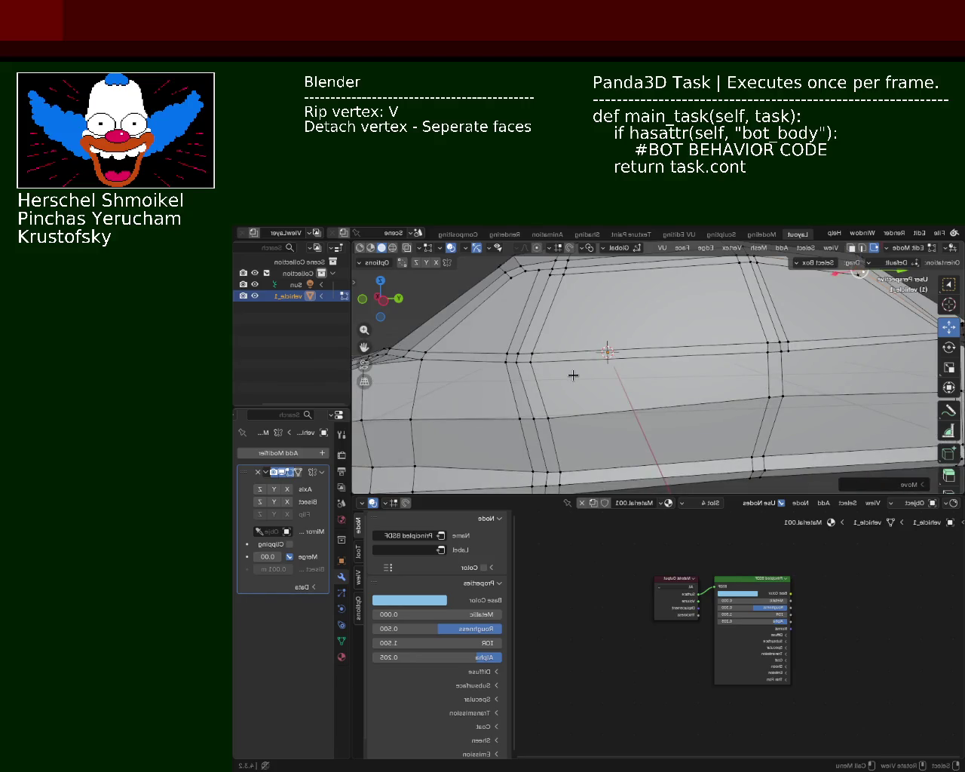
mouse_move(525, 414)
middle_mouse_down()
mouse_move(595, 351)
mouse_move(679, 316)
middle_mouse_up()
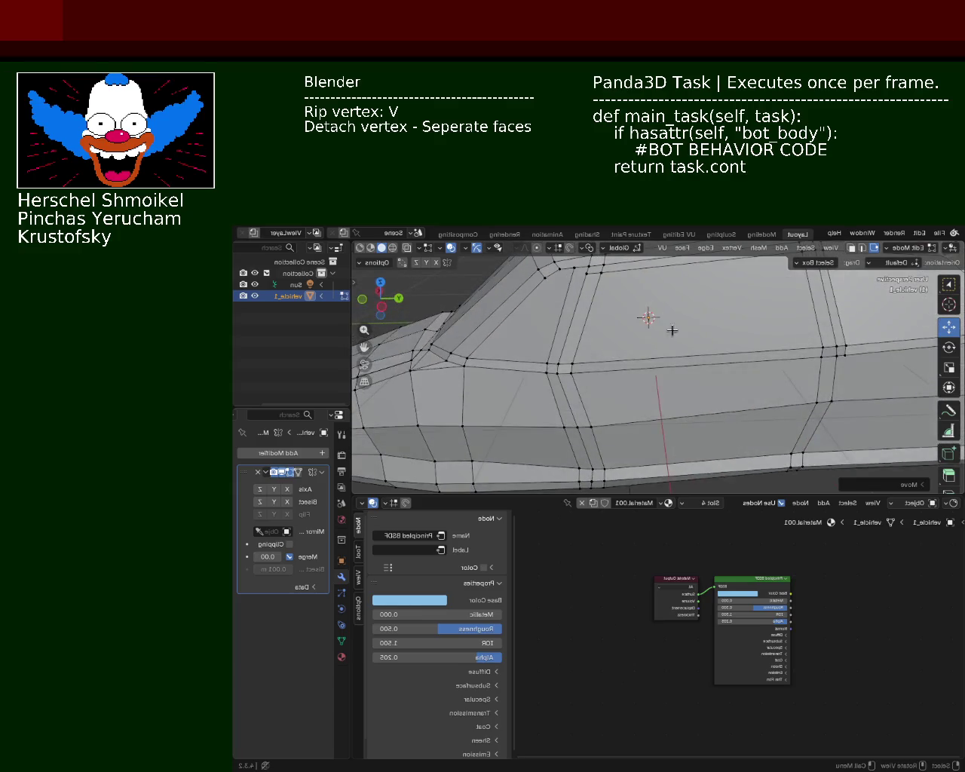
Select two edges on the car's lower side and apply Dissolve Edges
left_click(863, 248)
left_click(555, 397)
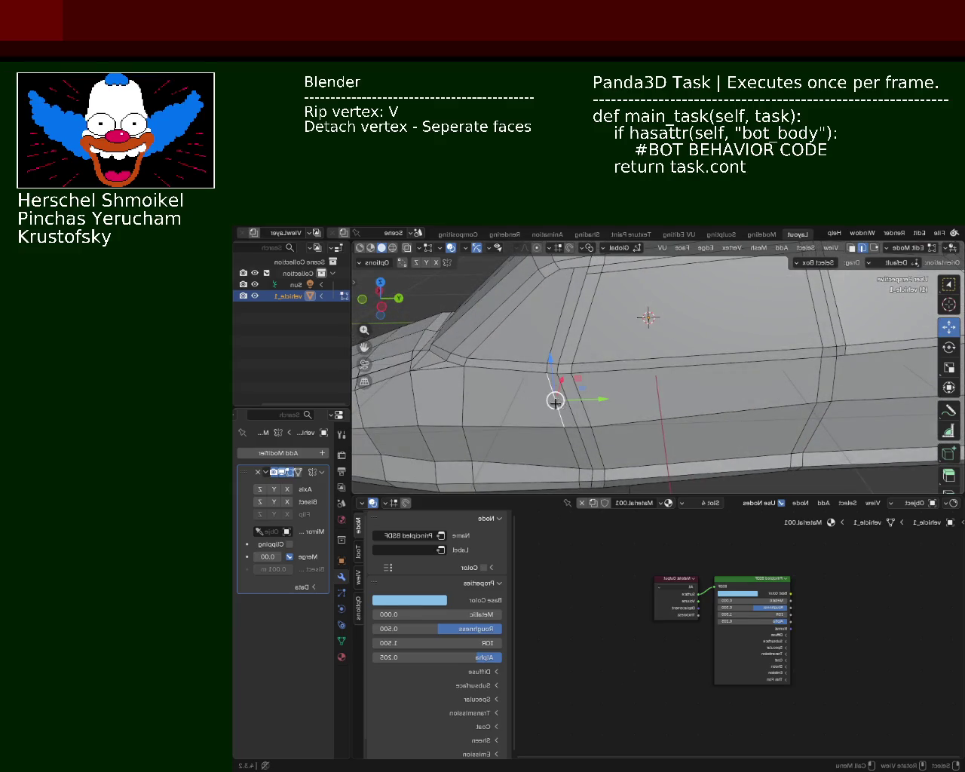
left_click(574, 447, "shift")
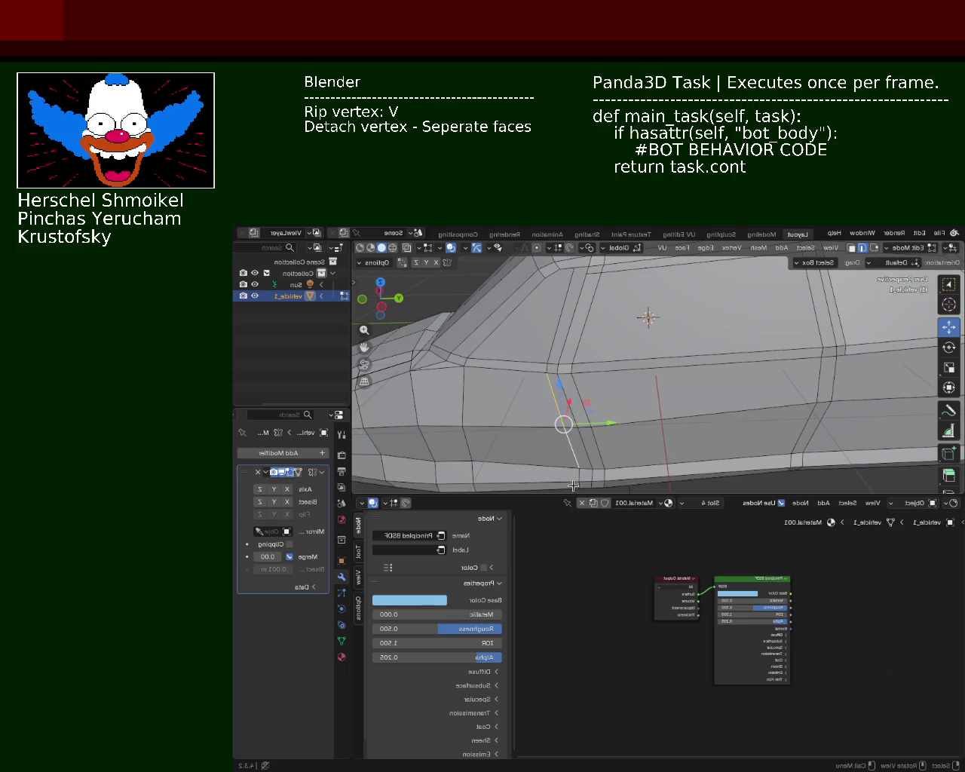
key("x")
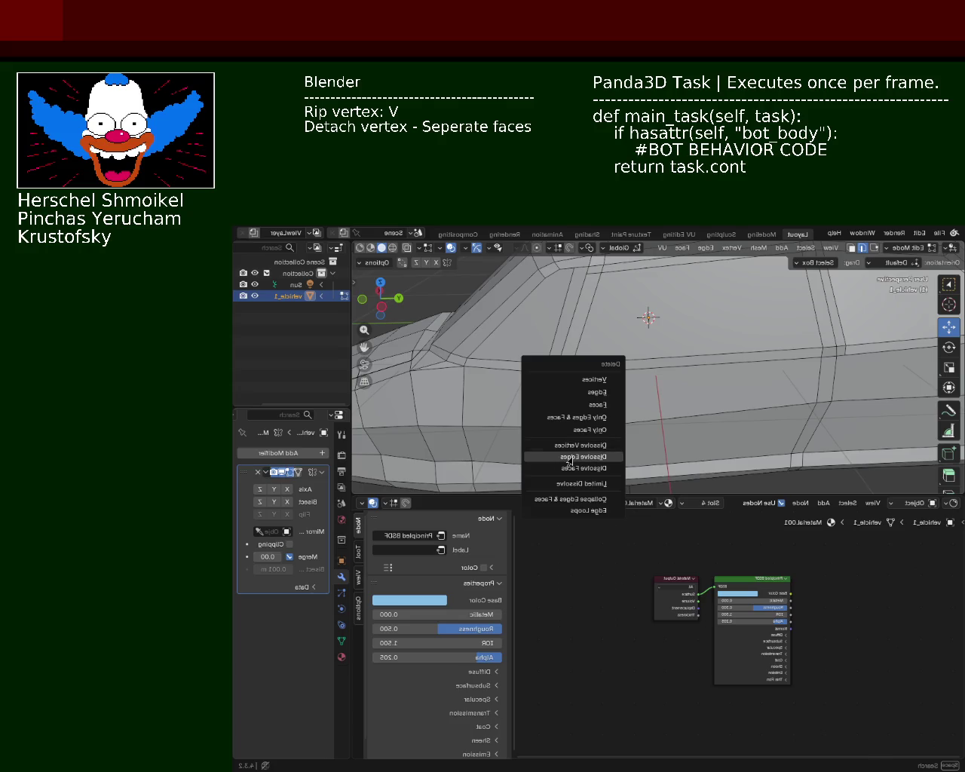
left_click(570, 457)
middle_click_drag(571, 457, 573, 430, "shift")
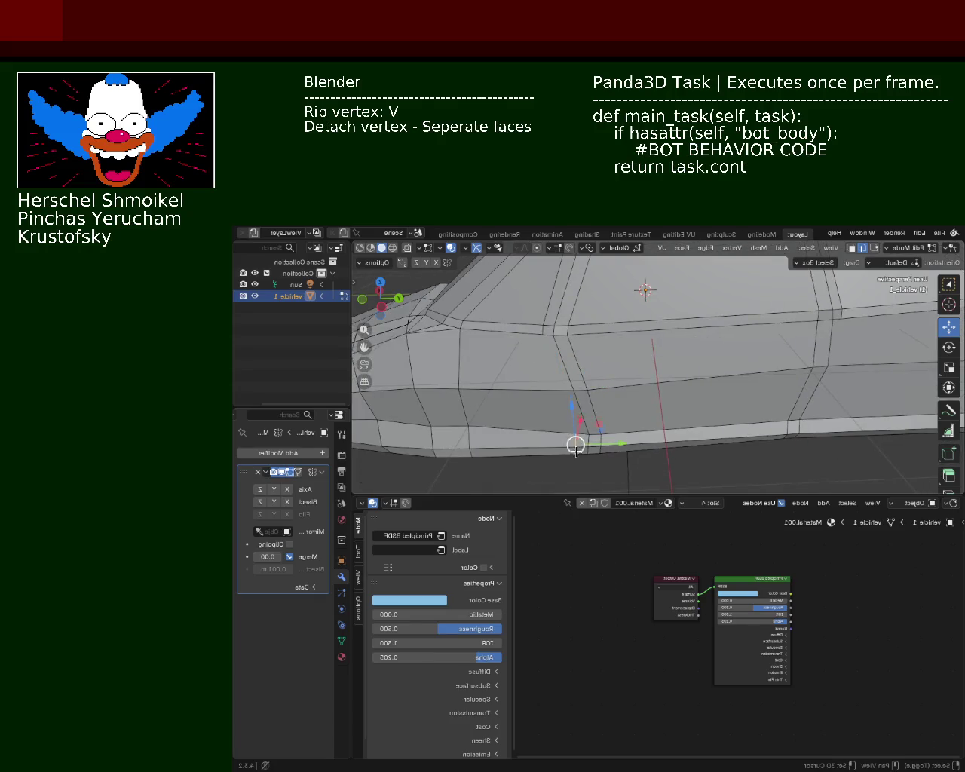
key("x")
left_click(573, 452)
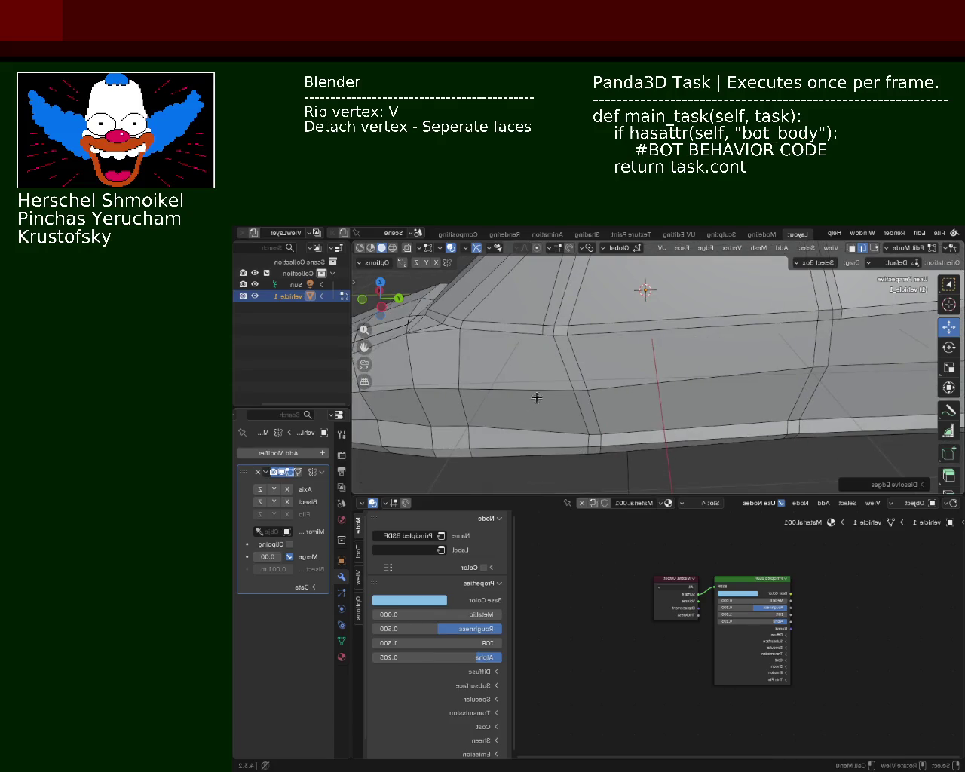
scroll(528, 398, "down", 5)
mouse_move(528, 398)
middle_mouse_down()
mouse_move(589, 374)
mouse_move(607, 401)
middle_mouse_up()
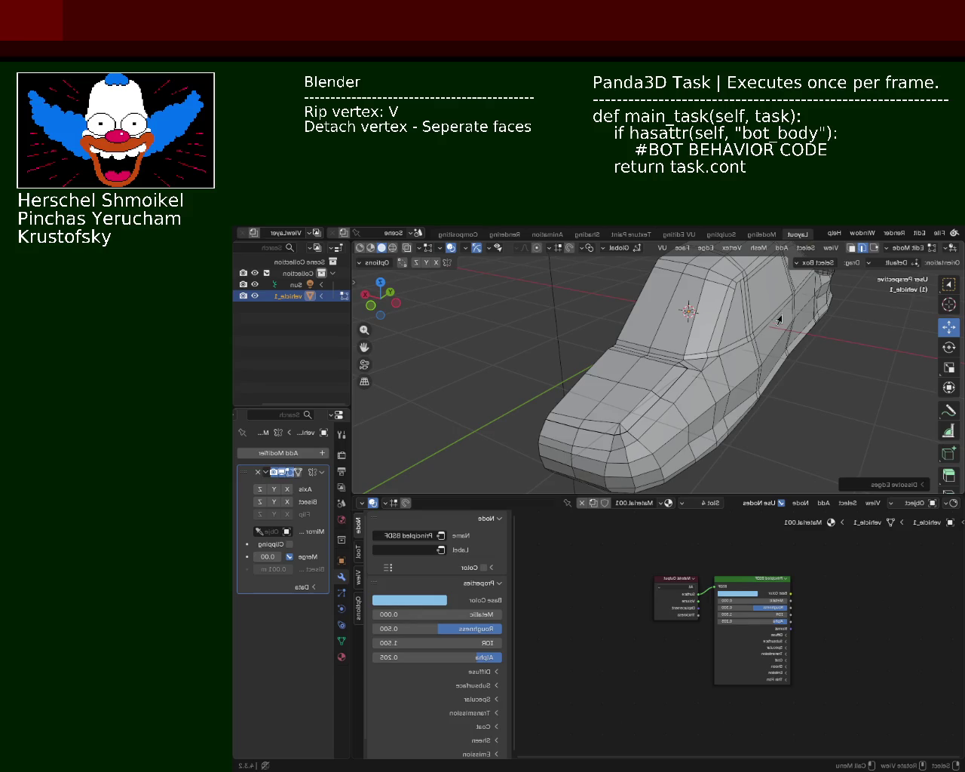
mouse_move(641, 409)
middle_mouse_down()
mouse_move(625, 362)
mouse_move(654, 389)
mouse_move(667, 373)
middle_mouse_up()
scroll(624, 324, "up", 3)
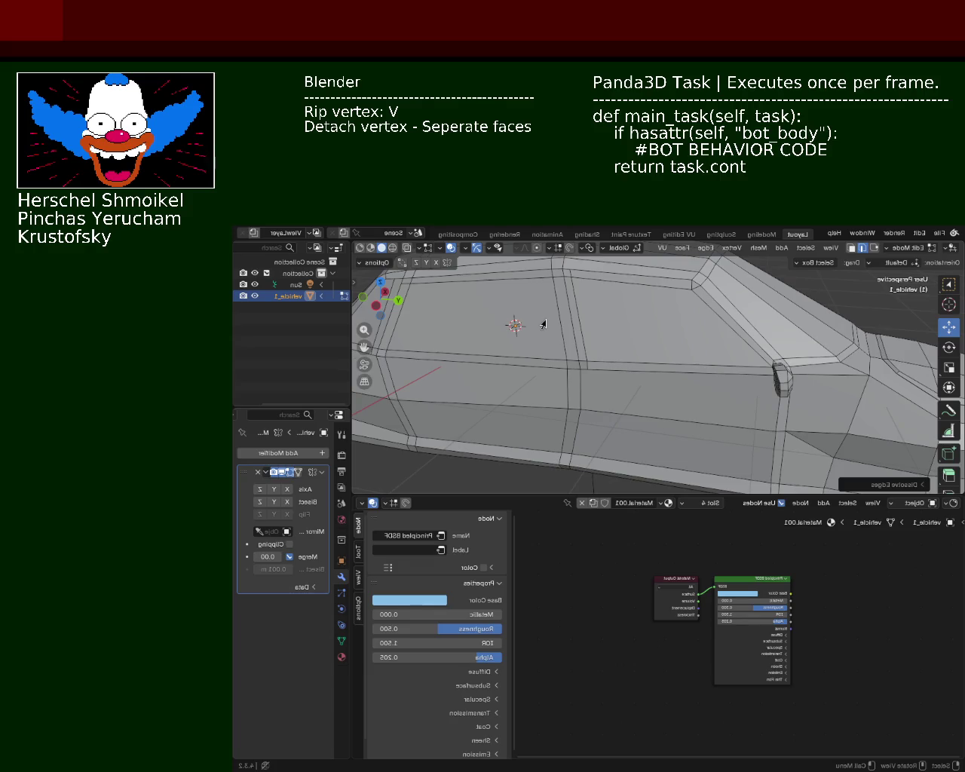
mouse_move(734, 340)
middle_mouse_down()
mouse_move(644, 350)
mouse_move(605, 343)
mouse_move(679, 345)
middle_mouse_up()
scroll(571, 344, "up", 4)
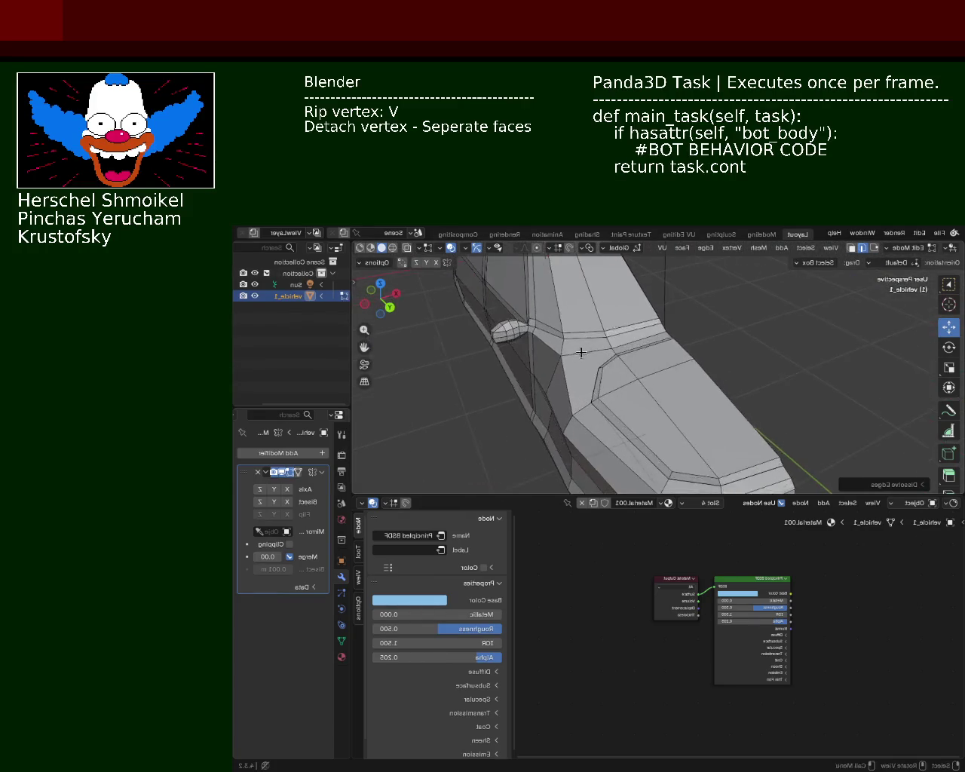
mouse_move(571, 345)
middle_mouse_down()
mouse_move(654, 361)
mouse_move(581, 379)
middle_mouse_up()
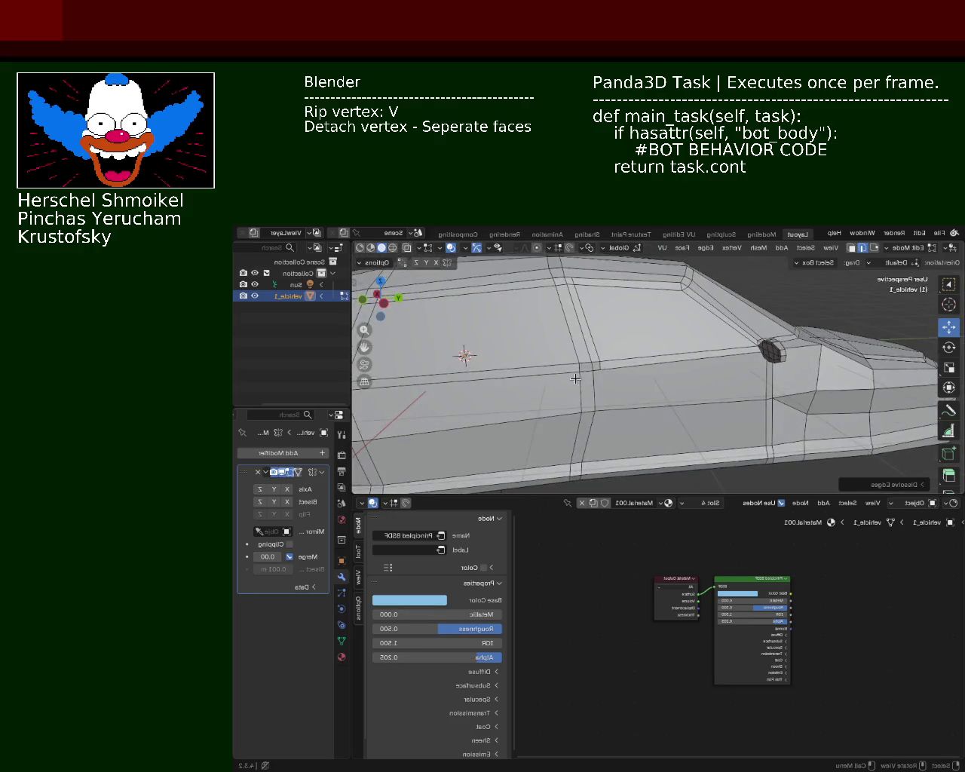
key("Tab")
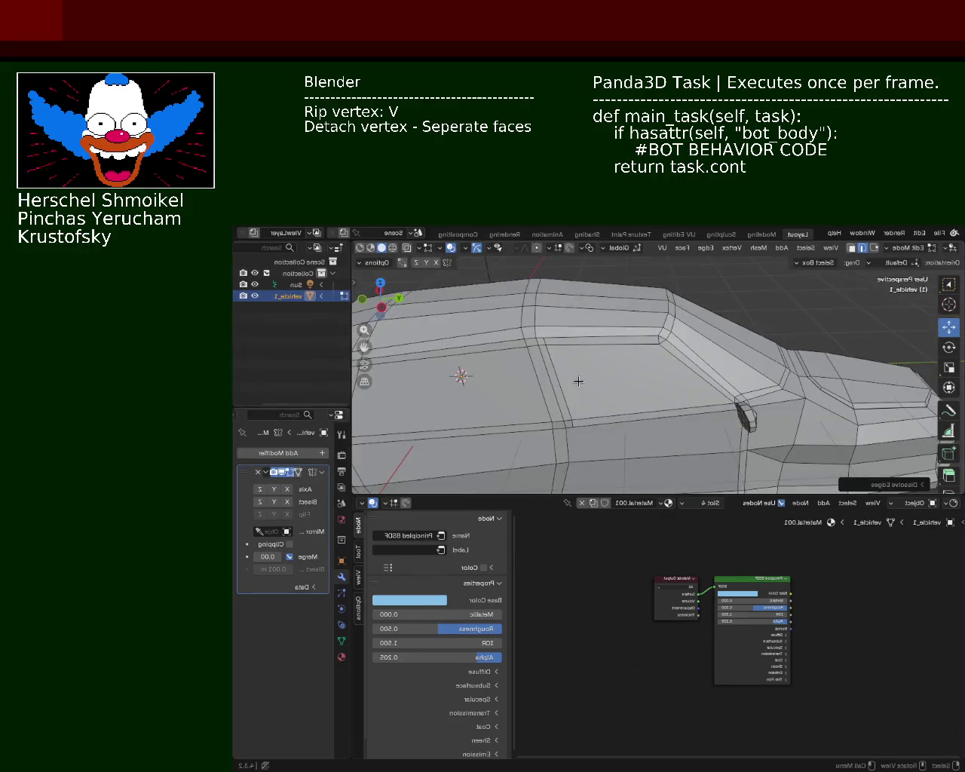
key("shift+space")
key("r")
key("Tab")
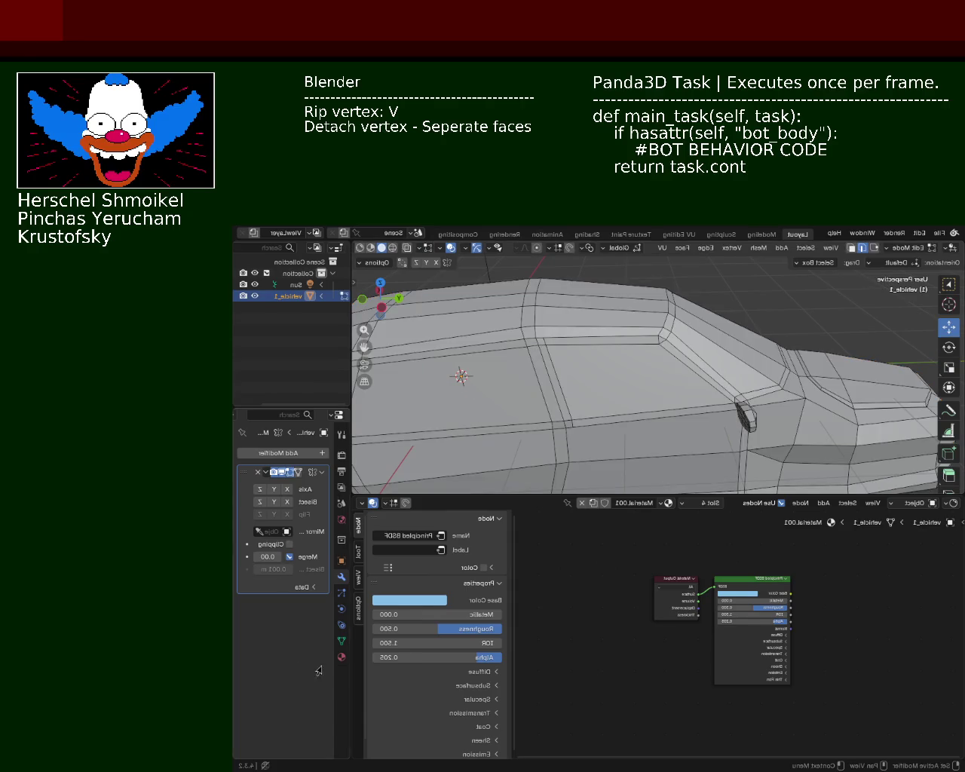
Open the material properties and select the door-pillar and large side window faces
left_click(342, 657)
key("a")
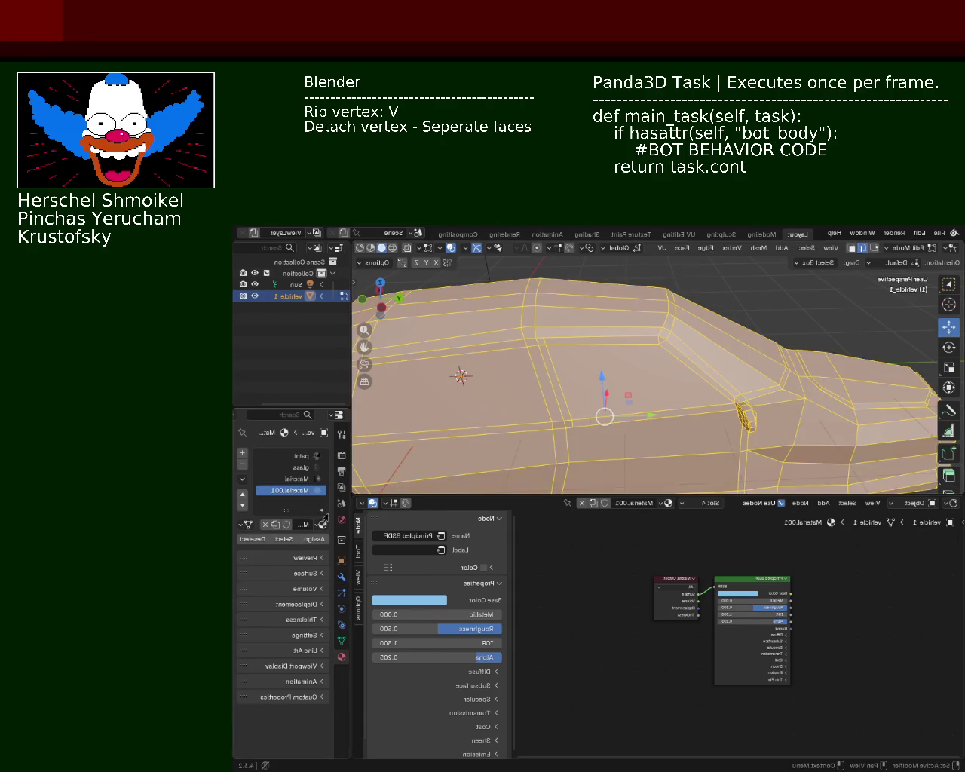
left_click(292, 479)
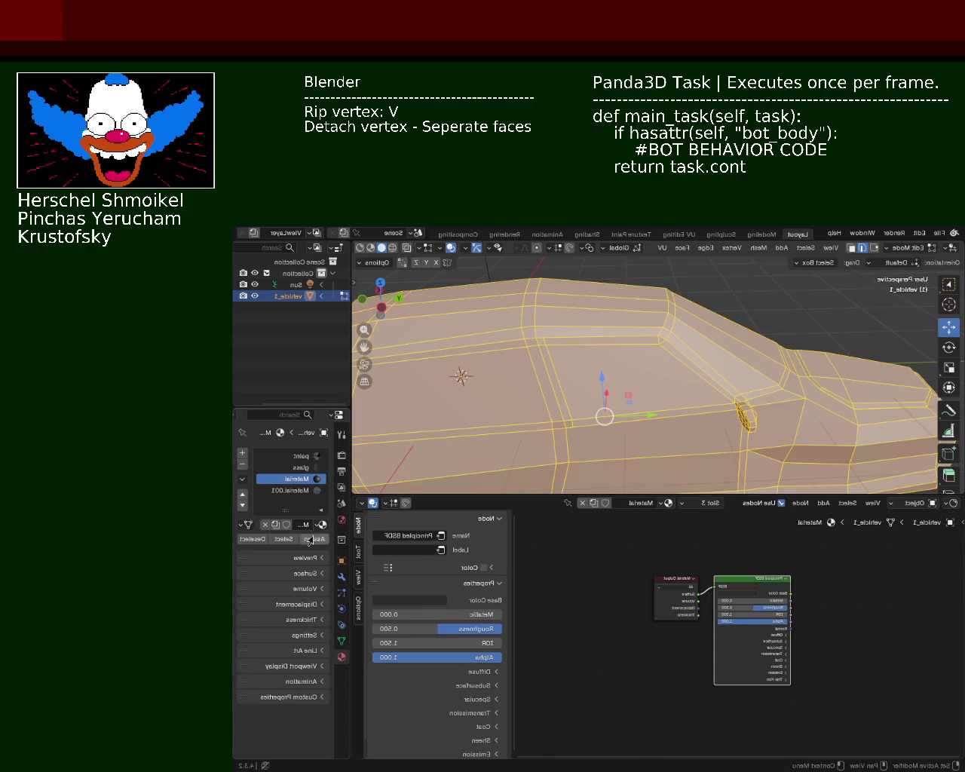
key("alt+a")
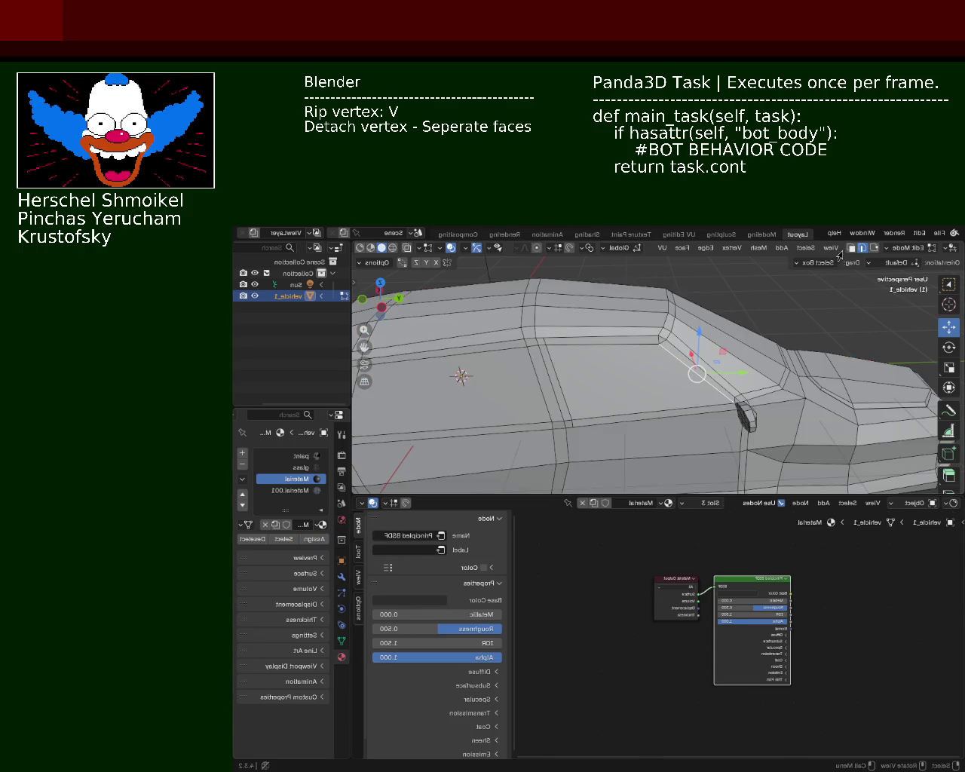
middle_click_drag(698, 369, 657, 373)
left_click(675, 366)
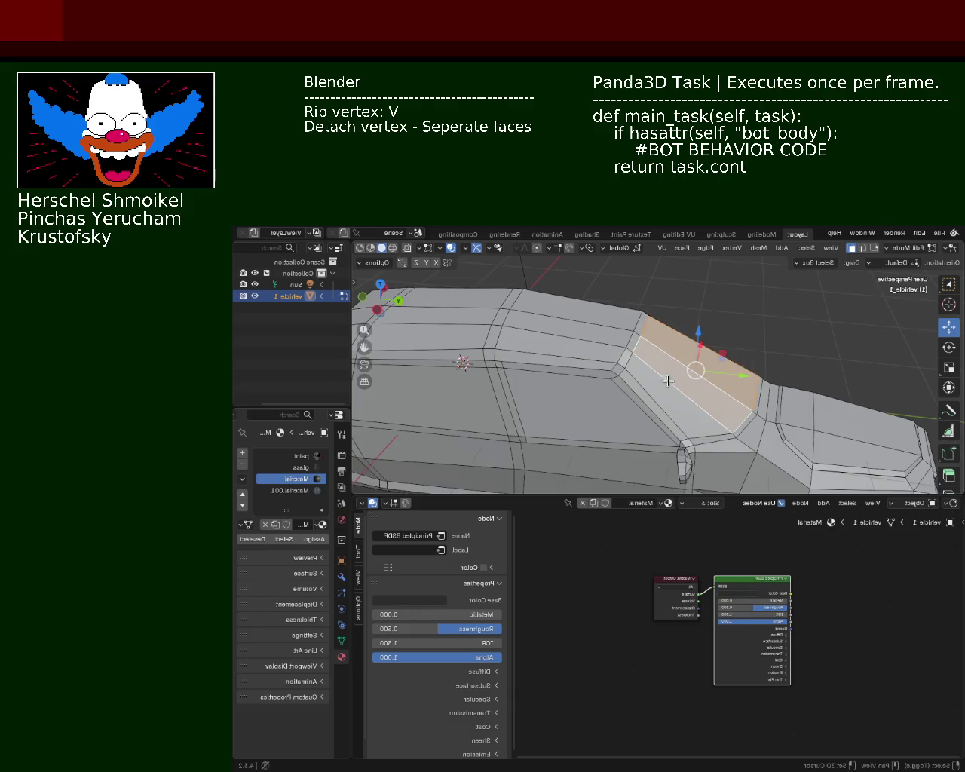
left_click(588, 415, "shift")
middle_click_drag(443, 412, 504, 432)
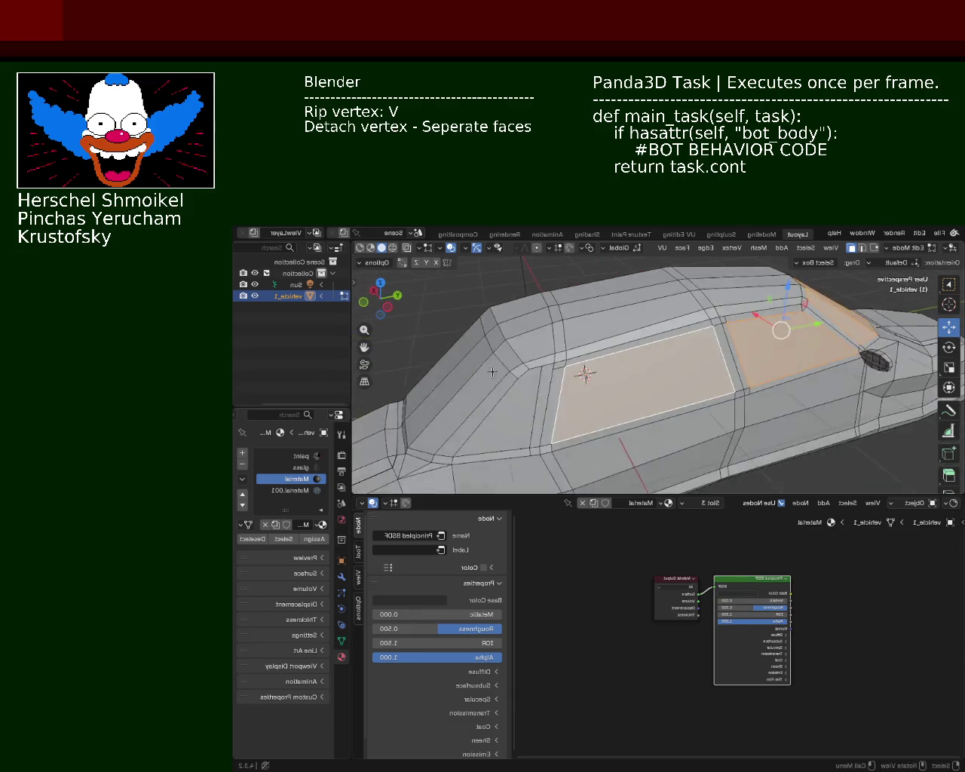
middle_click_drag(520, 372, 530, 340)
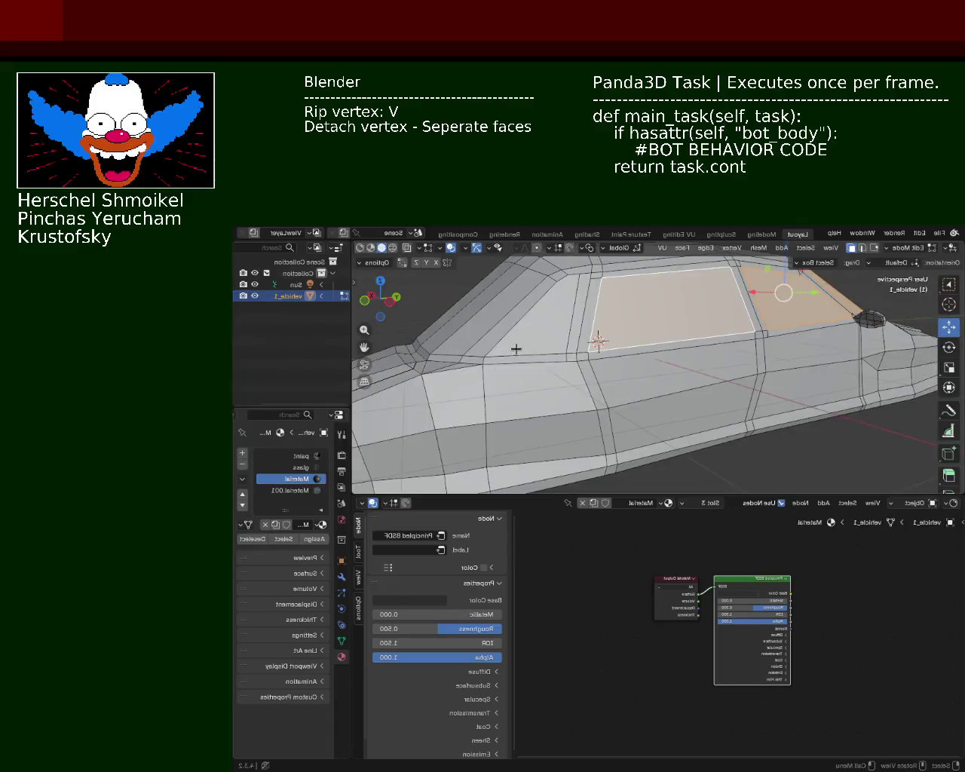
Select the three side window faces and assign them Material.001
left_click(874, 249)
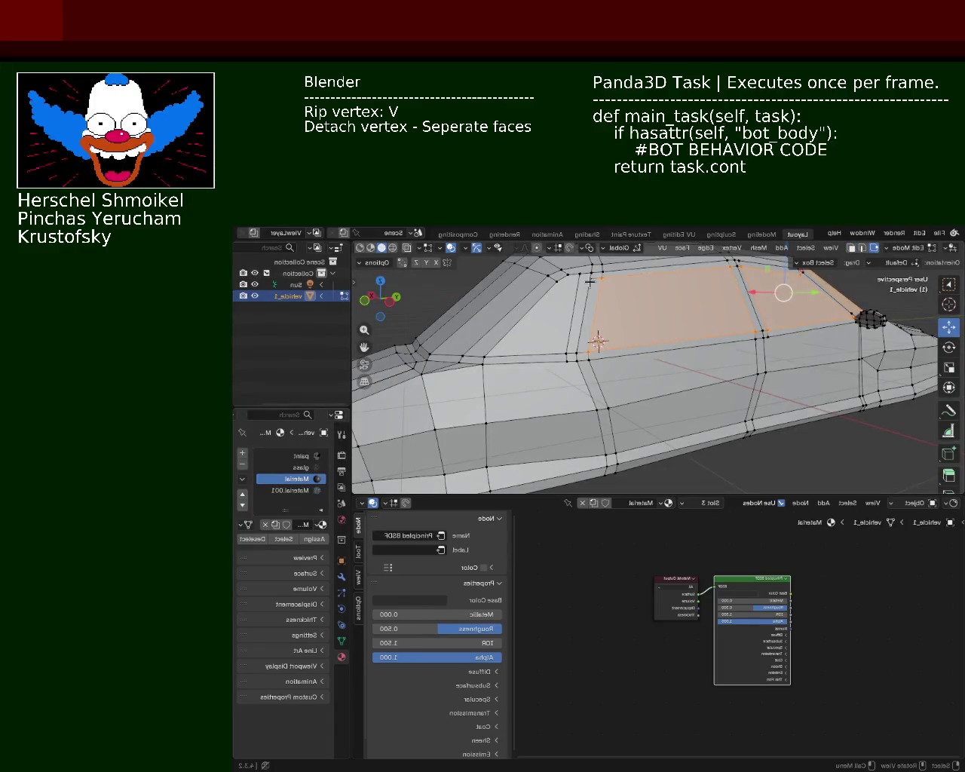
left_click(561, 279)
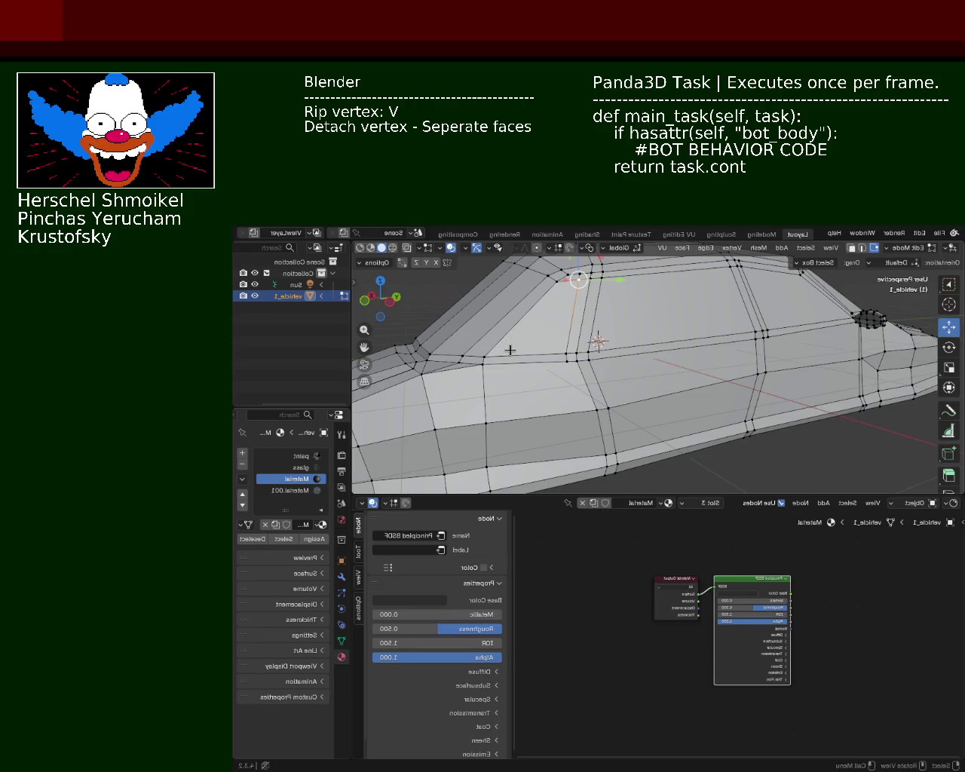
key("a")
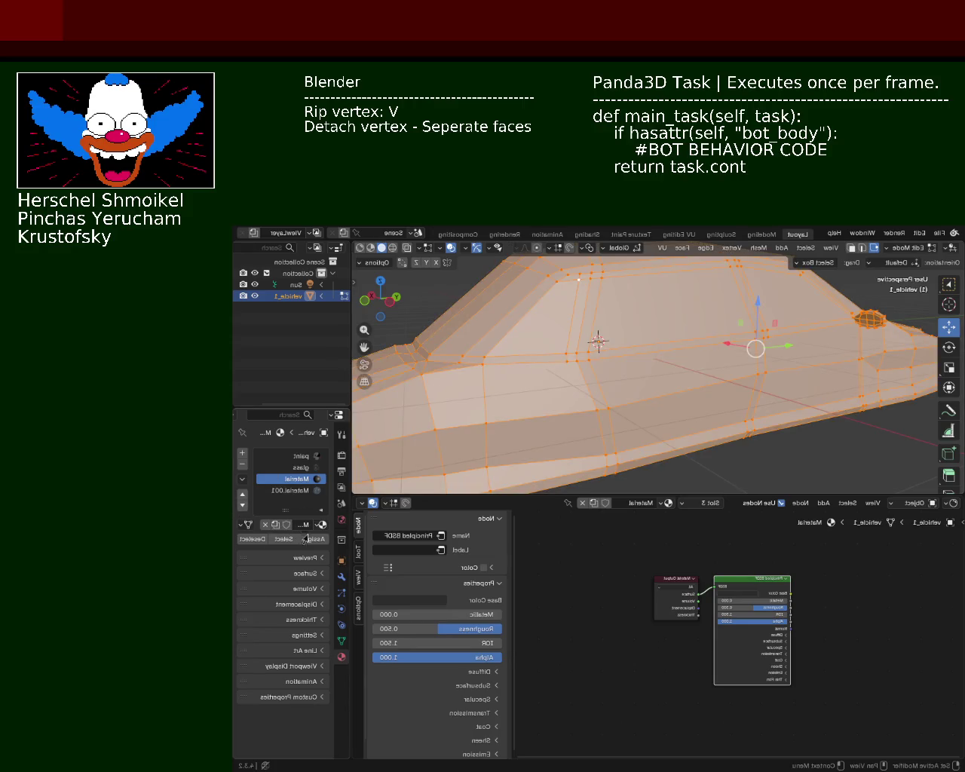
left_click(852, 247)
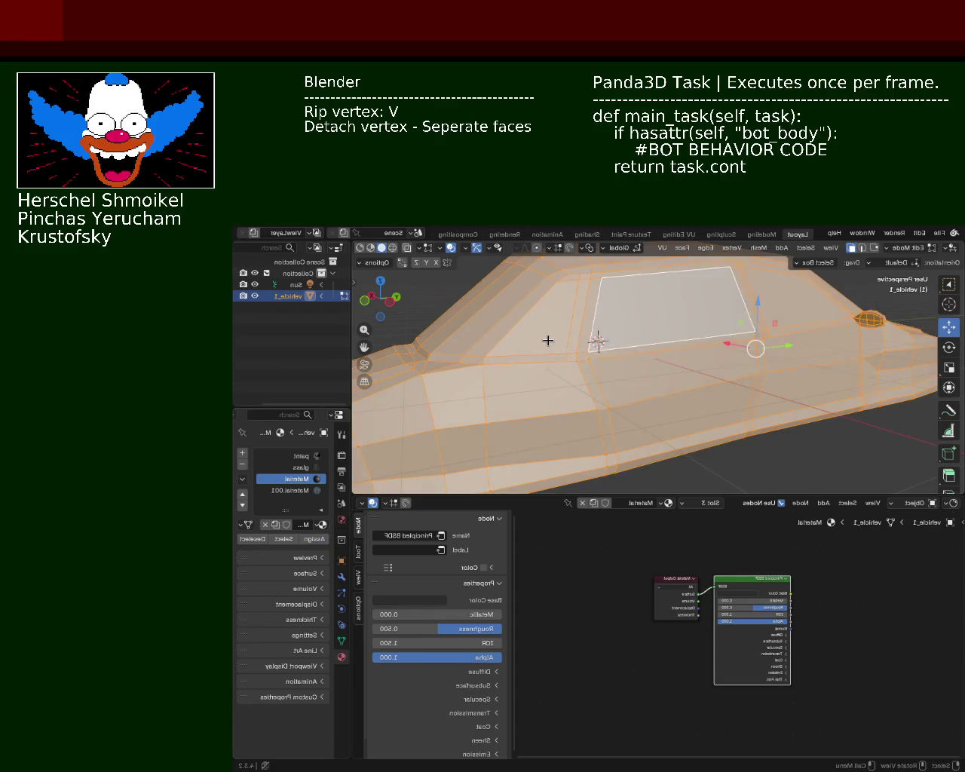
left_click(548, 341)
left_click(641, 319, "shift")
mouse_move(608, 310)
middle_mouse_down()
mouse_move(510, 342)
mouse_move(618, 410)
middle_mouse_up()
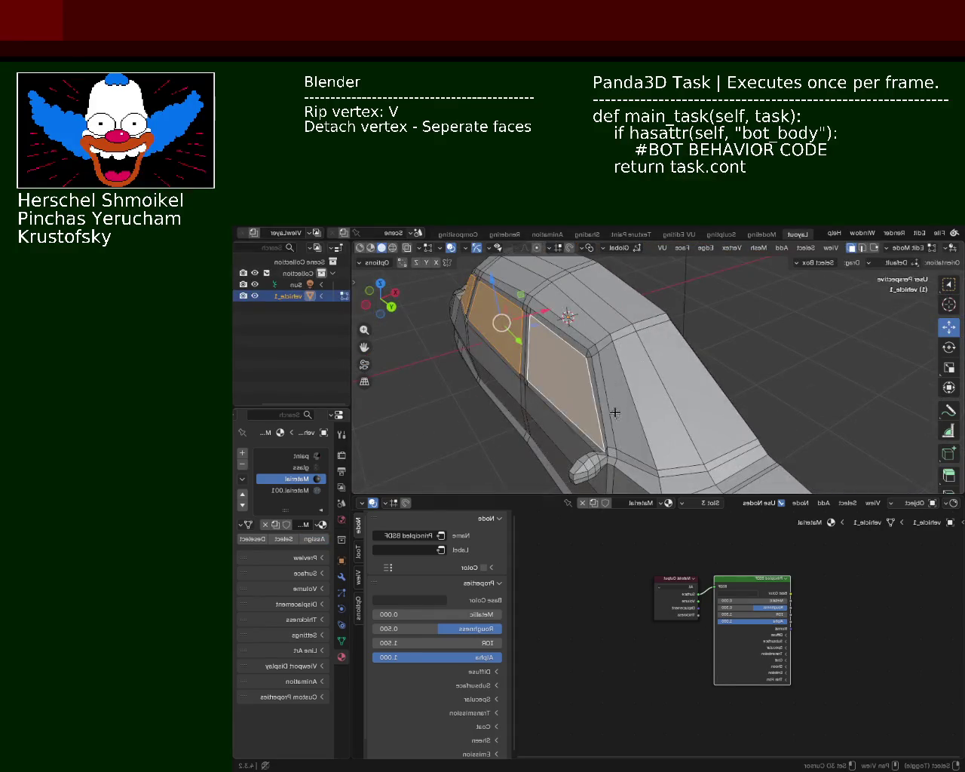
left_click(663, 396, "shift")
middle_click_drag(674, 393, 603, 355)
left_click(291, 490)
left_click(313, 539)
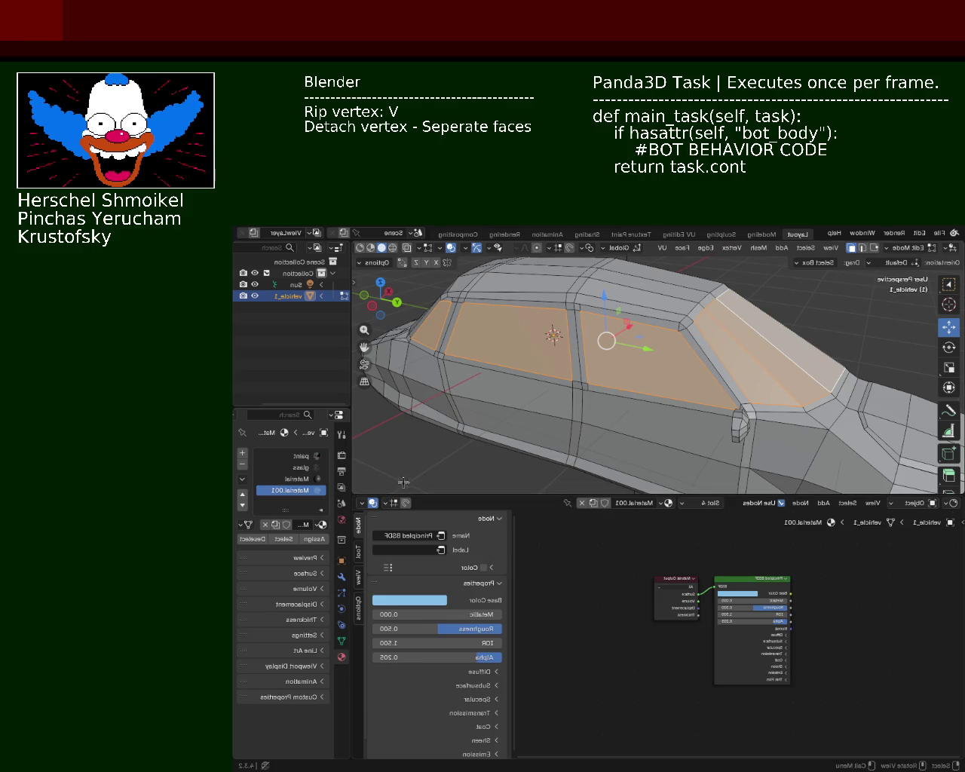
Switch the viewport to Material Preview shading to see the glass
middle_click_drag(450, 463, 393, 255)
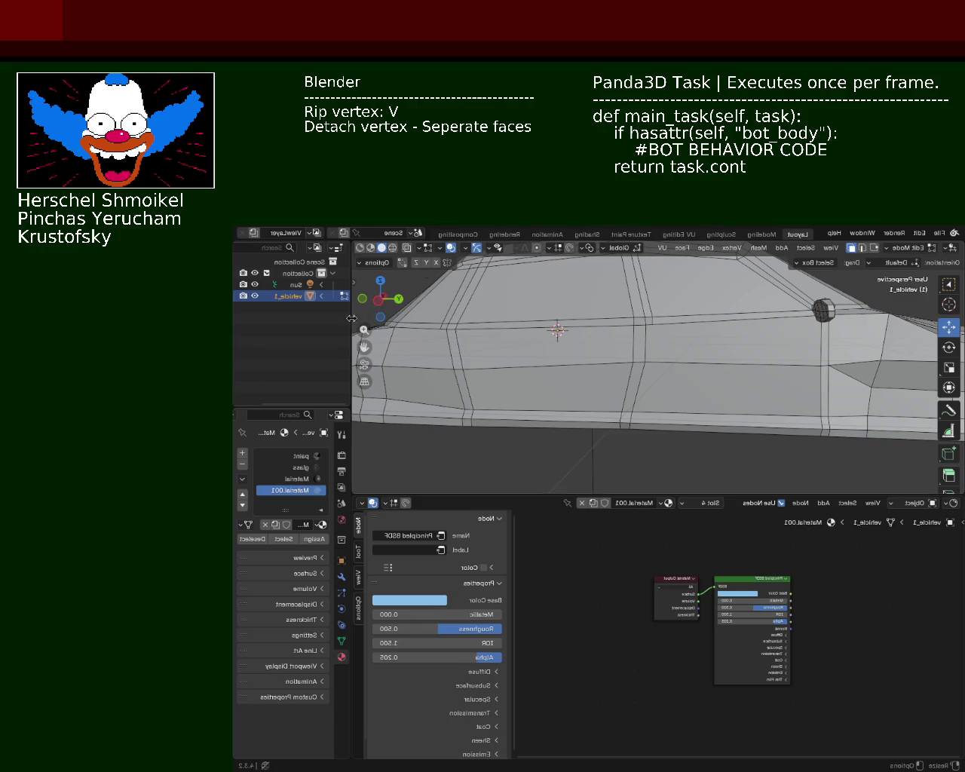
left_click_drag(352, 318, 285, 318)
left_click(318, 248)
left_click(599, 366)
left_click(526, 425)
Select the left and right windscreen faces and assign them Material.001
mouse_move(528, 308)
middle_mouse_down()
mouse_move(577, 335)
mouse_move(631, 324)
middle_mouse_up()
left_click(615, 355, "shift")
left_click(654, 372, "shift")
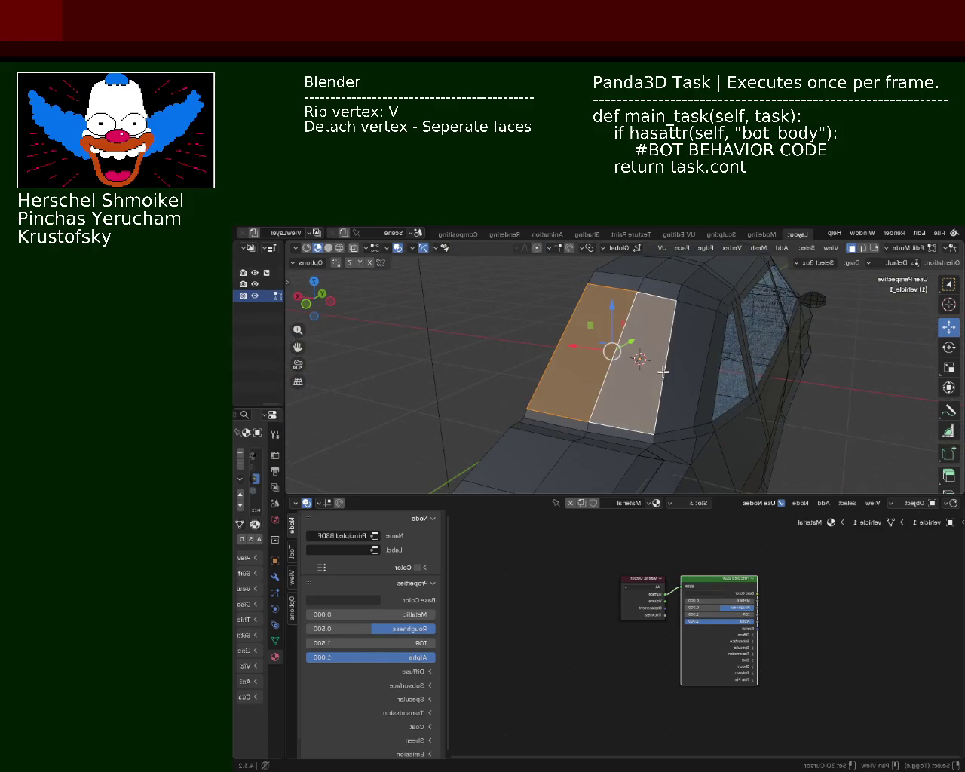
left_click_drag(285, 407, 404, 406)
left_click(339, 490)
left_click(355, 539)
mouse_move(573, 340)
middle_mouse_down()
mouse_move(495, 353)
mouse_move(541, 387)
middle_mouse_up()
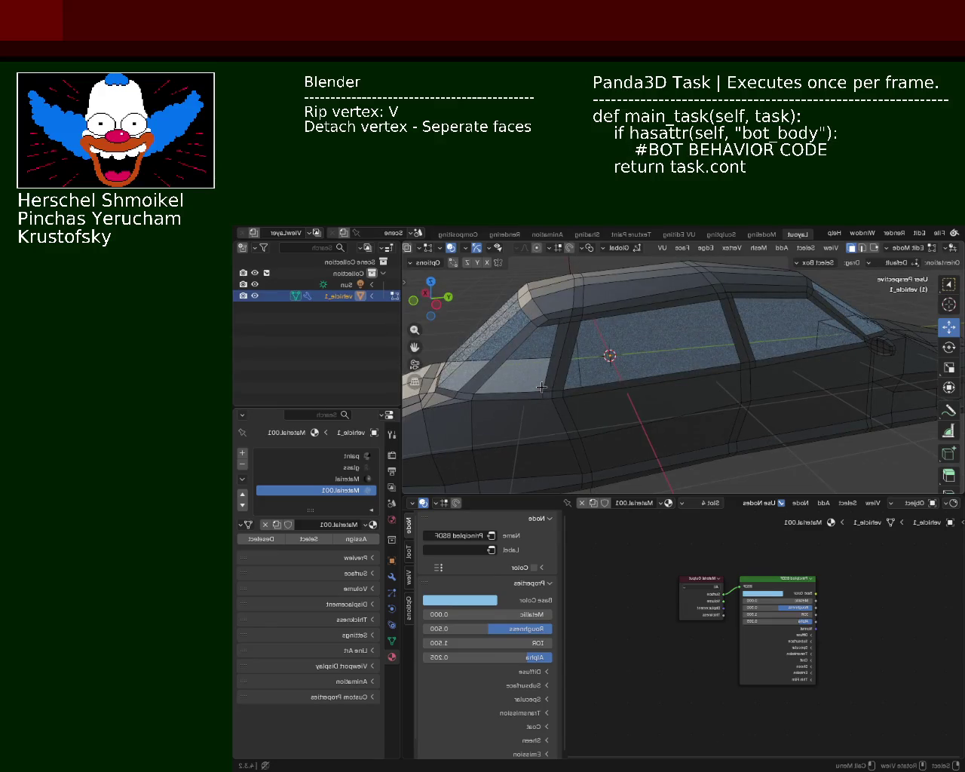
mouse_move(541, 390)
middle_mouse_down()
mouse_move(612, 400)
mouse_move(607, 379)
mouse_move(592, 413)
mouse_move(598, 424)
mouse_move(726, 392)
mouse_move(687, 390)
mouse_move(702, 402)
middle_mouse_up()
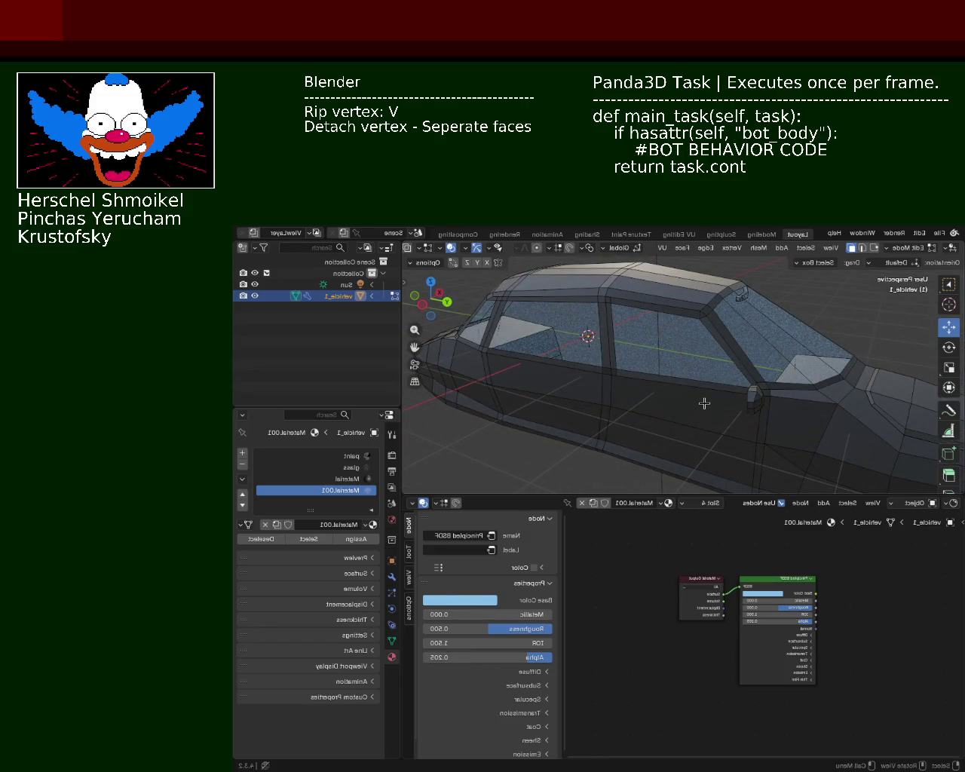
mouse_move(749, 388)
middle_mouse_down()
mouse_move(797, 371)
mouse_move(732, 358)
mouse_move(618, 313)
mouse_move(814, 354)
mouse_move(562, 357)
middle_mouse_up()
scroll(617, 313, "down", 5)
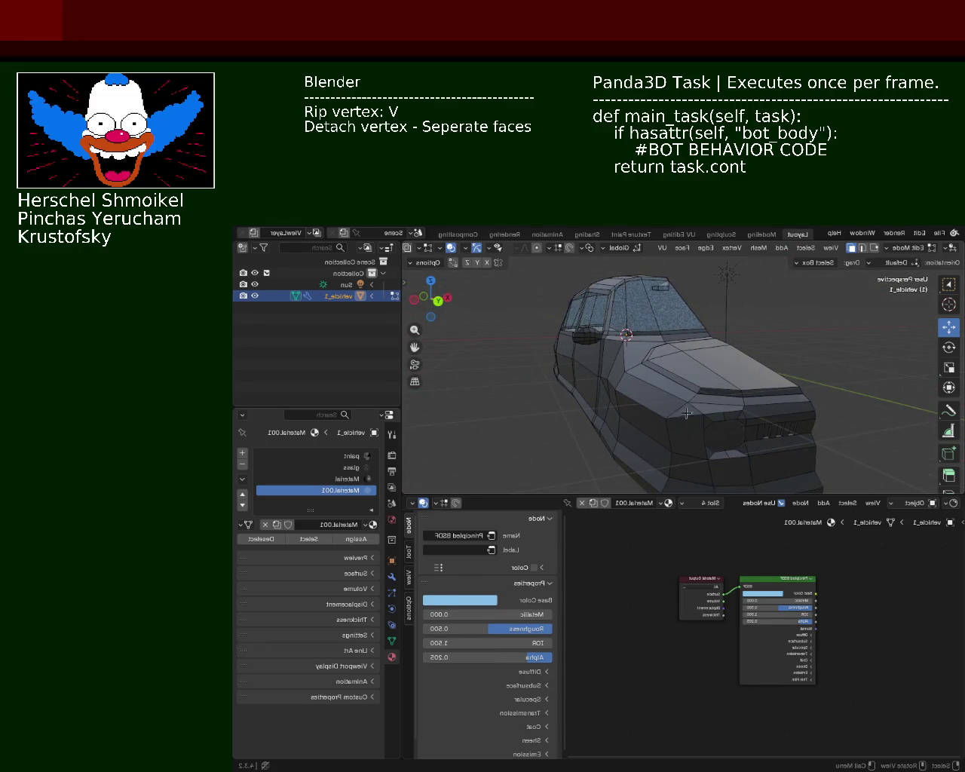
Assign Material.001 to the octagonal lamp face, then inspect the car's end up close
left_click(725, 438)
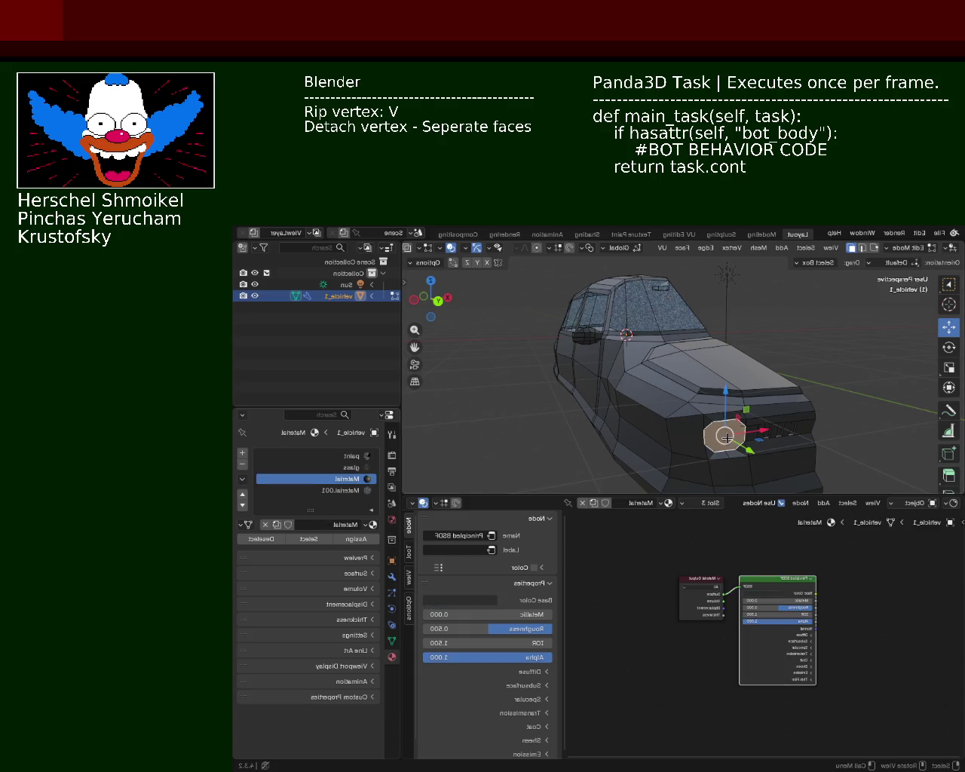
left_click(347, 490)
left_click(355, 539)
left_click(531, 429)
mouse_move(531, 430)
middle_mouse_down()
mouse_move(674, 416)
mouse_move(447, 357)
middle_mouse_up()
mouse_move(639, 347)
middle_mouse_down("ctrl")
mouse_move(501, 358)
mouse_move(573, 400)
mouse_move(596, 393)
middle_mouse_up("ctrl")
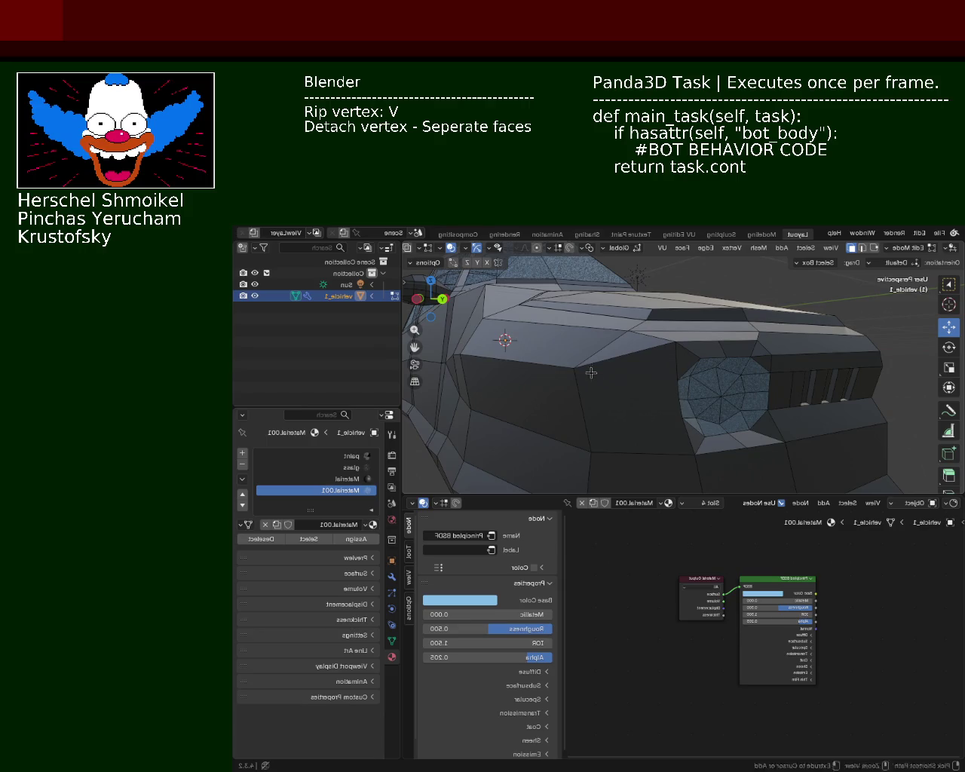
scroll(591, 377, "down", 3)
mouse_move(577, 387)
middle_mouse_down()
mouse_move(743, 343)
mouse_move(439, 356)
mouse_move(527, 354)
mouse_move(491, 316)
mouse_move(486, 386)
mouse_move(530, 389)
mouse_move(519, 416)
mouse_move(635, 403)
middle_mouse_up()
scroll(528, 355, "up", 3)
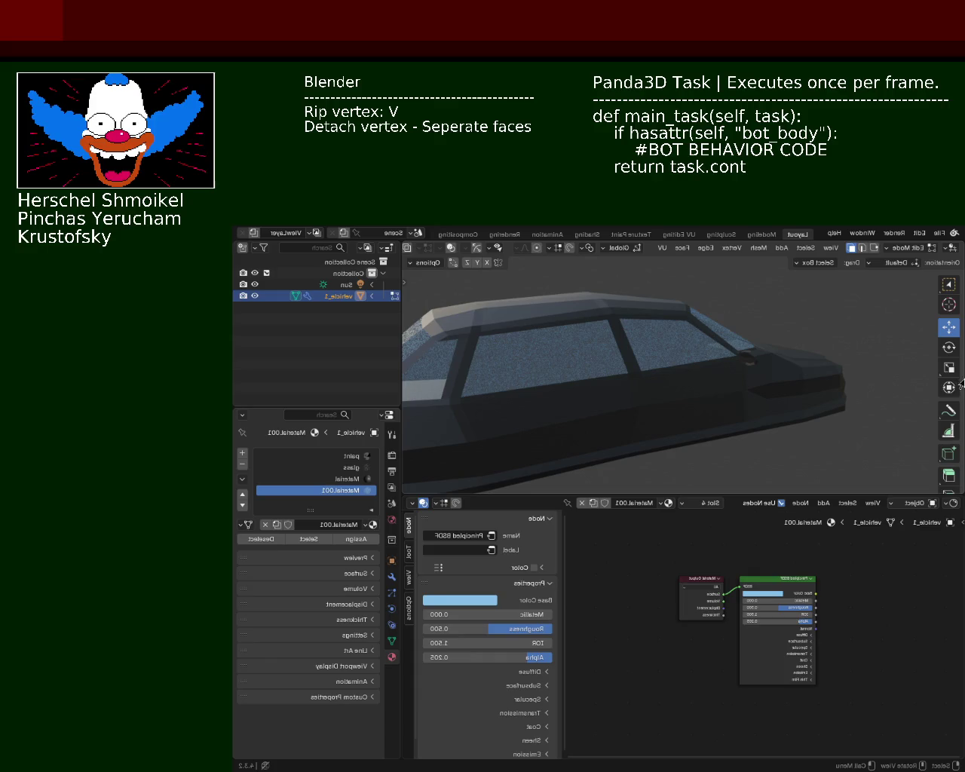
Turn the viewport overlays back on with Shift+Alt+Z and switch shading to Solid
middle_click_drag(658, 417, 440, 306)
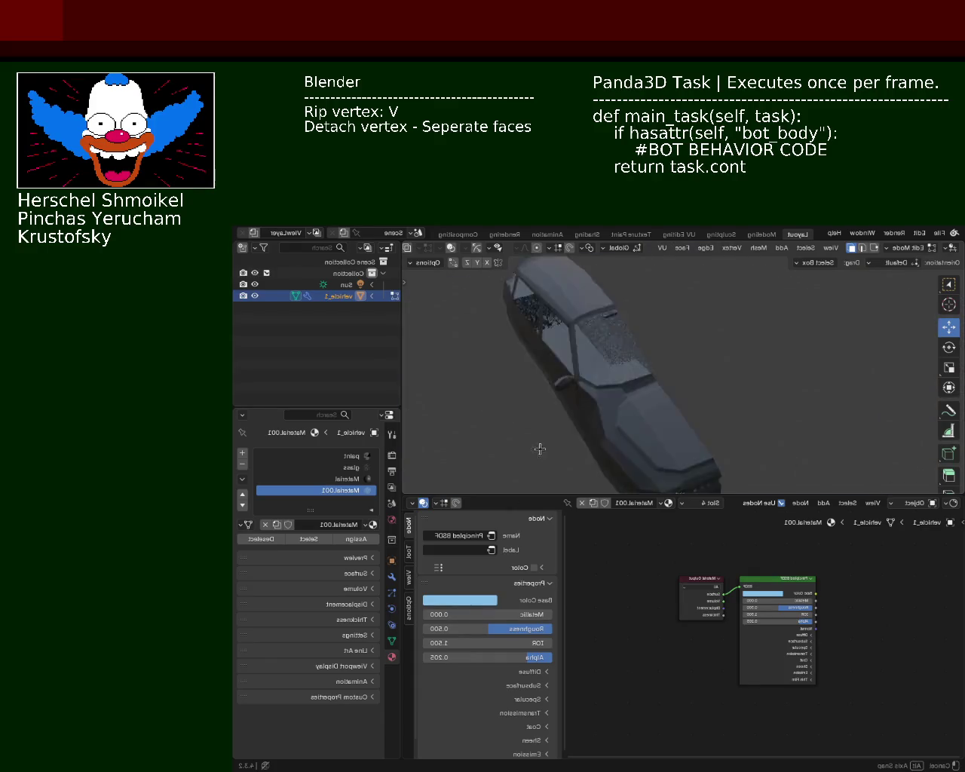
key("shift+alt+z")
mouse_move(440, 306)
middle_mouse_down()
mouse_move(625, 355)
mouse_move(496, 452)
middle_mouse_up()
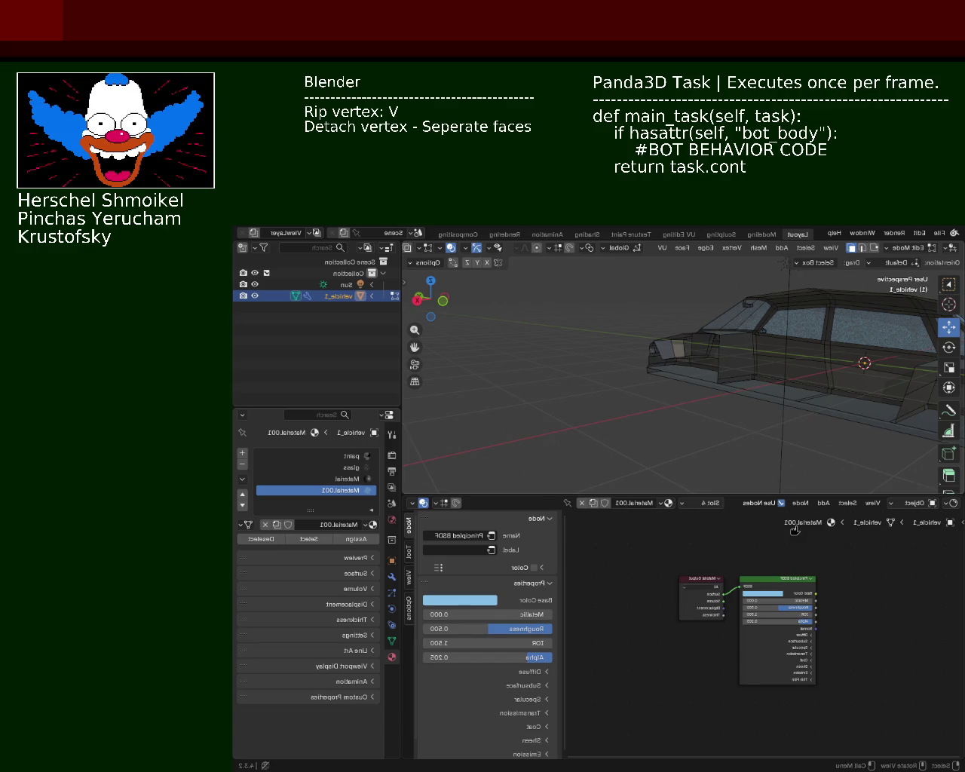
mouse_move(693, 365)
middle_mouse_down()
mouse_move(555, 379)
mouse_move(633, 377)
mouse_move(643, 357)
mouse_move(698, 336)
mouse_move(679, 429)
mouse_move(625, 358)
mouse_move(608, 366)
mouse_move(629, 355)
mouse_move(643, 369)
mouse_move(685, 377)
mouse_move(754, 336)
middle_mouse_up()
mouse_move(646, 293)
middle_mouse_down()
mouse_move(759, 408)
mouse_move(623, 370)
mouse_move(577, 430)
mouse_move(353, 325)
middle_mouse_up()
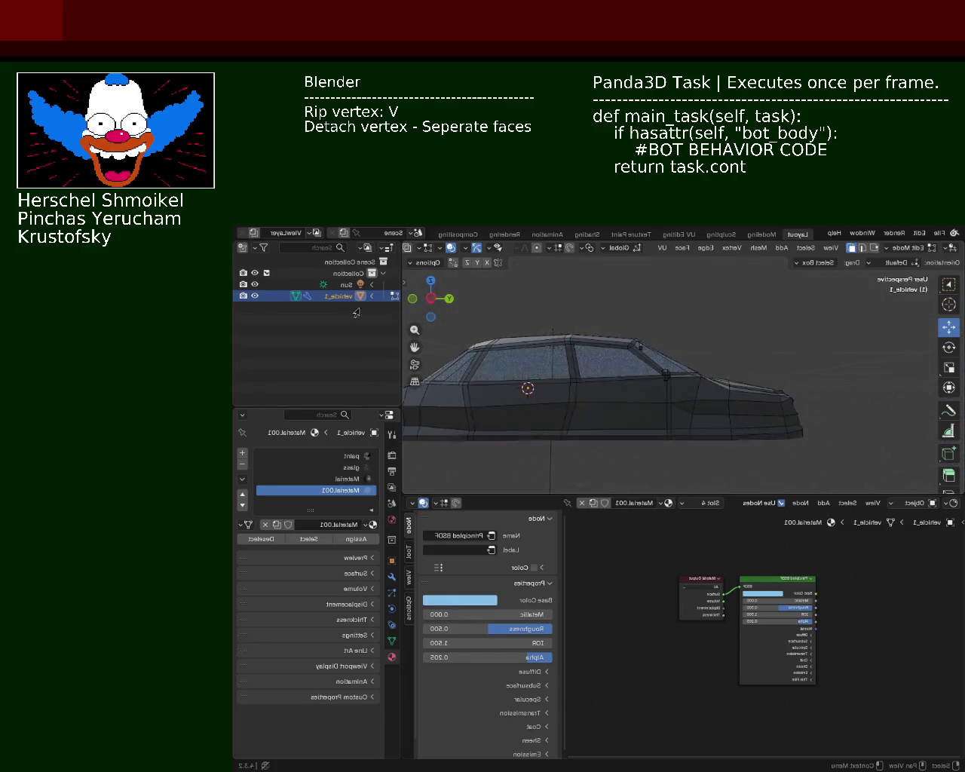
left_click_drag(402, 278, 345, 281)
left_click(381, 247)
mouse_move(636, 370)
middle_mouse_down()
mouse_move(567, 346)
mouse_move(558, 367)
middle_mouse_up()
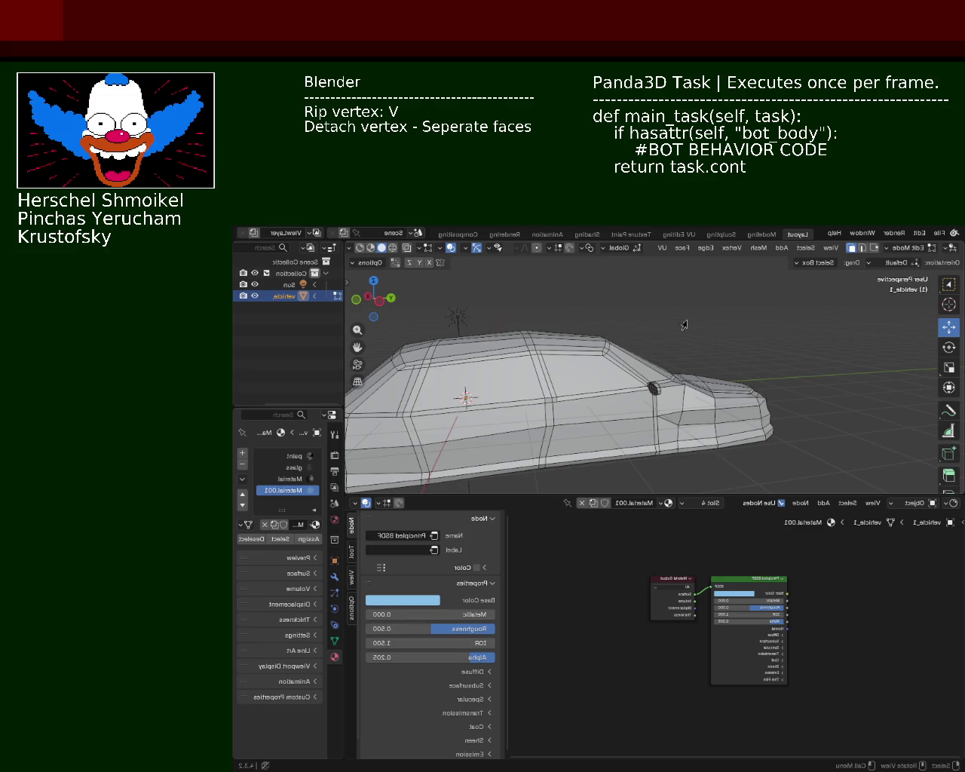
Zoom in on the car's side and select the vertex at the window corner in vertex mode
mouse_move(660, 361)
middle_mouse_down()
mouse_move(744, 394)
mouse_move(642, 332)
middle_mouse_up()
scroll(608, 370, "down", 3)
middle_click_drag(608, 370, 580, 343)
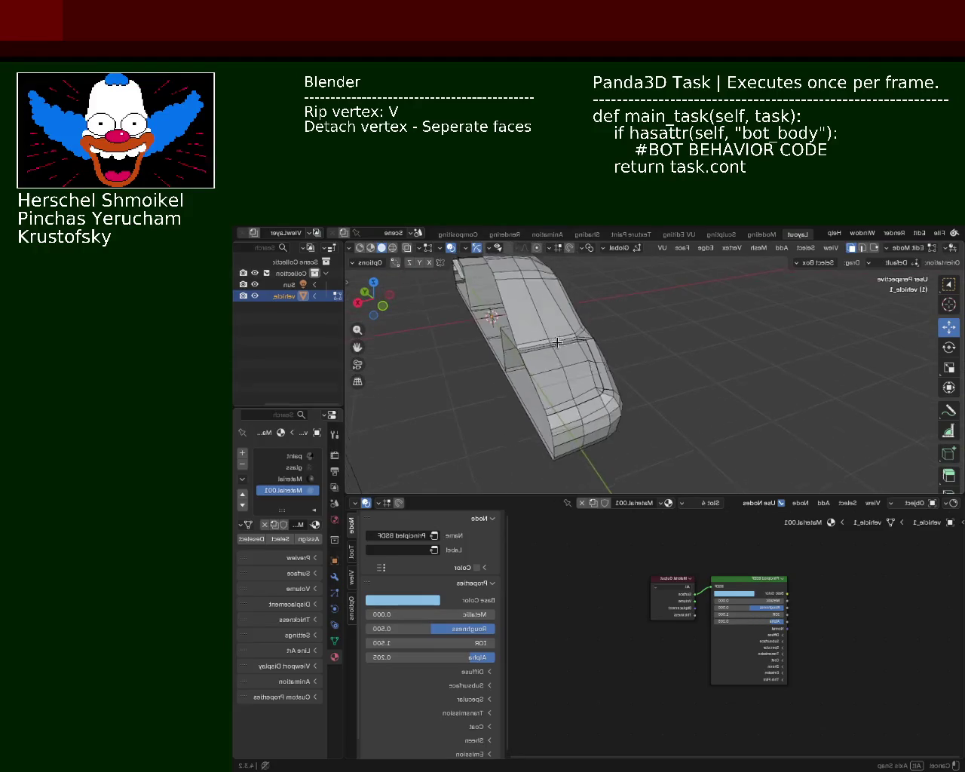
mouse_move(579, 343)
middle_mouse_down()
mouse_move(533, 347)
mouse_move(620, 335)
middle_mouse_up()
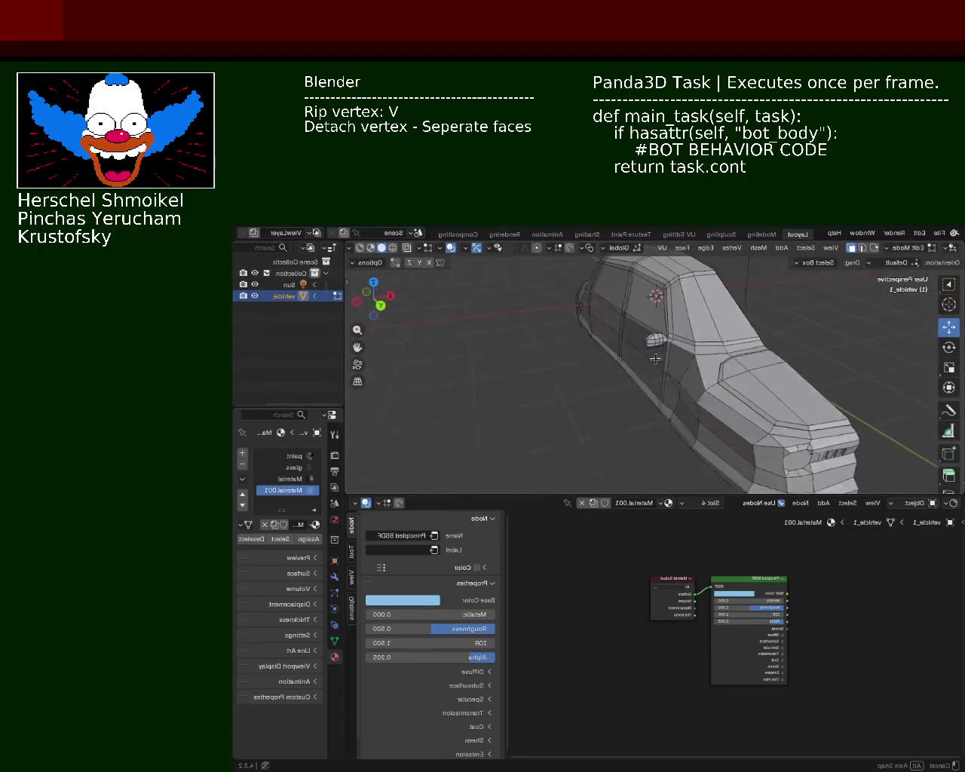
scroll(620, 336, "up", 3)
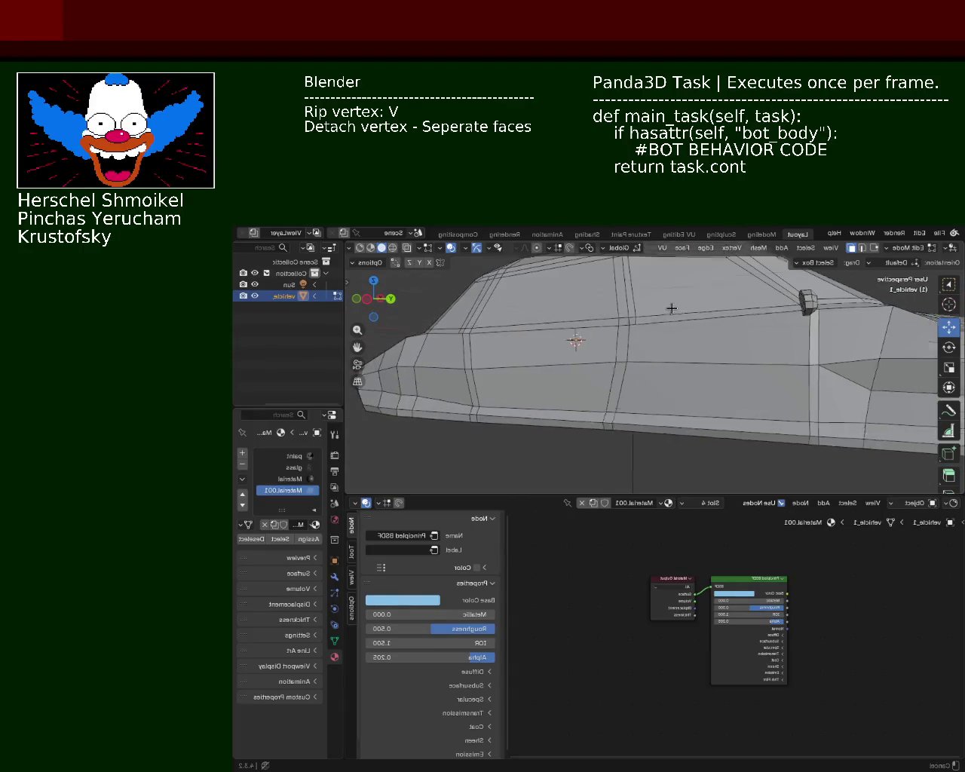
mouse_move(626, 340)
middle_mouse_down()
mouse_move(651, 357)
mouse_move(565, 334)
mouse_move(598, 343)
middle_mouse_up()
scroll(650, 357, "up", 2)
left_click(873, 247)
left_click(556, 302)
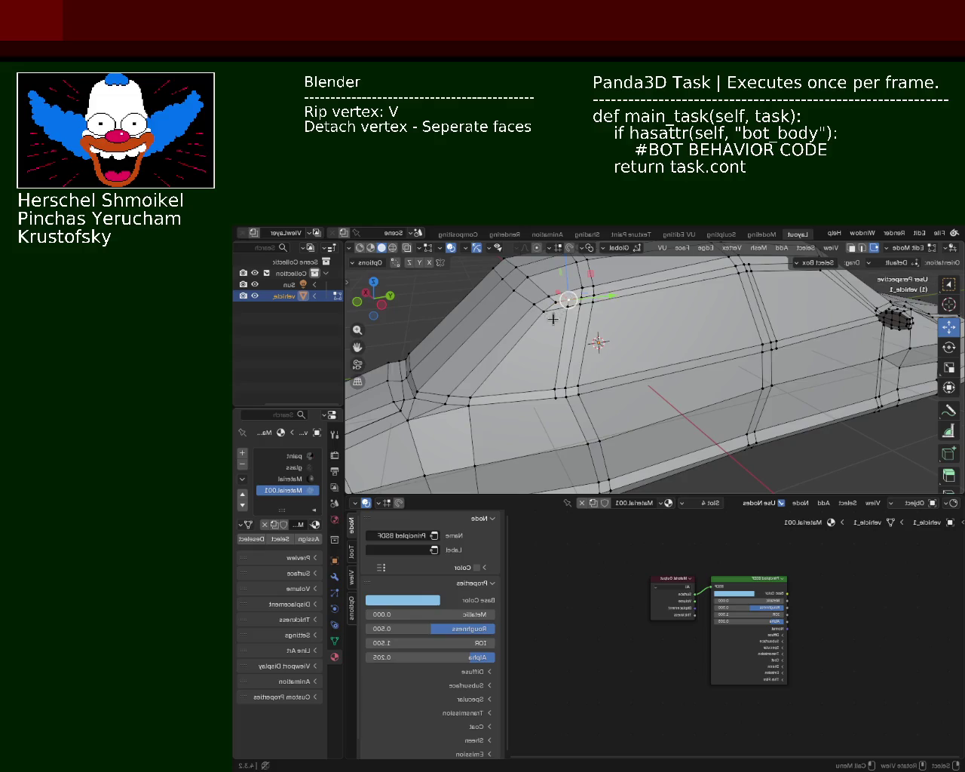
scroll(567, 301, "up", 3)
middle_click_drag(567, 302, 566, 392, "shift")
Rip the window-corner vertex, then move it along the Y axis
key("v")
key("Escape")
key("v")
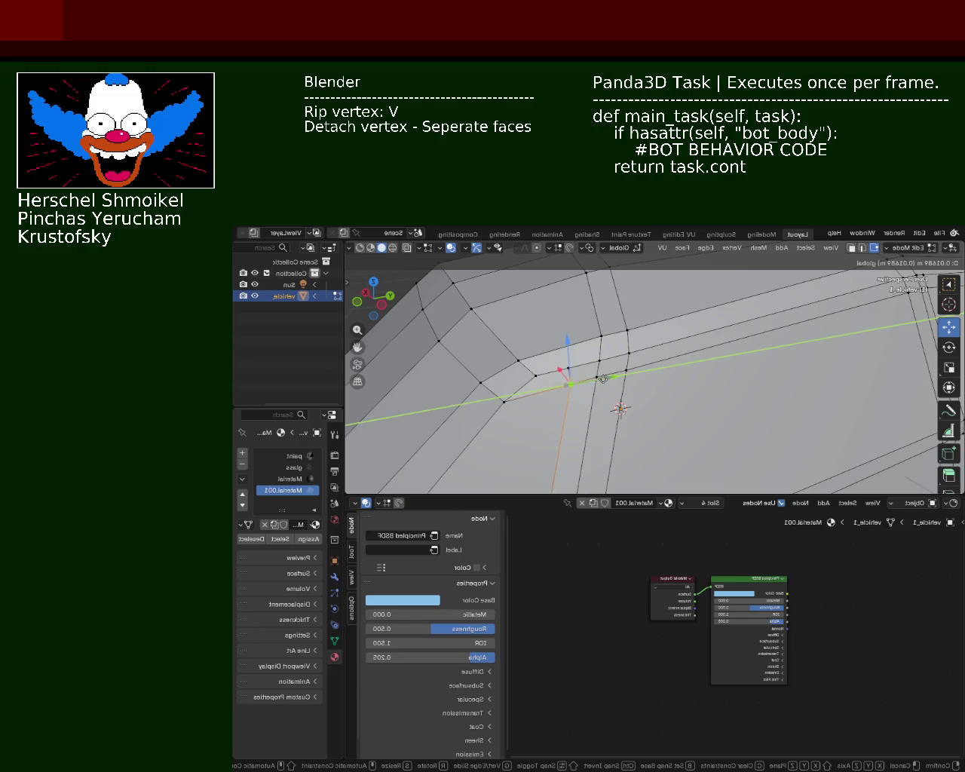
left_click(568, 368)
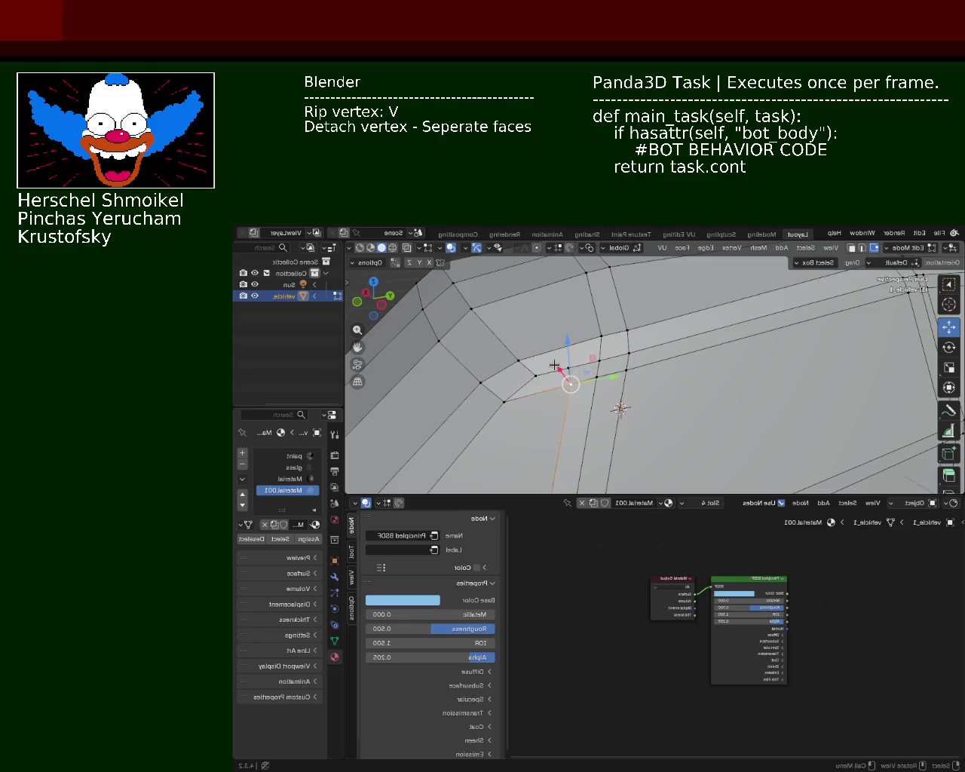
key("g")
key("y")
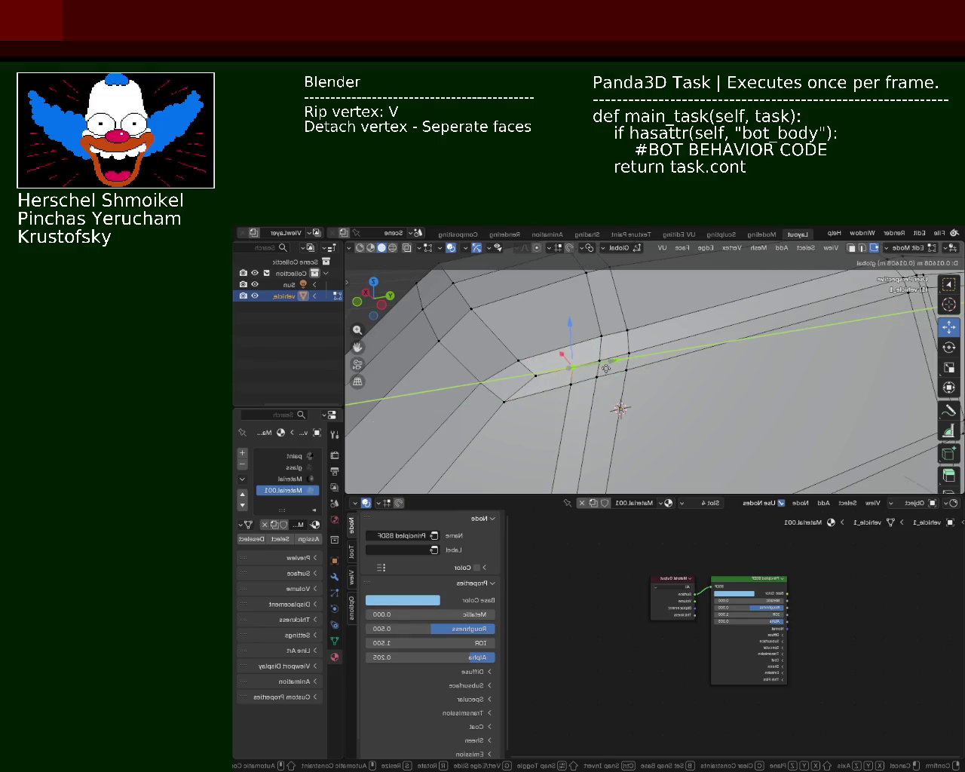
left_click(566, 359)
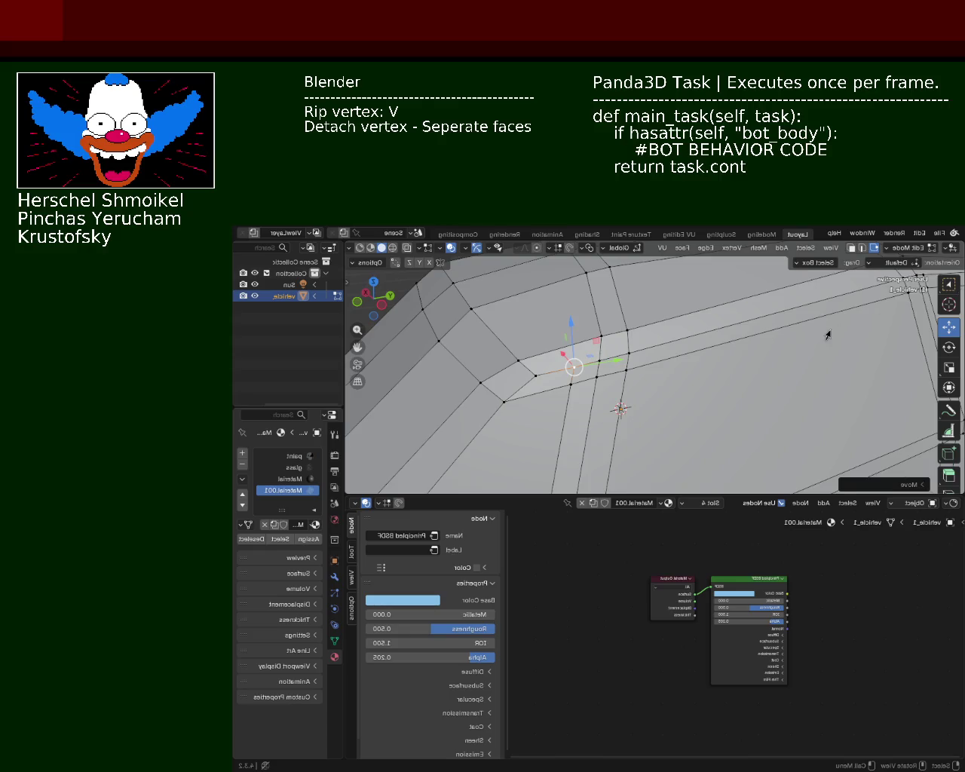
mouse_move(732, 356)
middle_mouse_down("ctrl")
mouse_move(650, 390)
mouse_move(621, 300)
mouse_move(612, 348)
middle_mouse_up("ctrl")
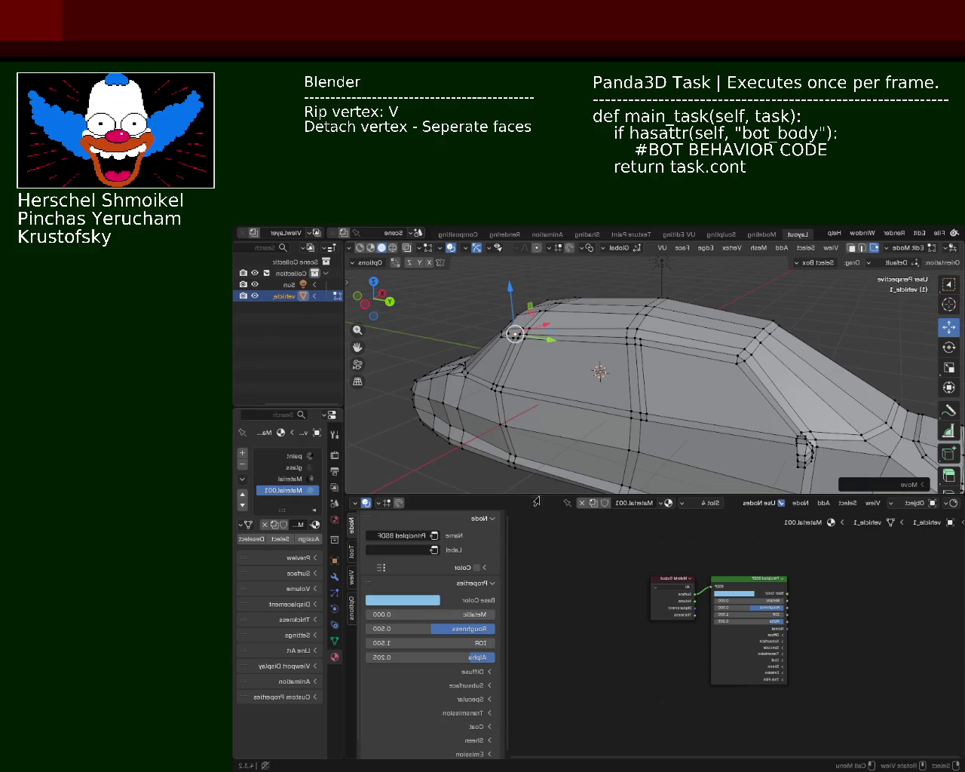
mouse_move(715, 317)
middle_mouse_down()
mouse_move(743, 365)
mouse_move(635, 350)
mouse_move(613, 393)
mouse_move(623, 373)
middle_mouse_up()
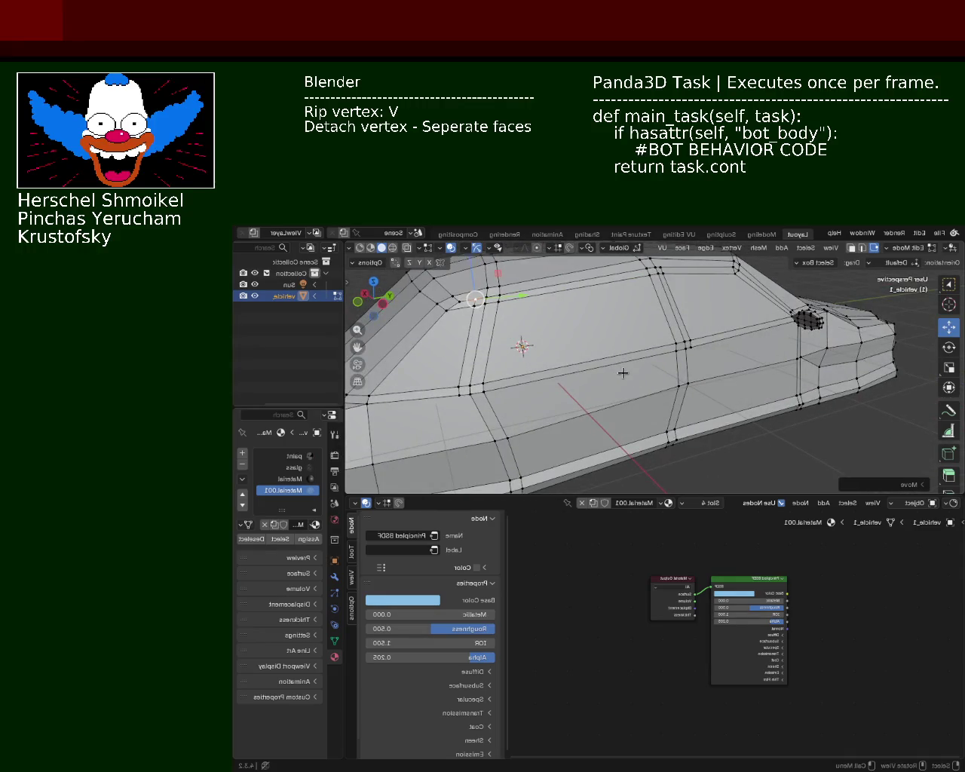
mouse_move(623, 373)
middle_mouse_down()
mouse_move(600, 374)
mouse_move(648, 354)
middle_mouse_up()
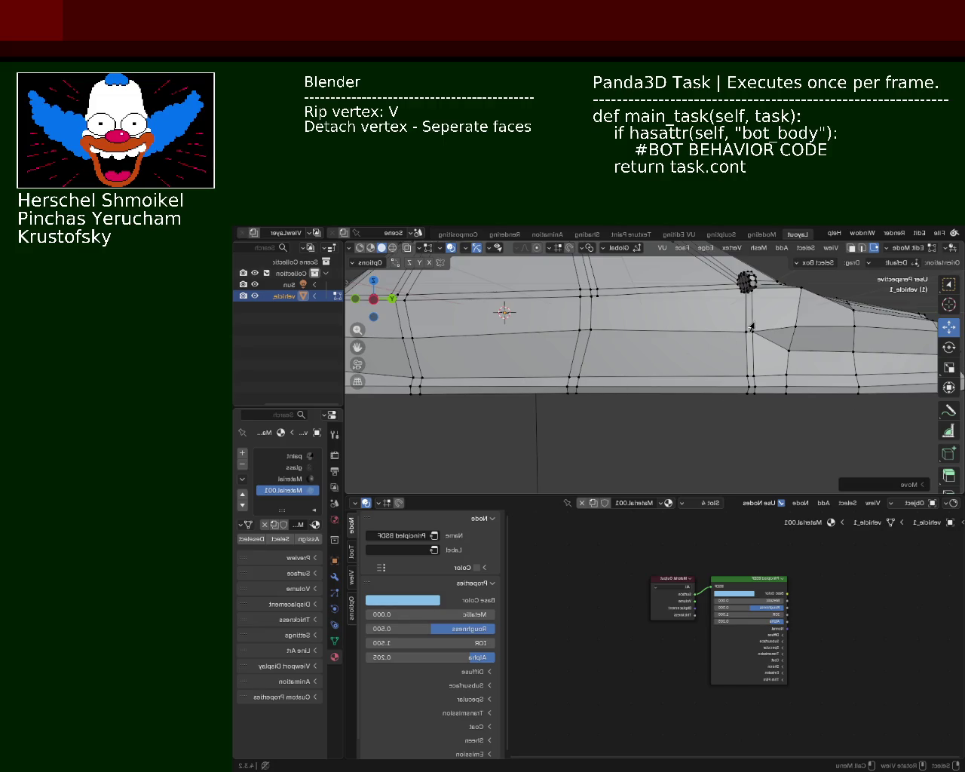
mouse_move(752, 323)
middle_mouse_down()
mouse_move(517, 405)
mouse_move(453, 348)
middle_mouse_up()
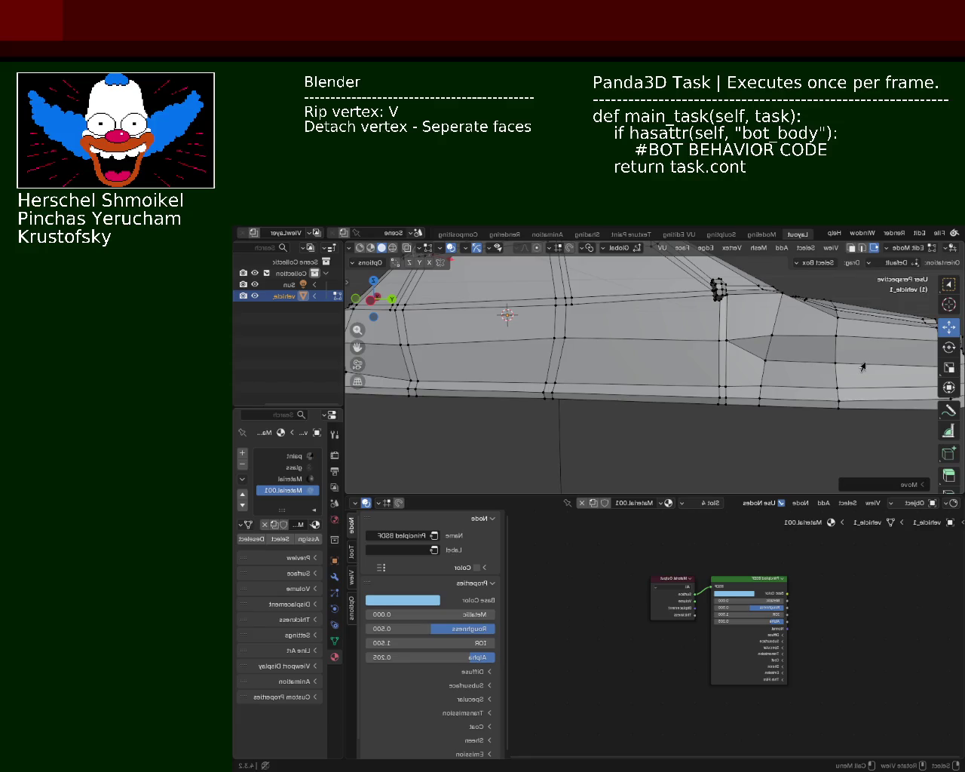
mouse_move(670, 369)
middle_mouse_down()
mouse_move(723, 396)
mouse_move(609, 375)
mouse_move(619, 398)
mouse_move(532, 360)
mouse_move(662, 388)
mouse_move(648, 366)
mouse_move(622, 383)
middle_mouse_up()
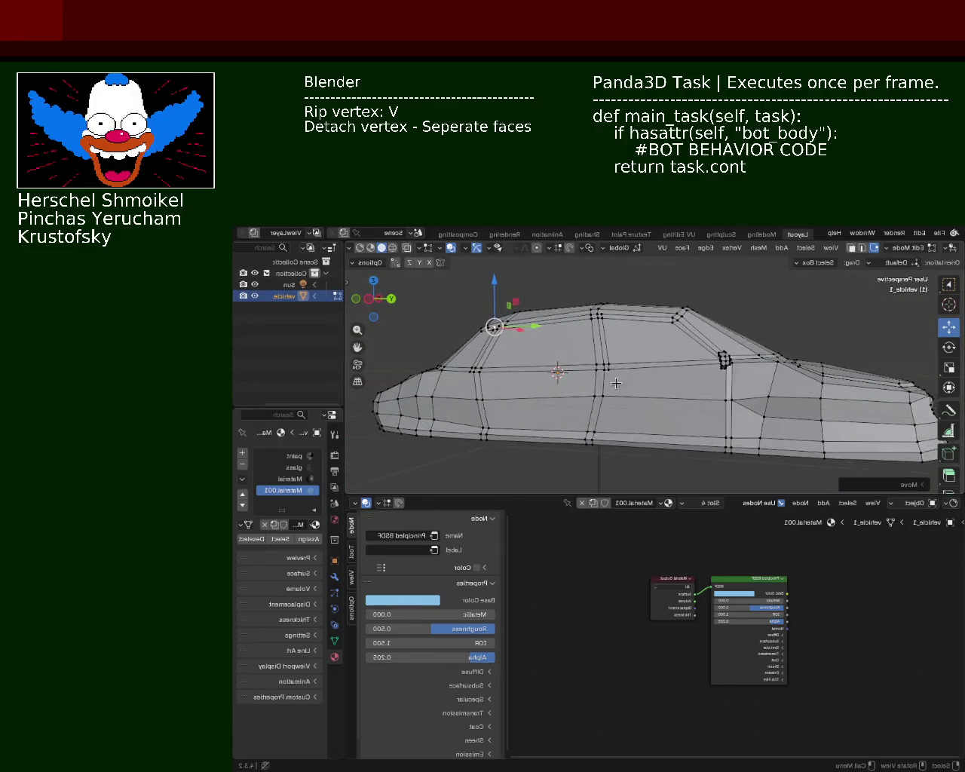
mouse_move(558, 334)
middle_mouse_down()
mouse_move(730, 367)
mouse_move(794, 360)
mouse_move(572, 381)
middle_mouse_up()
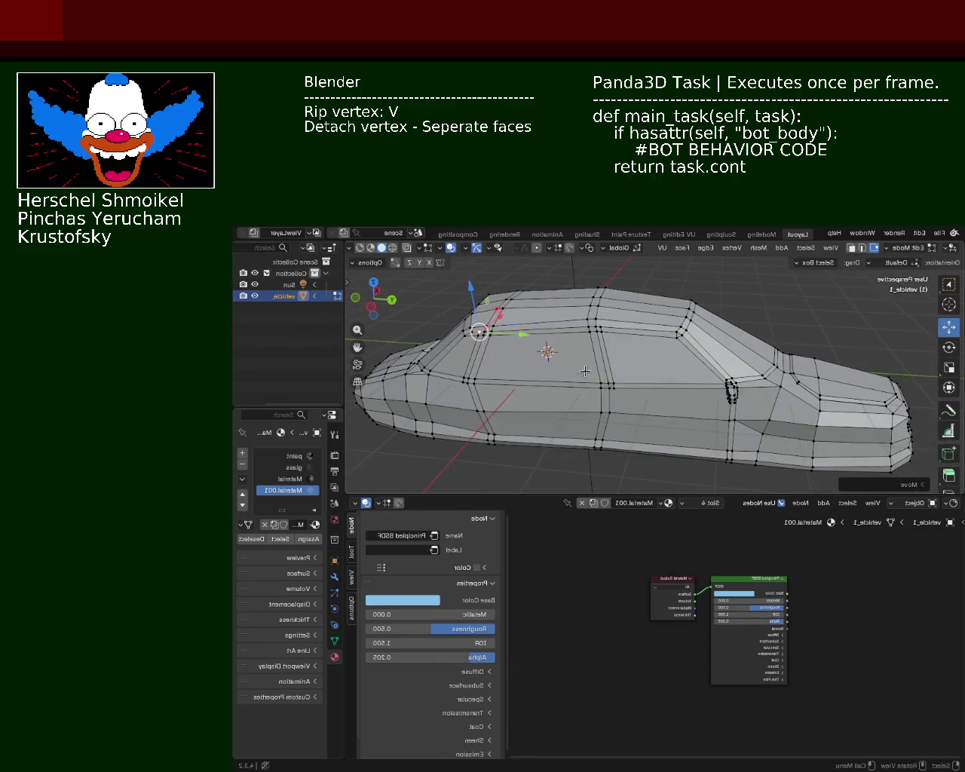
mouse_move(582, 355)
middle_mouse_down("ctrl")
mouse_move(595, 335)
mouse_move(608, 363)
mouse_move(674, 339)
mouse_move(707, 381)
mouse_move(691, 351)
mouse_move(747, 304)
mouse_move(639, 367)
middle_mouse_up("ctrl")
Slide a face on the car's side slightly along the X axis with the gizmo
left_click(850, 249)
left_click(657, 329)
left_click_drag(630, 380, 635, 384)
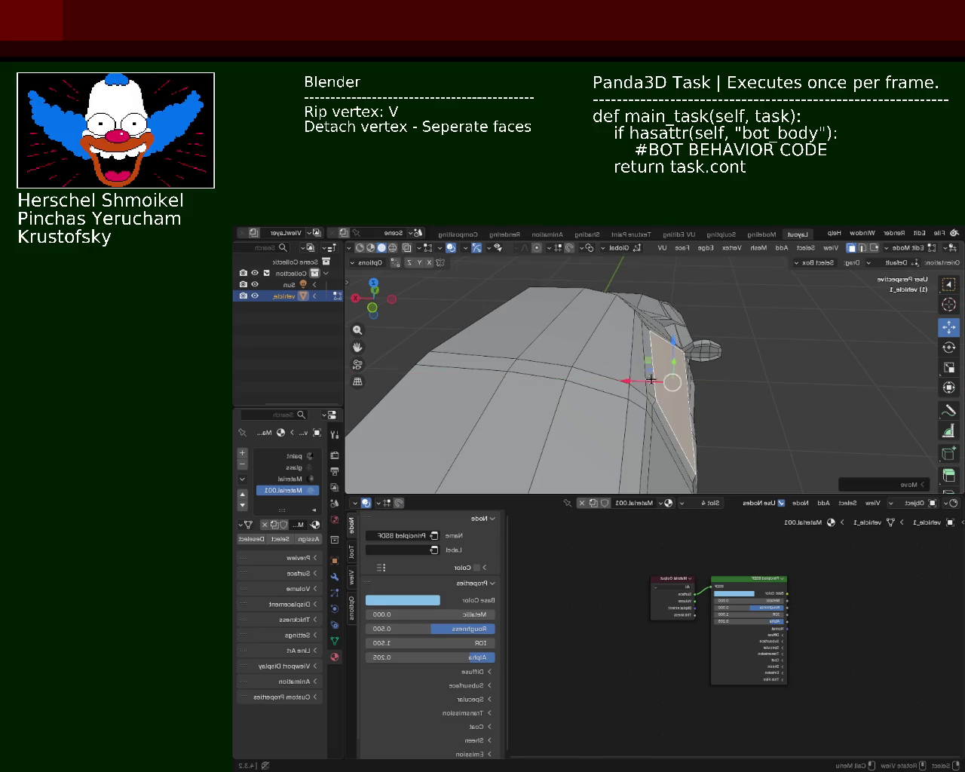
mouse_move(635, 384)
middle_mouse_down()
mouse_move(531, 416)
mouse_move(674, 344)
mouse_move(640, 360)
mouse_move(732, 327)
mouse_move(740, 341)
mouse_move(702, 355)
mouse_move(724, 324)
middle_mouse_up()
Move a side vertex and the headlight-corner vertex along X, then select an edge vertex
left_click(874, 247)
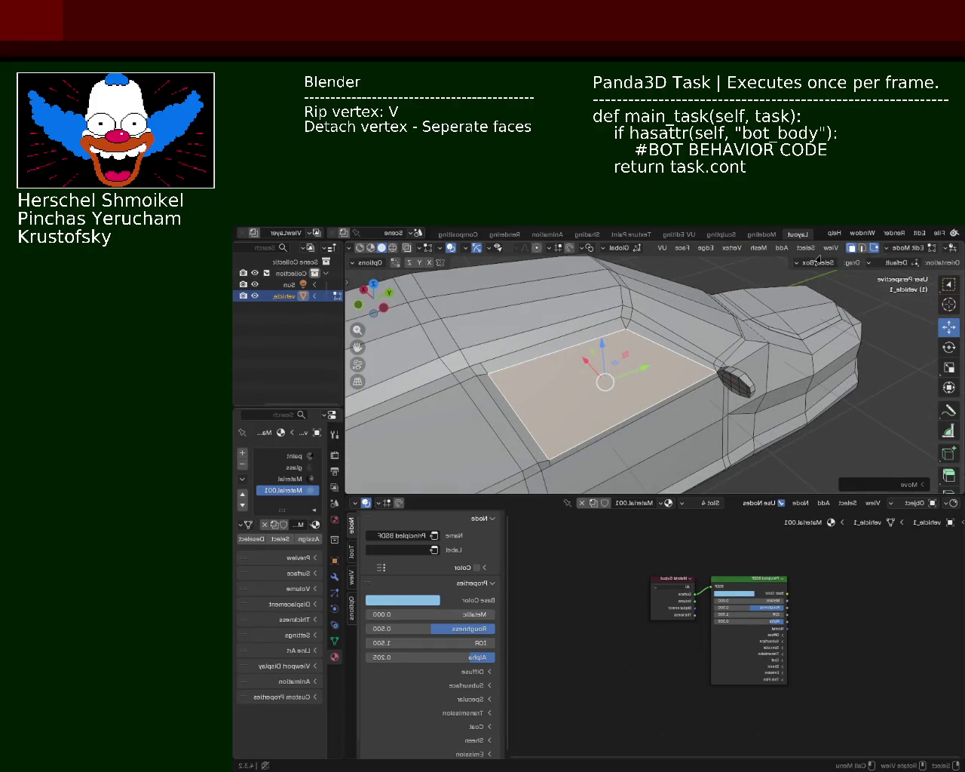
mouse_move(603, 380)
middle_mouse_down()
mouse_move(609, 390)
mouse_move(630, 374)
middle_mouse_up()
left_click_drag(612, 409, 623, 408)
mouse_move(623, 408)
middle_mouse_down()
mouse_move(503, 317)
mouse_move(727, 339)
middle_mouse_up()
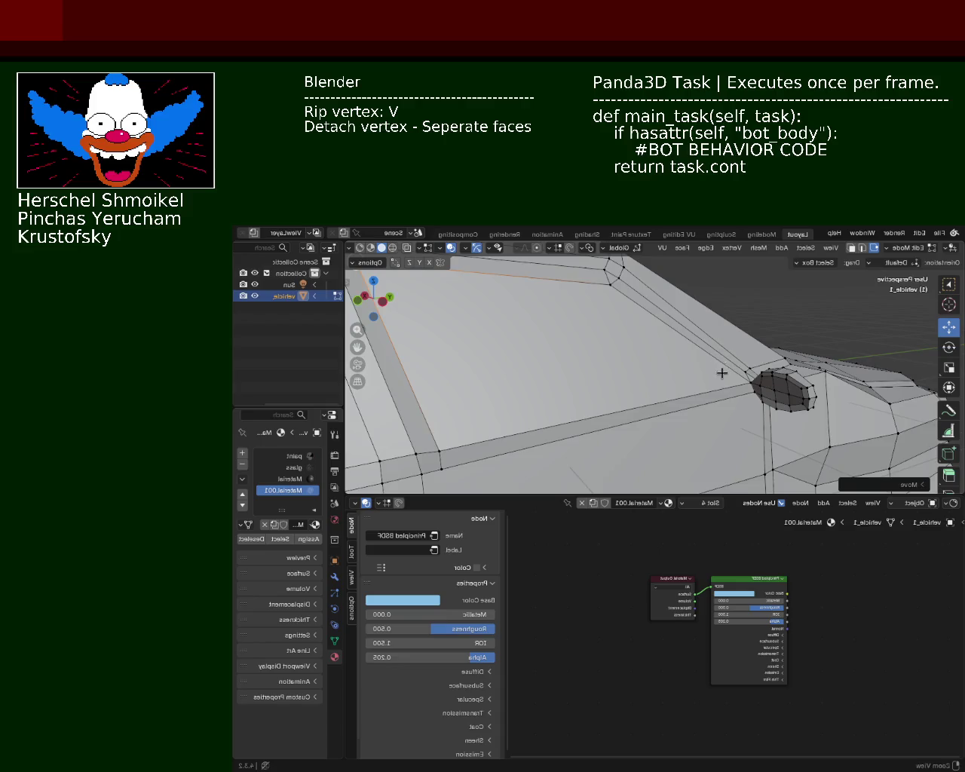
left_click(788, 396)
mouse_move(788, 395)
middle_mouse_down()
mouse_move(751, 351)
mouse_move(756, 331)
middle_mouse_up()
left_click_drag(755, 332, 648, 373)
mouse_move(648, 373)
middle_mouse_down()
mouse_move(572, 384)
mouse_move(599, 329)
mouse_move(519, 340)
mouse_move(515, 324)
mouse_move(733, 321)
mouse_move(685, 319)
mouse_move(656, 399)
mouse_move(664, 339)
middle_mouse_up()
left_click(691, 312)
Select the neighbouring vertex and nudge it slightly along an axis
left_click(676, 310)
left_click_drag(655, 300, 653, 302)
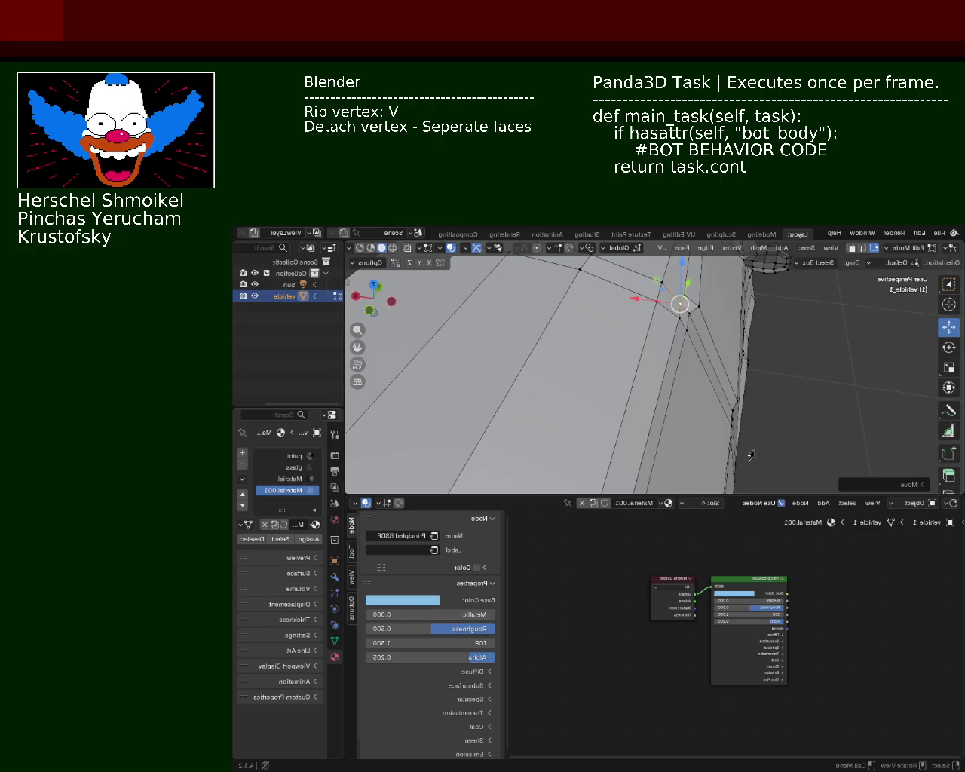
mouse_move(757, 311)
middle_mouse_down()
mouse_move(676, 302)
mouse_move(684, 299)
middle_mouse_up()
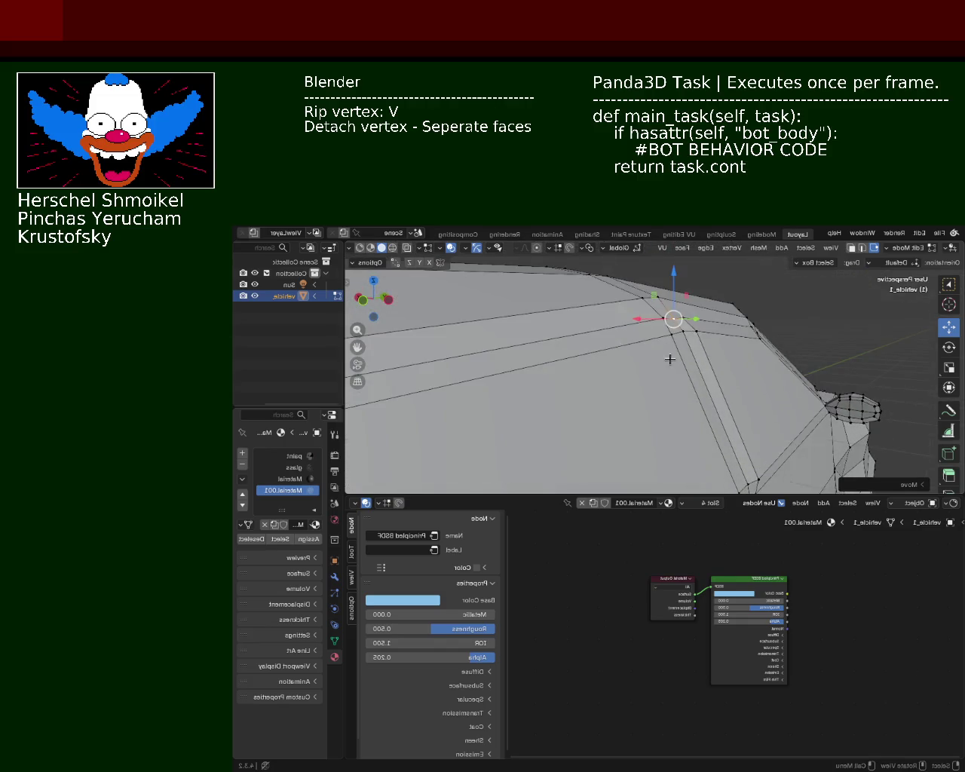
left_click_drag(683, 299, 683, 317)
mouse_move(683, 317)
middle_mouse_down()
mouse_move(527, 373)
mouse_move(728, 365)
middle_mouse_up()
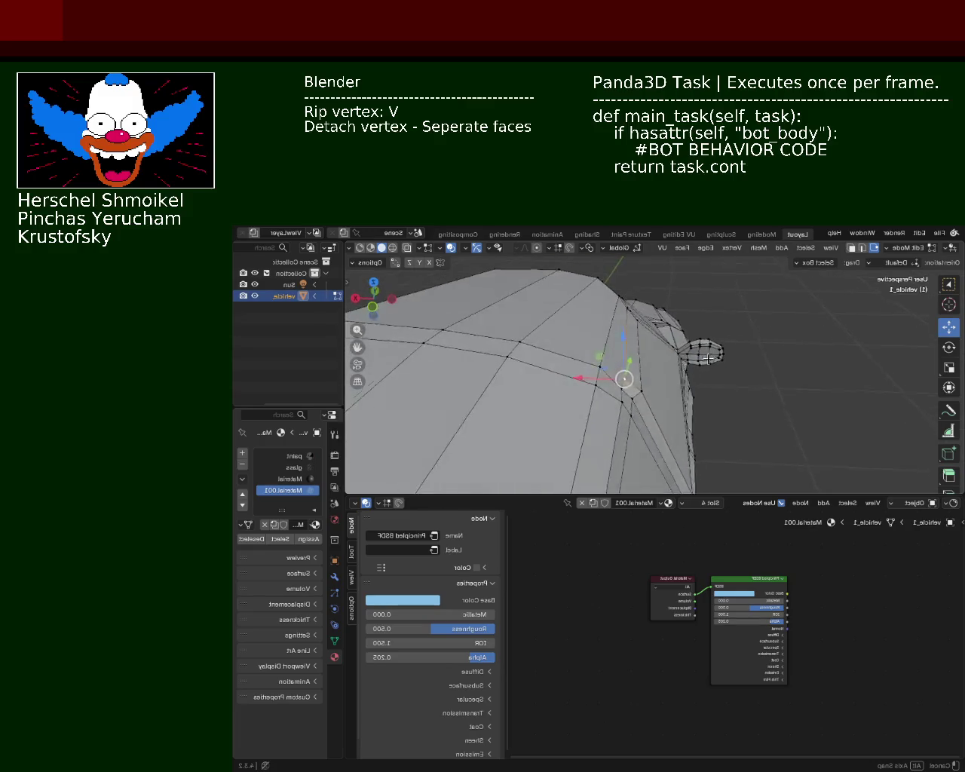
mouse_move(729, 366)
middle_mouse_down()
mouse_move(585, 305)
mouse_move(600, 311)
middle_mouse_up()
Reposition a vertex near the car's front corner, then shift it along the Y axis
left_click(642, 332)
key("g")
left_click(640, 288)
key("g")
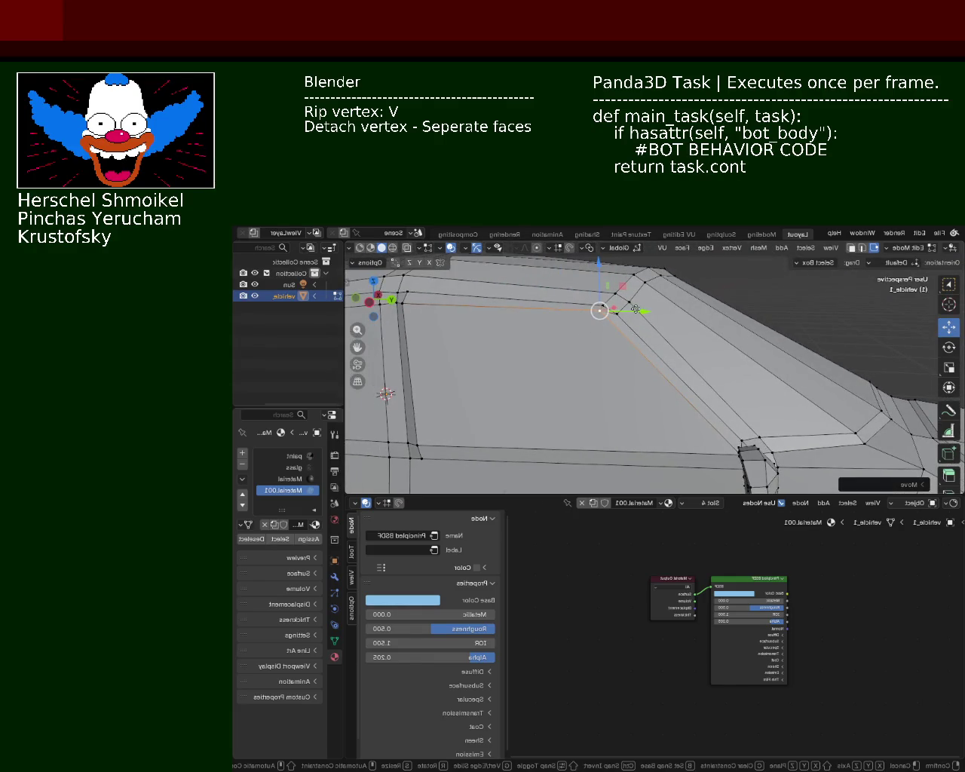
key("y")
left_click(638, 312)
Move the vertex beside the side mirror along the X axis
mouse_move(640, 366)
middle_mouse_down()
mouse_move(694, 370)
mouse_move(754, 397)
mouse_move(769, 372)
mouse_move(734, 368)
middle_mouse_up()
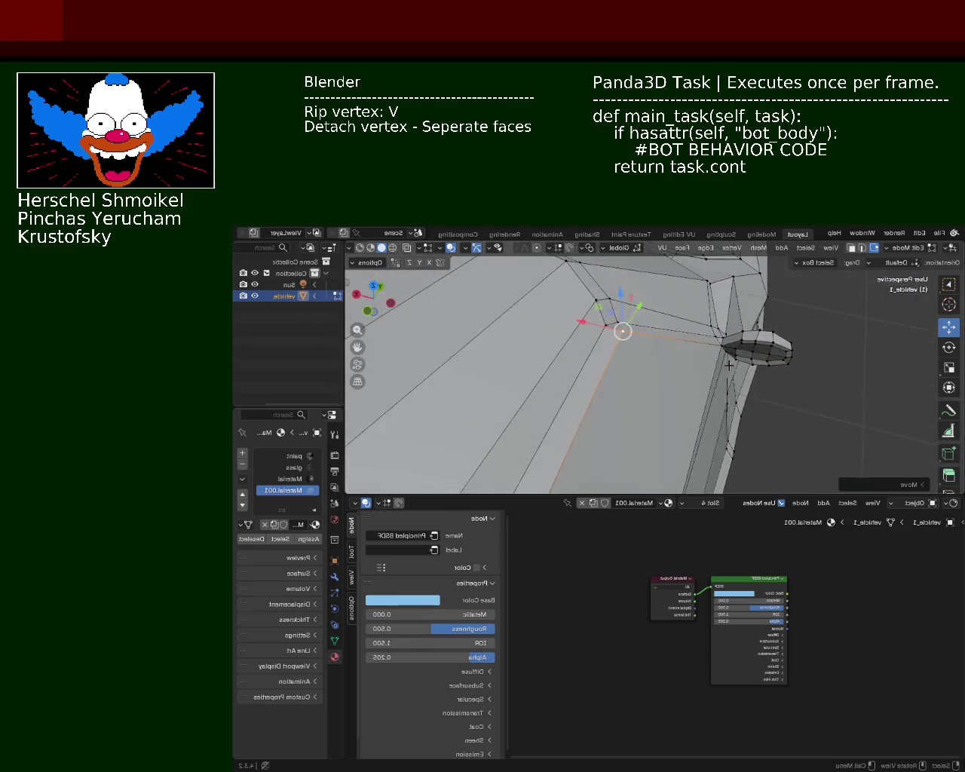
left_click(710, 332)
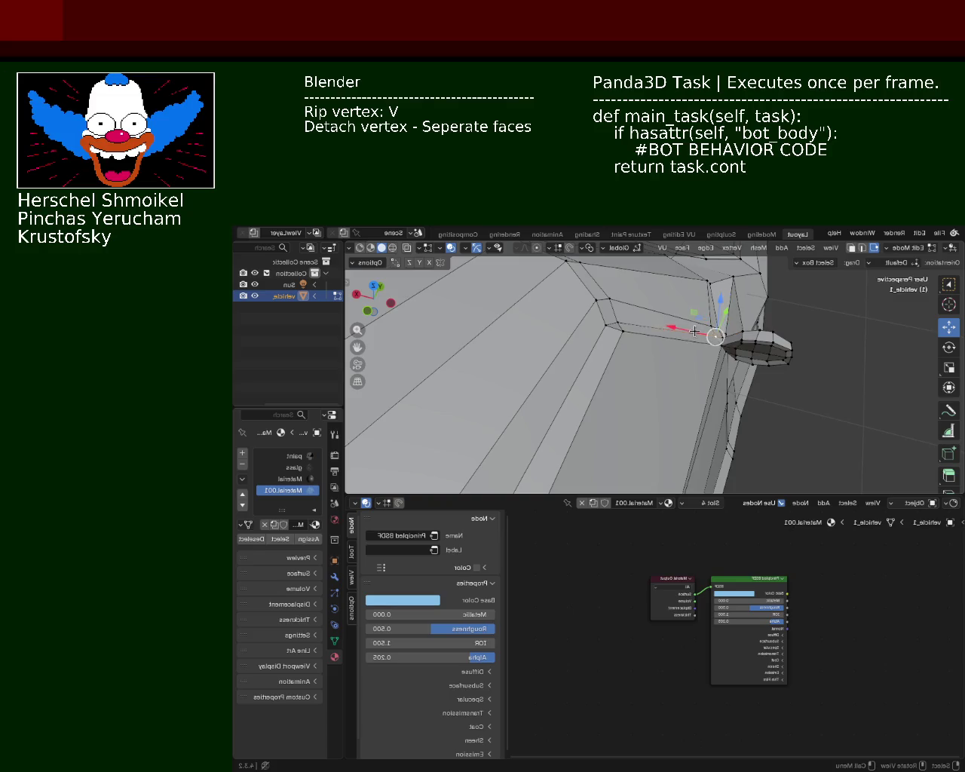
key("g")
key("x")
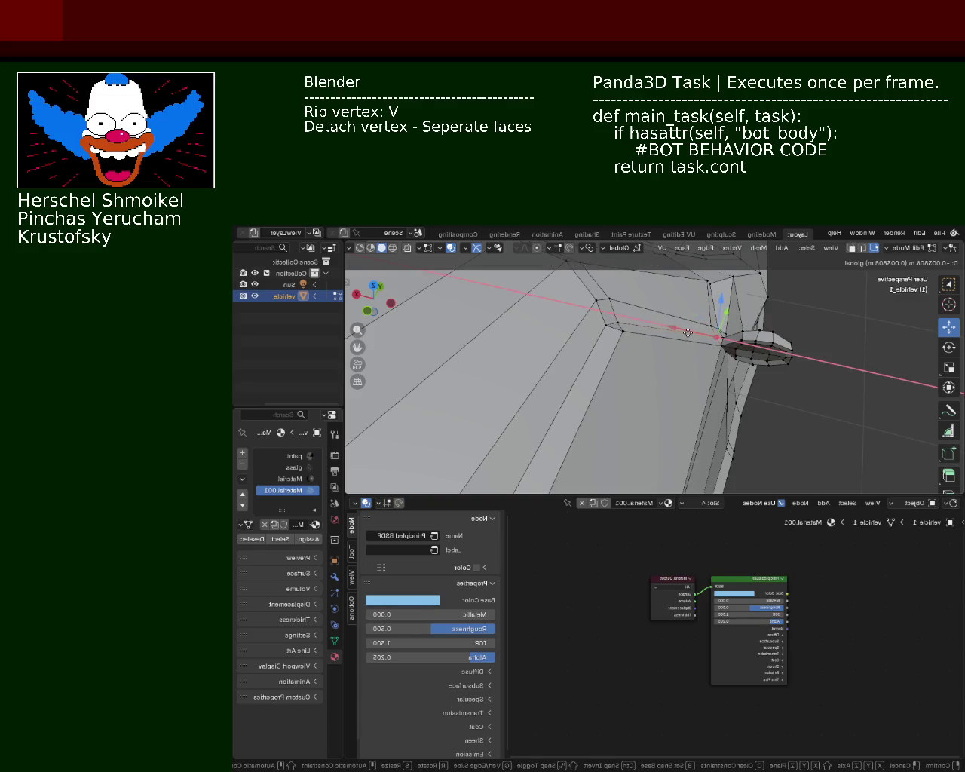
left_click(688, 332)
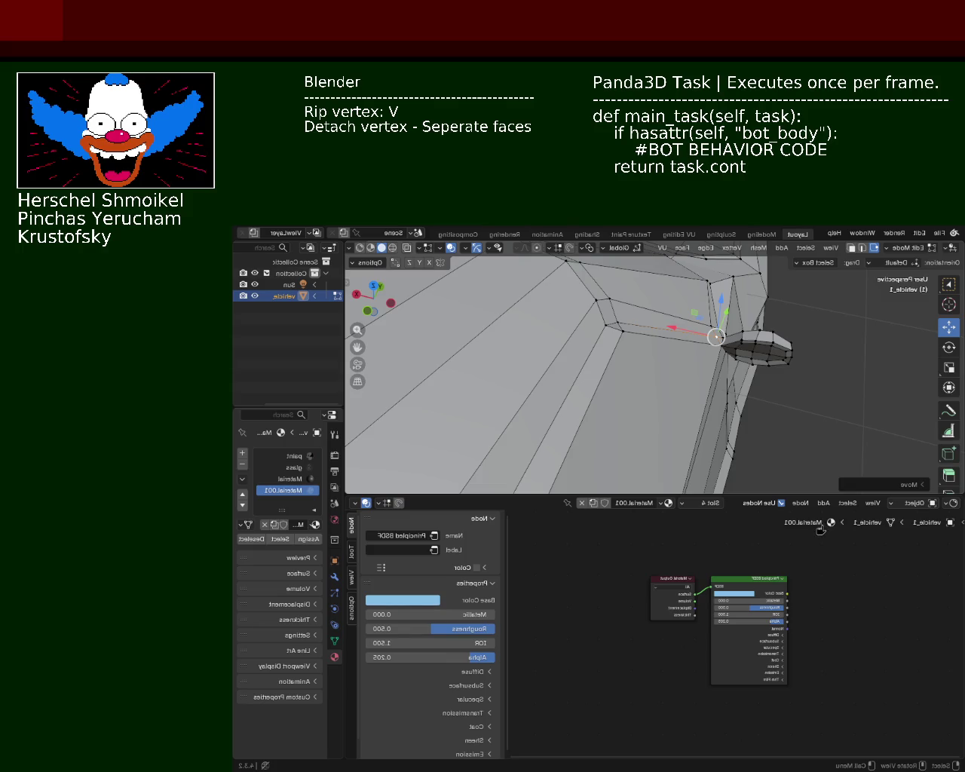
mouse_move(745, 334)
middle_mouse_down()
mouse_move(649, 364)
mouse_move(608, 348)
middle_mouse_up()
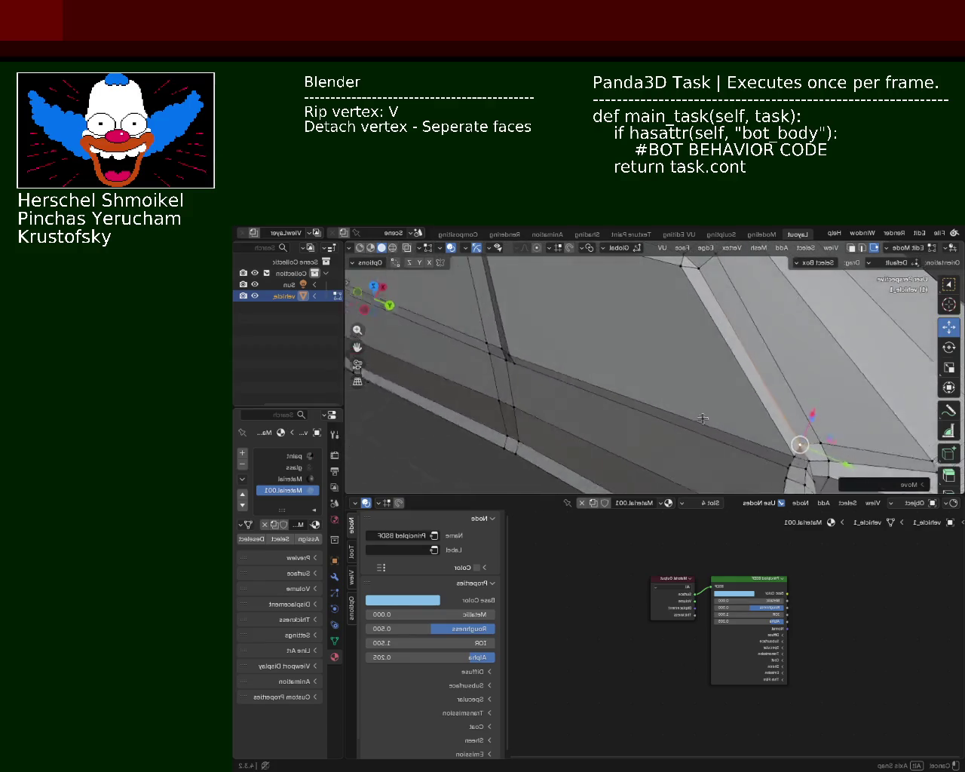
mouse_move(610, 371)
middle_mouse_down()
mouse_move(654, 410)
mouse_move(632, 392)
middle_mouse_up()
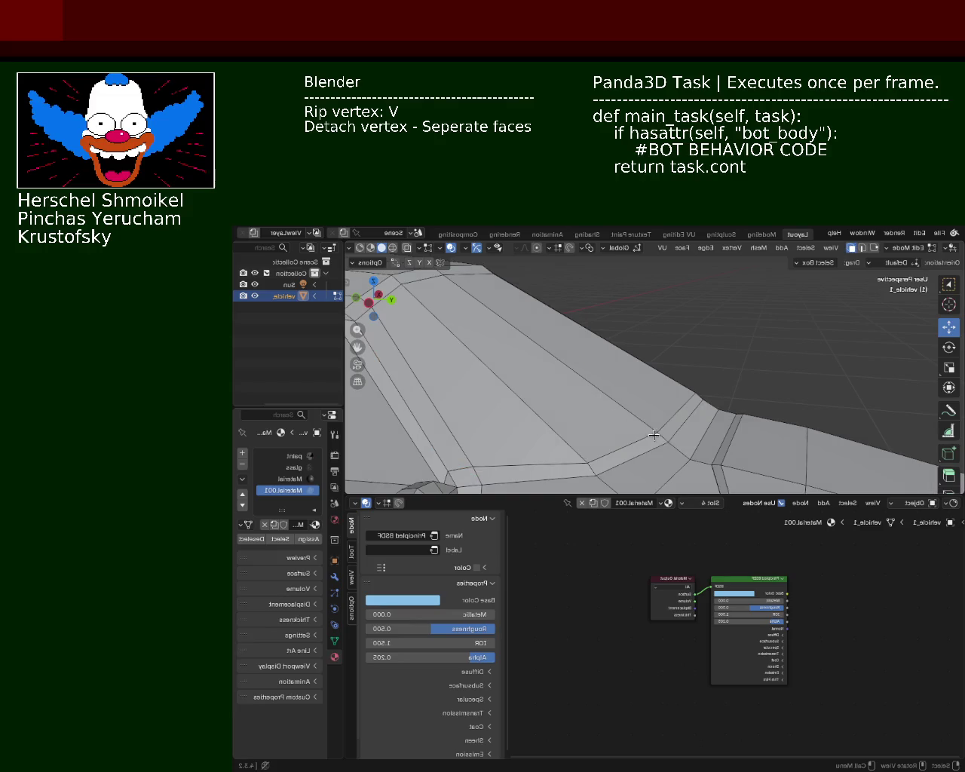
Slide the selected edge along Y and shift the long face strip sideways with the gizmo
left_click_drag(702, 414, 693, 412)
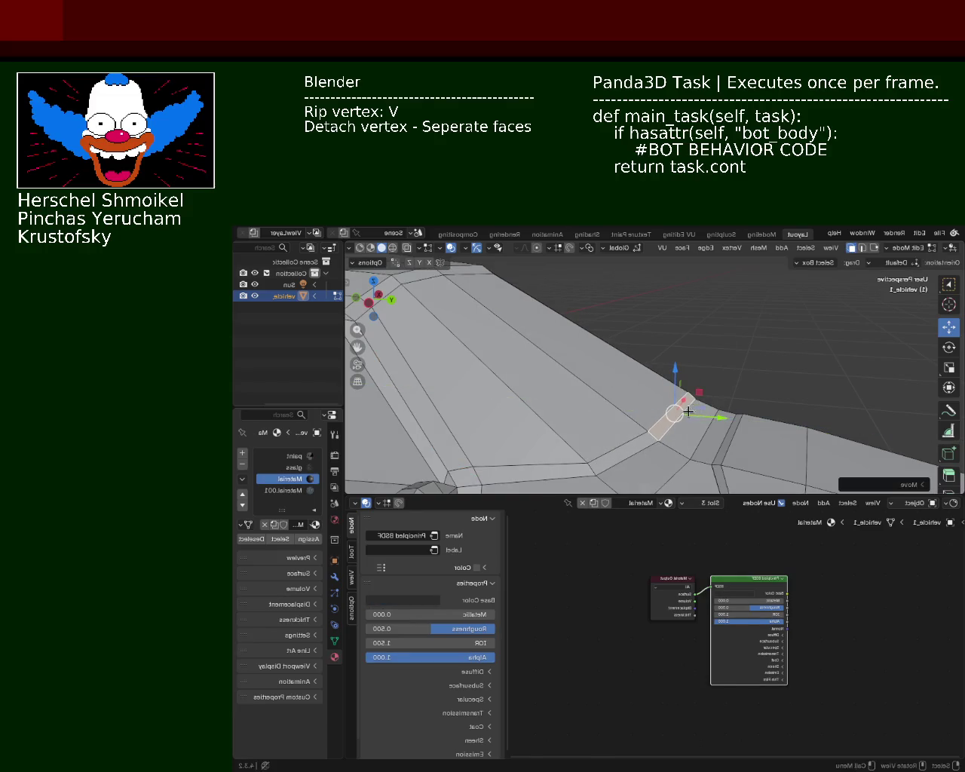
left_click(563, 363)
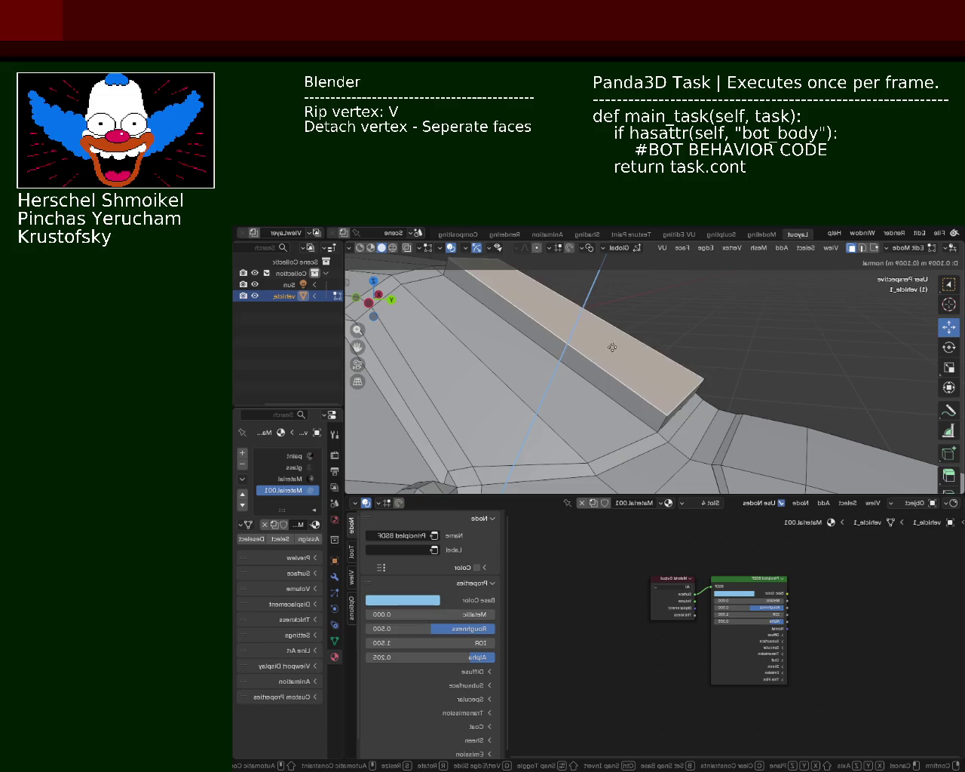
left_click_drag(595, 341, 594, 343)
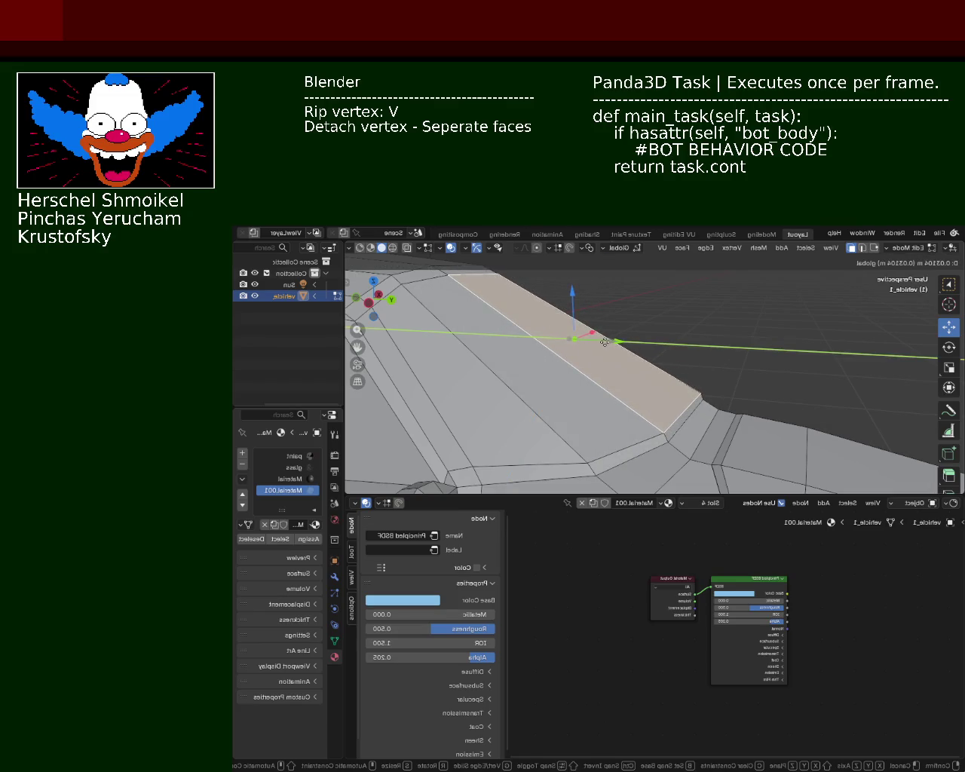
left_click_drag(604, 342, 604, 343)
mouse_move(539, 384)
middle_mouse_down()
mouse_move(623, 400)
mouse_move(625, 355)
middle_mouse_up()
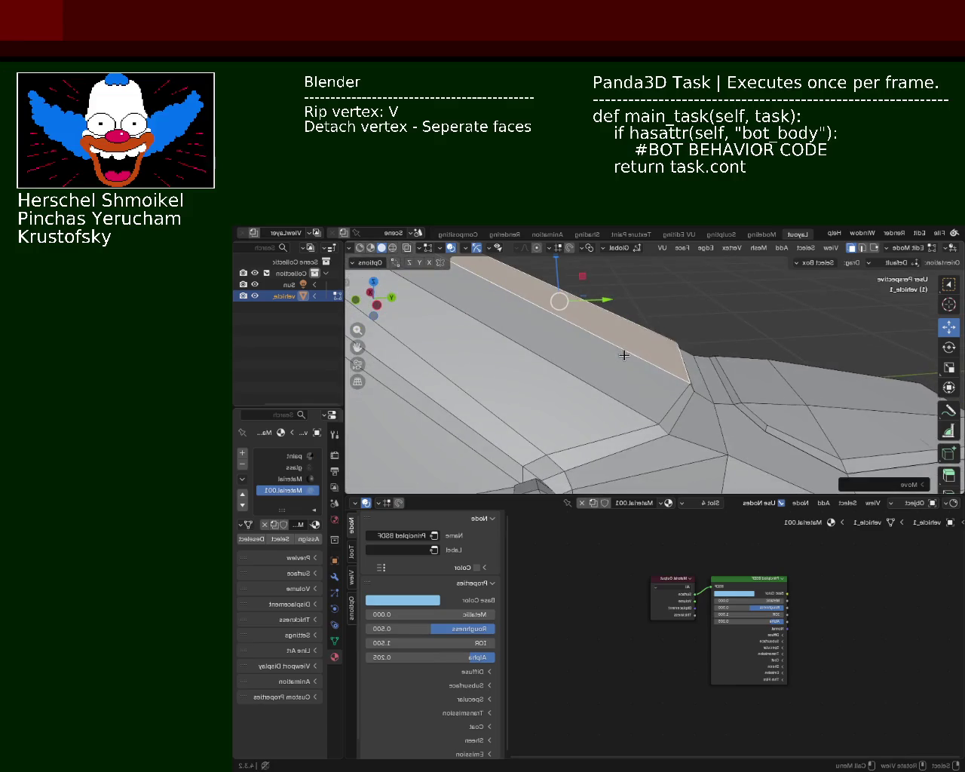
mouse_move(555, 366)
middle_mouse_down()
mouse_move(598, 388)
mouse_move(551, 370)
mouse_move(572, 383)
mouse_move(566, 352)
mouse_move(629, 370)
mouse_move(664, 355)
mouse_move(627, 367)
middle_mouse_up()
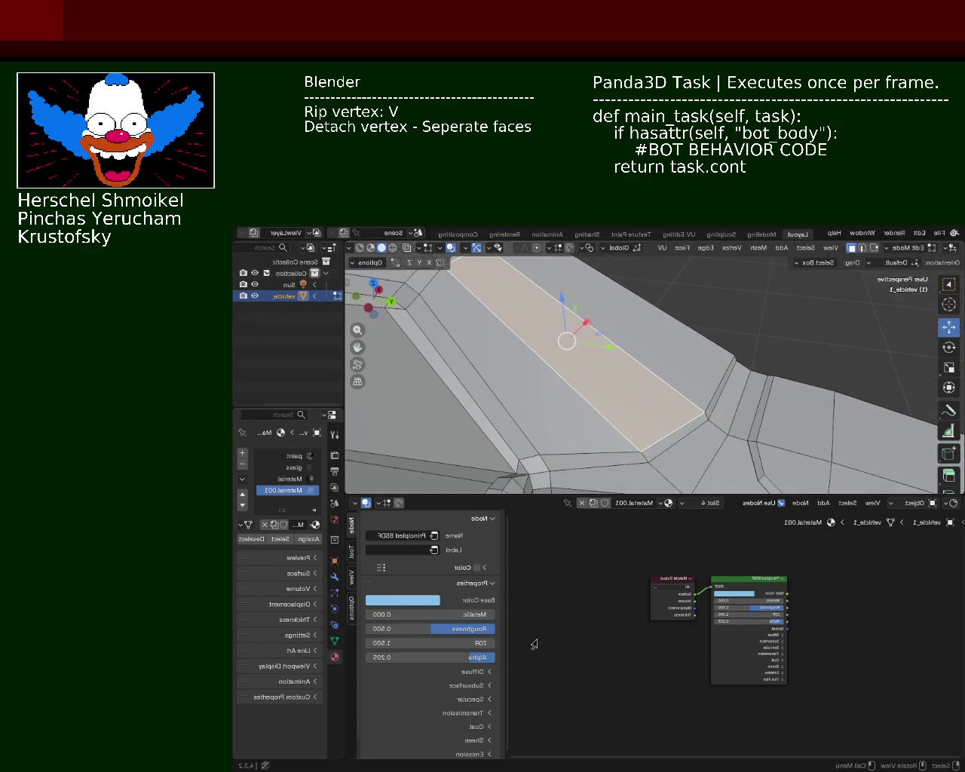
mouse_move(663, 394)
middle_mouse_down()
mouse_move(693, 370)
mouse_move(622, 387)
middle_mouse_up()
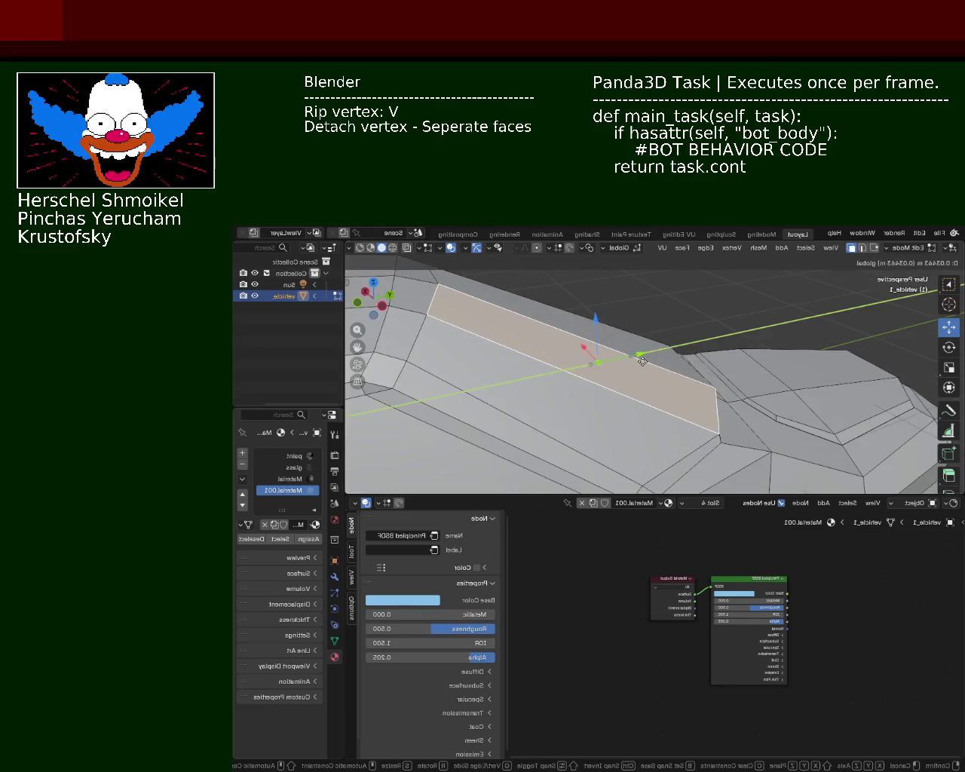
left_click(632, 366)
Move the long face strip along the X axis with G then X
mouse_move(656, 380)
middle_mouse_down()
mouse_move(590, 400)
mouse_move(668, 355)
mouse_move(548, 393)
mouse_move(664, 438)
mouse_move(754, 392)
mouse_move(702, 405)
mouse_move(562, 394)
mouse_move(586, 415)
mouse_move(591, 367)
mouse_move(603, 377)
mouse_move(641, 370)
mouse_move(589, 340)
mouse_move(604, 351)
mouse_move(591, 326)
middle_mouse_up()
key("g")
key("x")
left_click(663, 401)
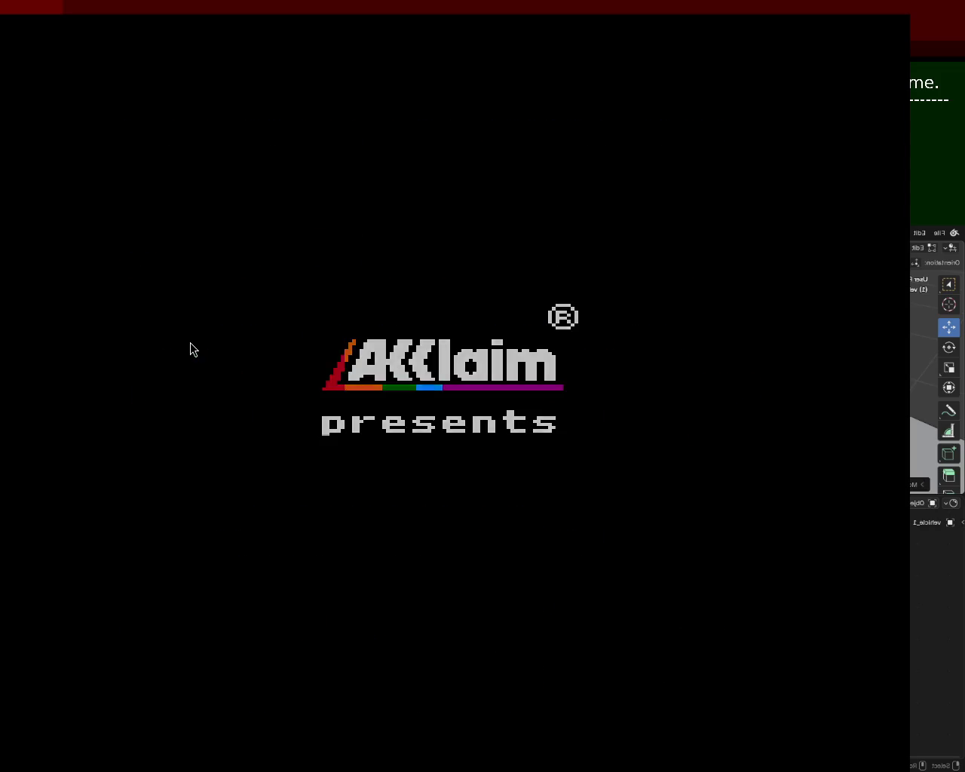
Skip the intro, start the level and hop Bart onto the first platform
key("Return")
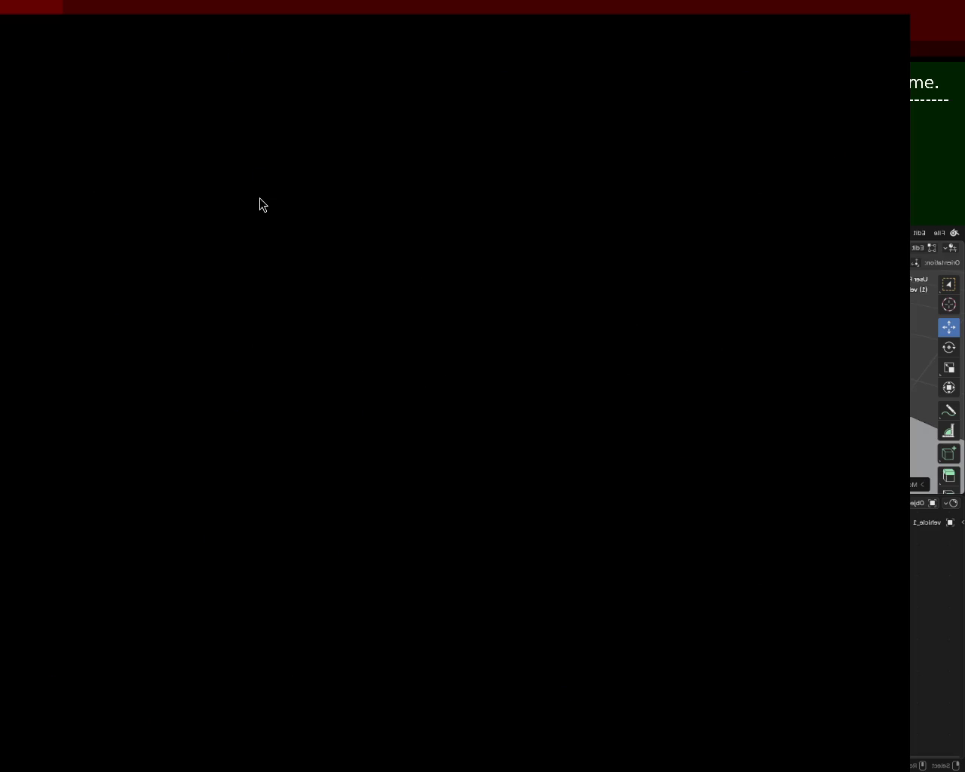
key("Right")
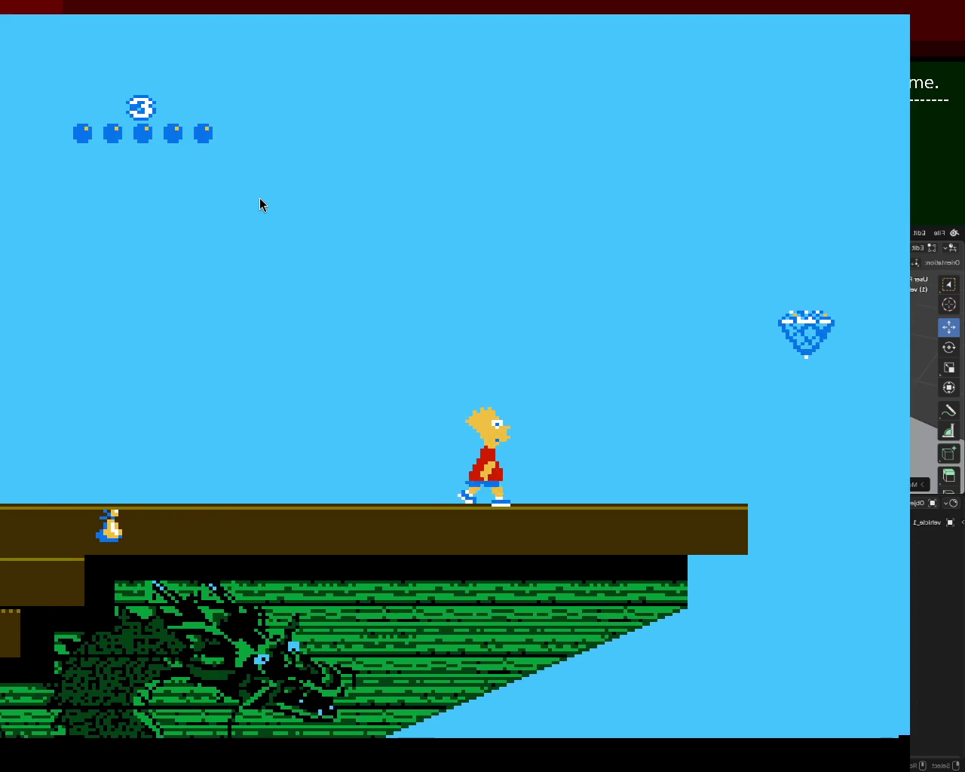
key("x")
key("Left")
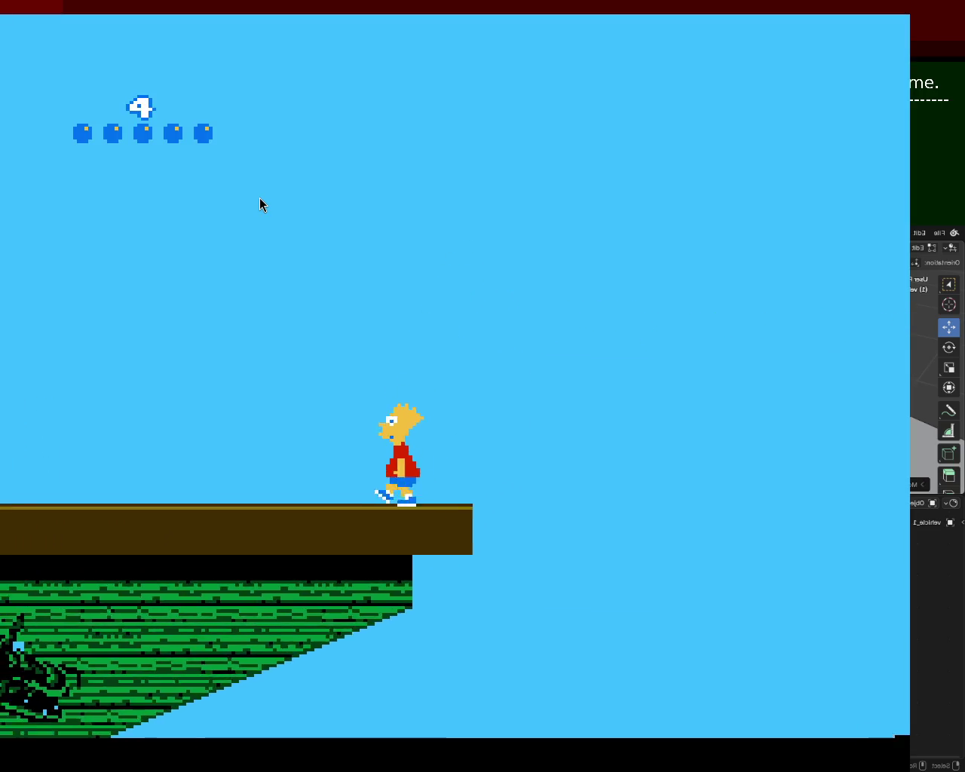
key("x")
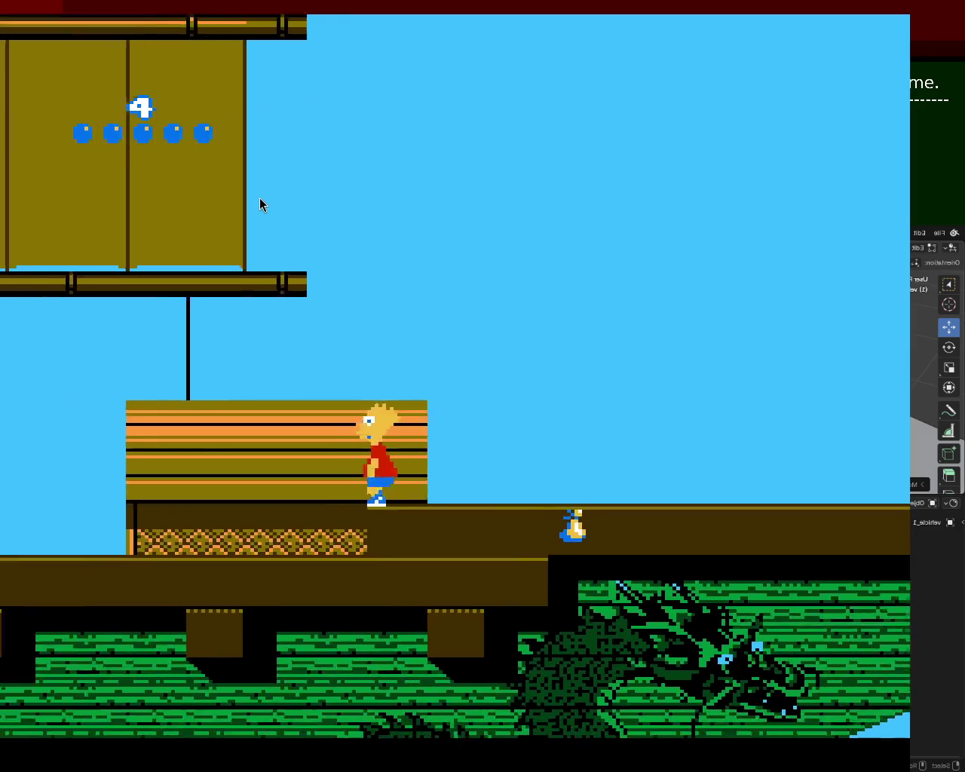
key("Right")
Jump Bart left onto the upper ledge while throwing red balls
key("x")
key("Left")
key("z")
key("x")
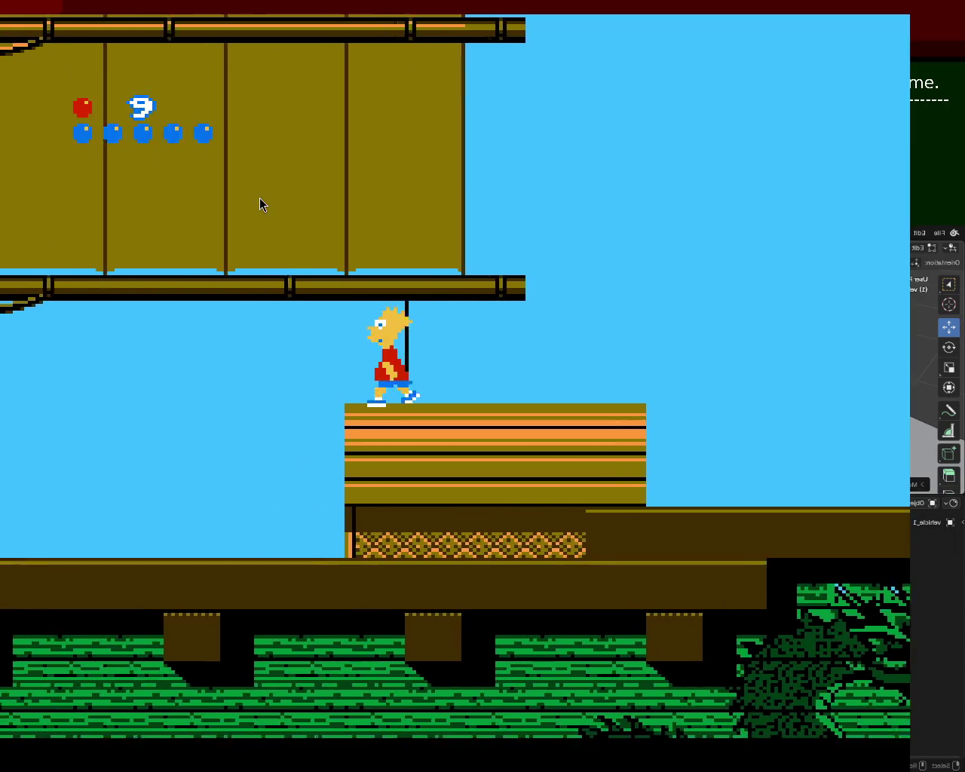
key("x")
key("Left")
key("x")
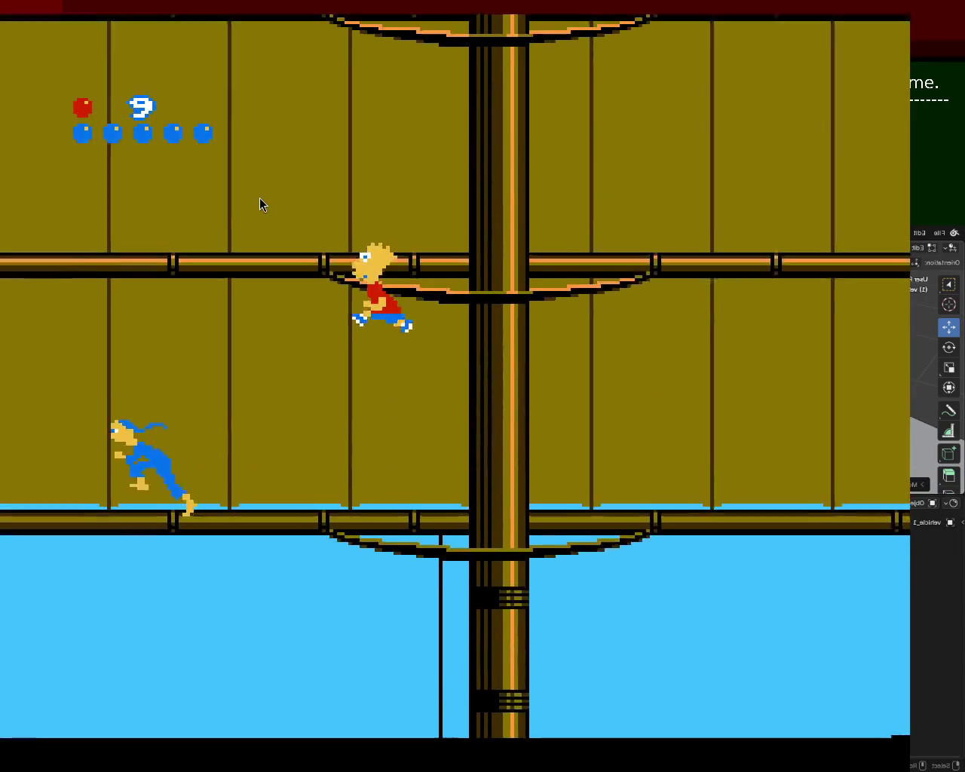
key("z")
key("x")
key("Left")
key("x")
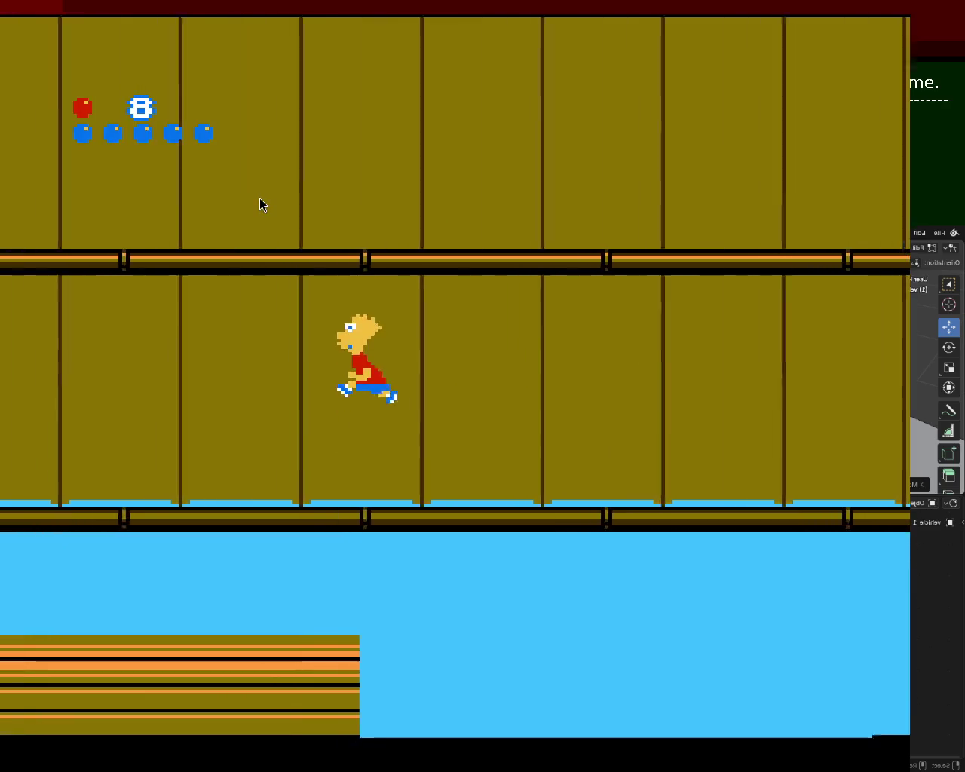
Jump Bart across to the ship's mast and grab it
key("Left")
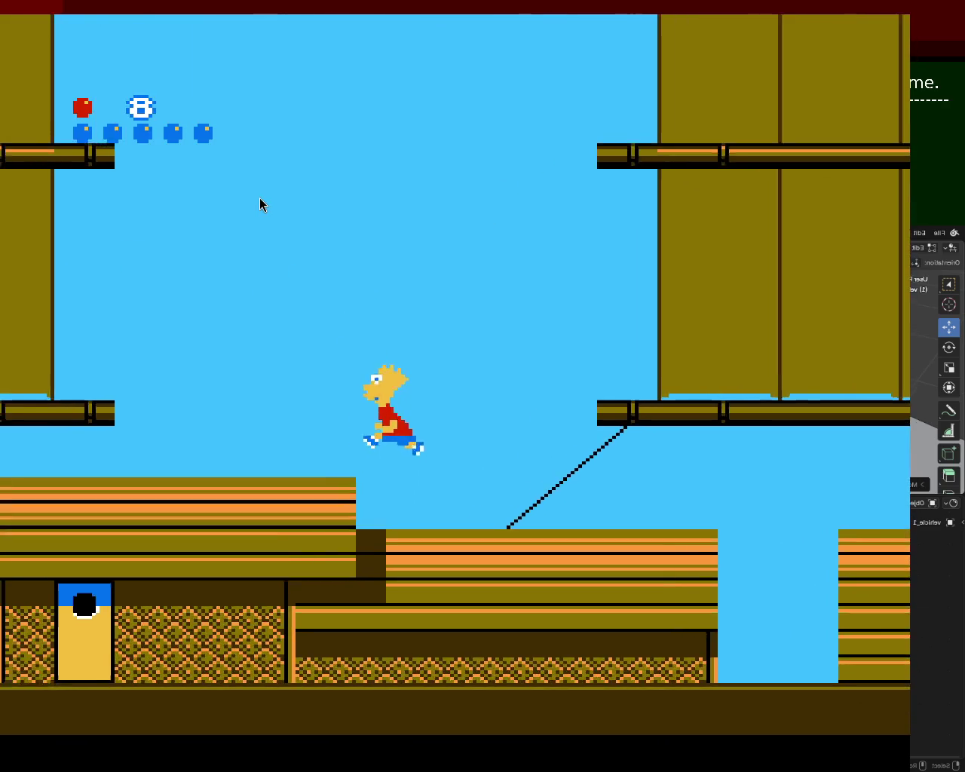
key("x")
key("Left")
key("x")
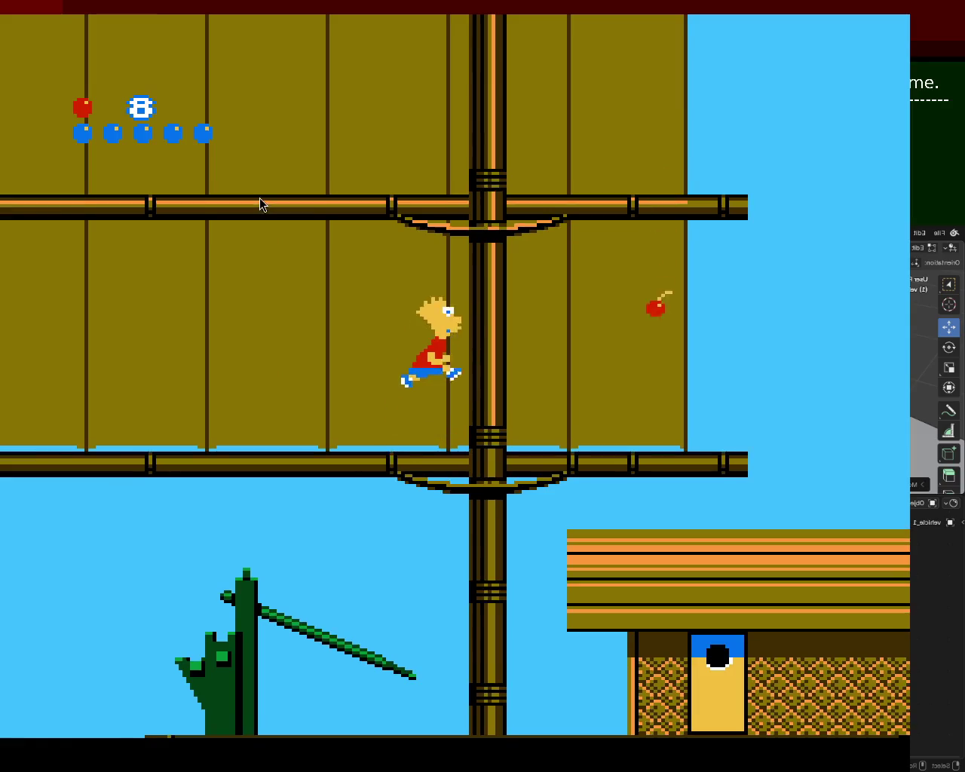
key("Up")
key("Up")
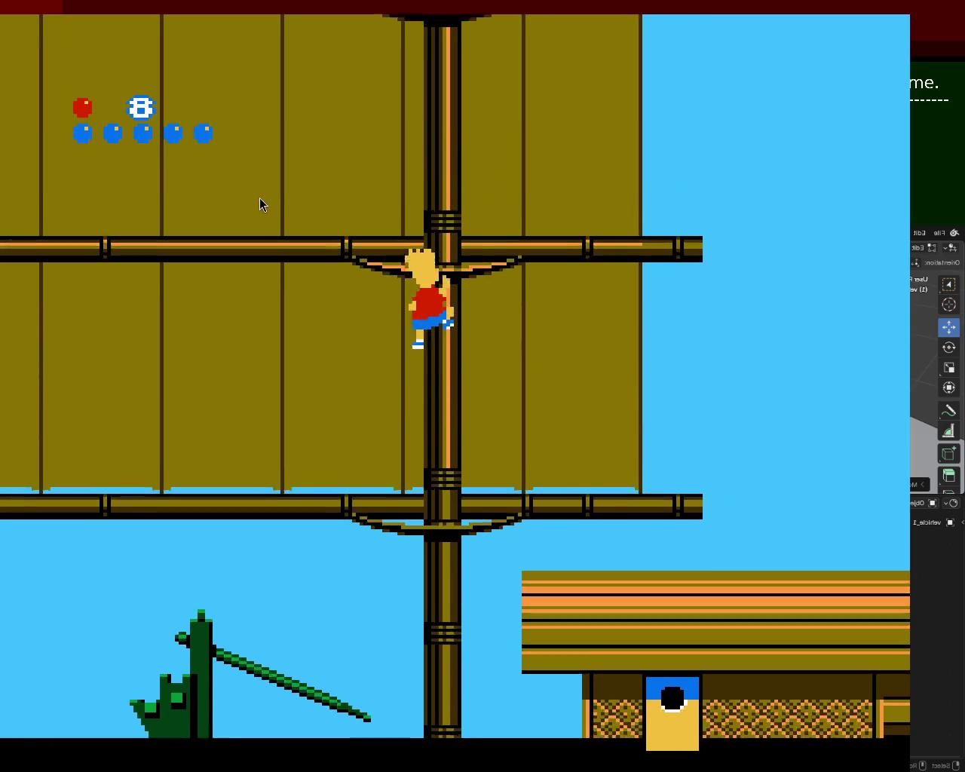
Climb Bart up the mast and jump off onto the roof
key("Down")
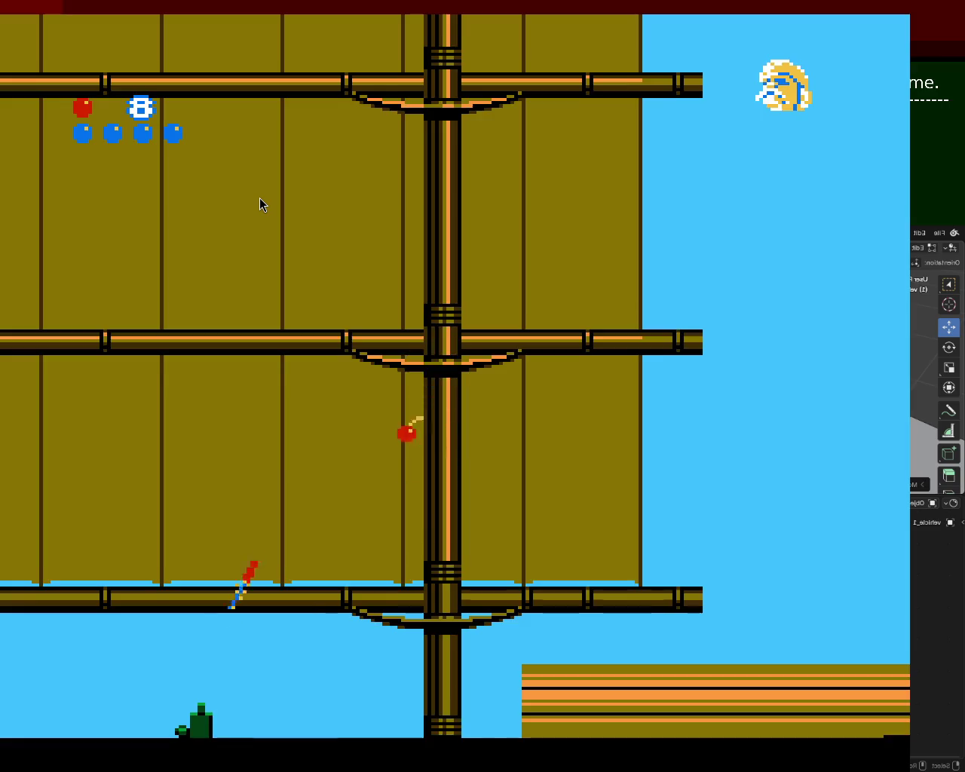
key("Up")
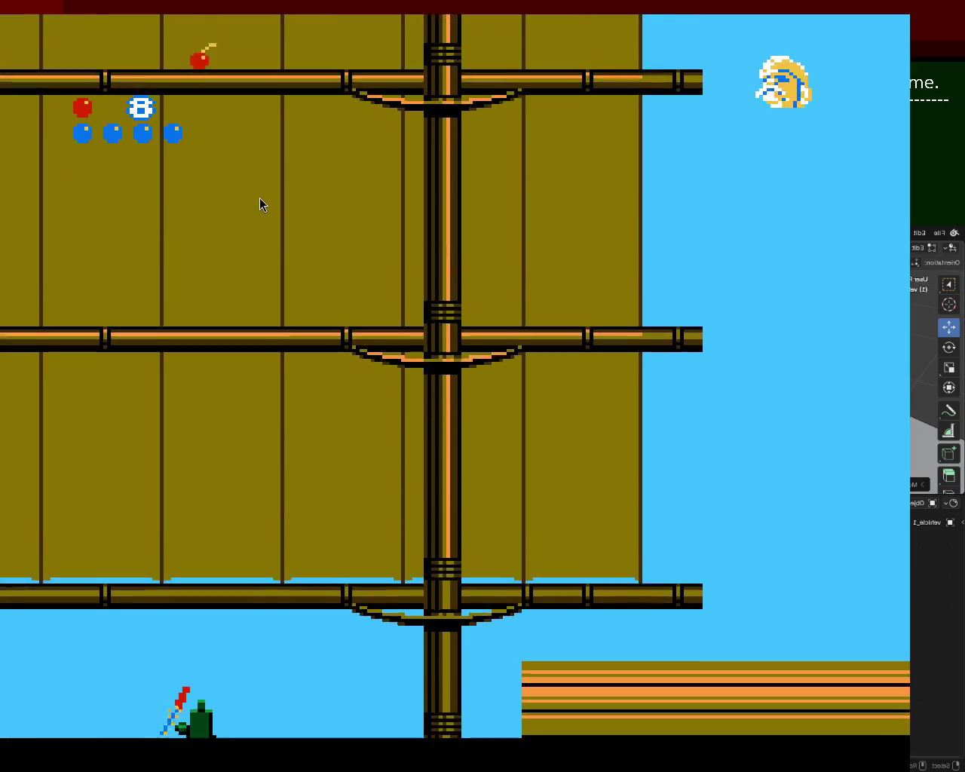
key("Up")
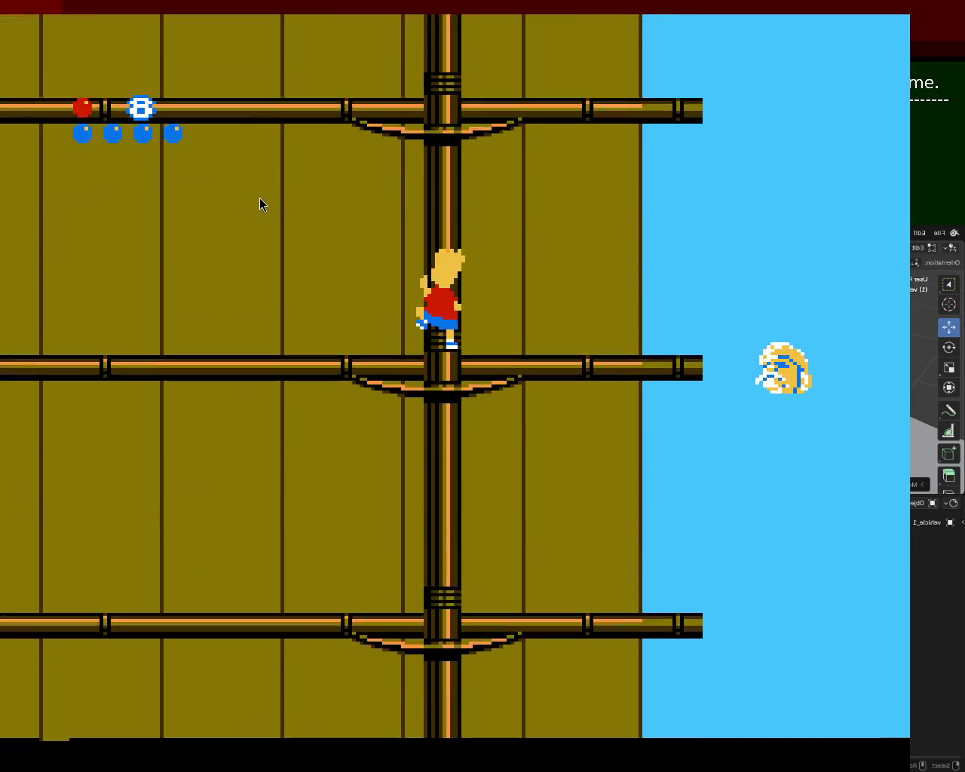
key("Up")
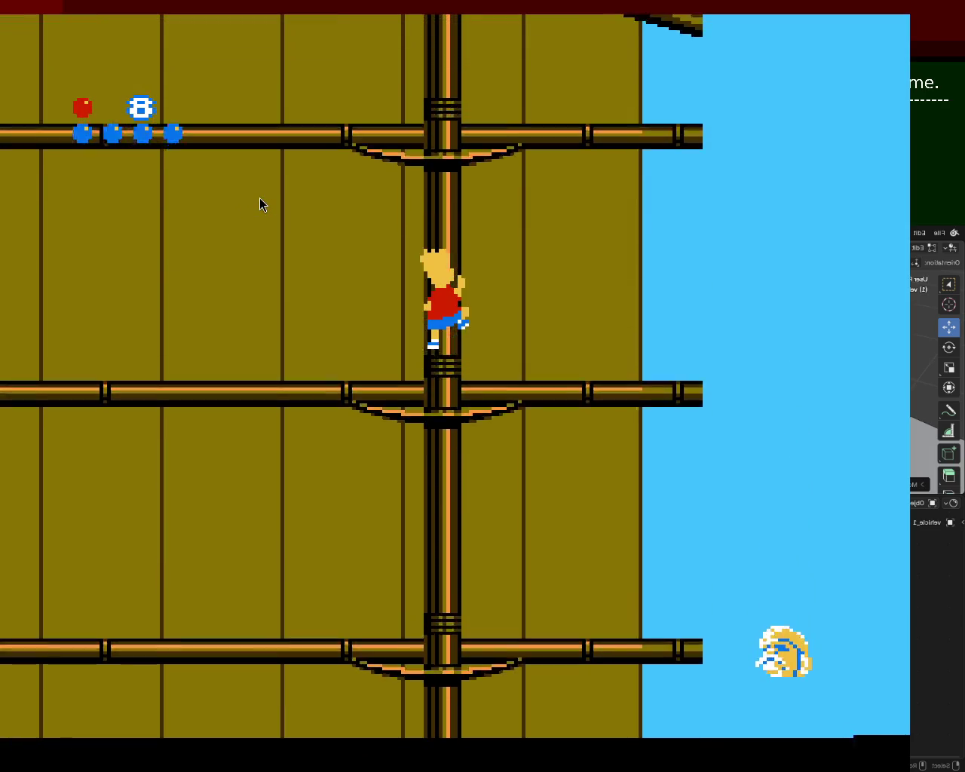
key("Left")
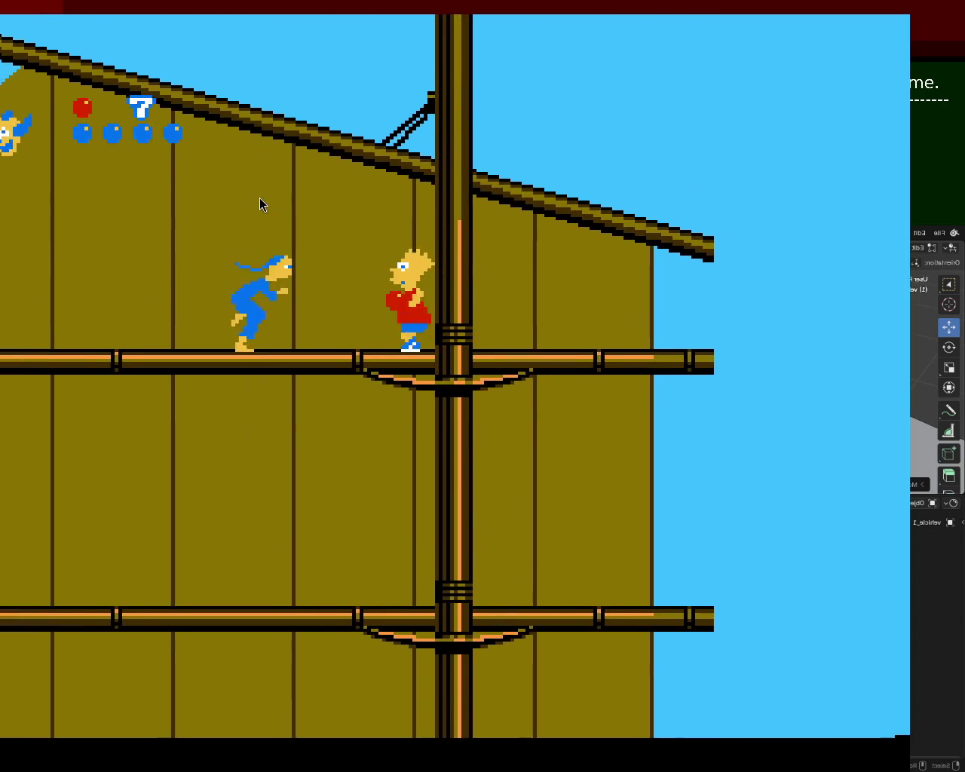
key("x")
Reach the MAP sign and choose the Great Wall stage
key("Left")
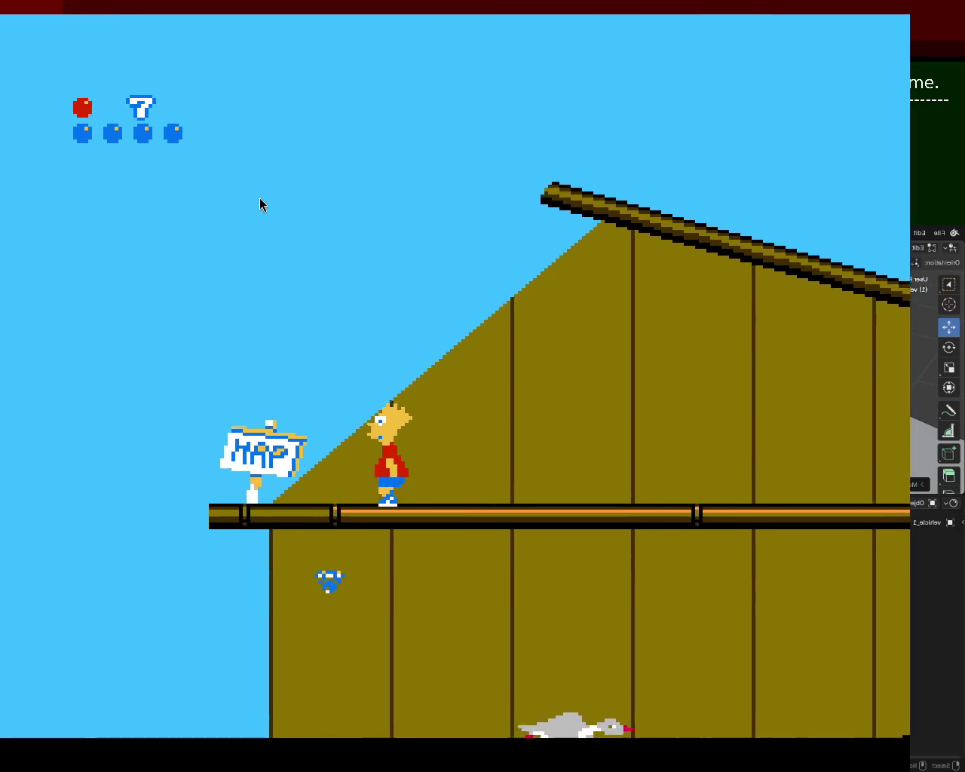
key("Up")
key("Right")
key("x")
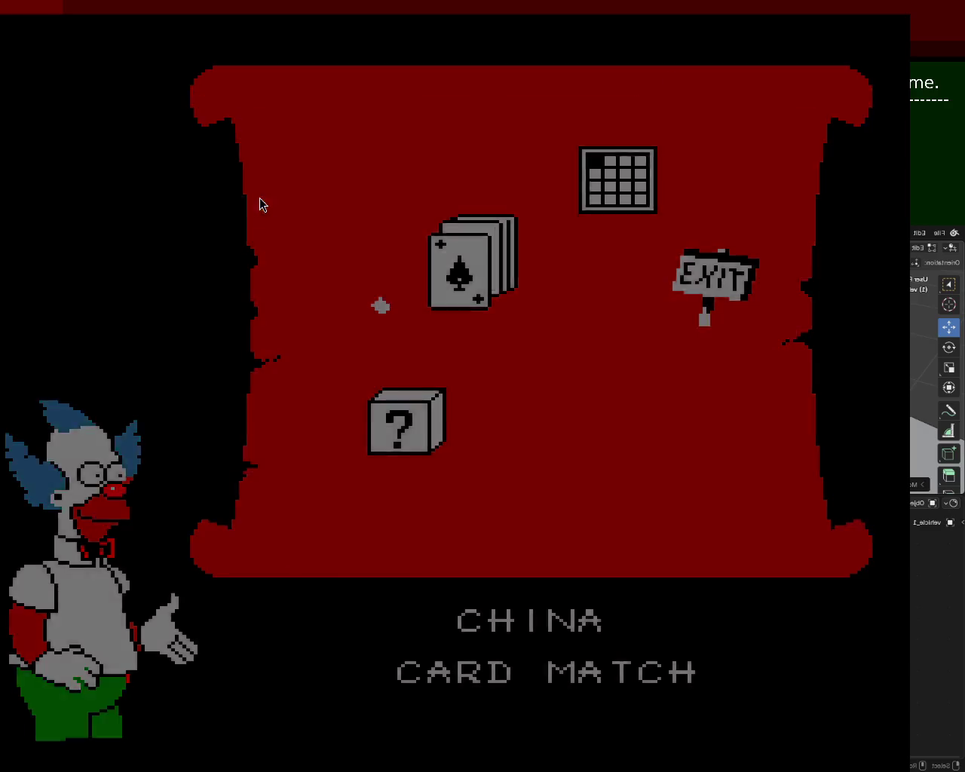
Flip the opening cards: bottom-left, row 3, two higher cards and one in row 4
key("x")
key("Up")
key("x")
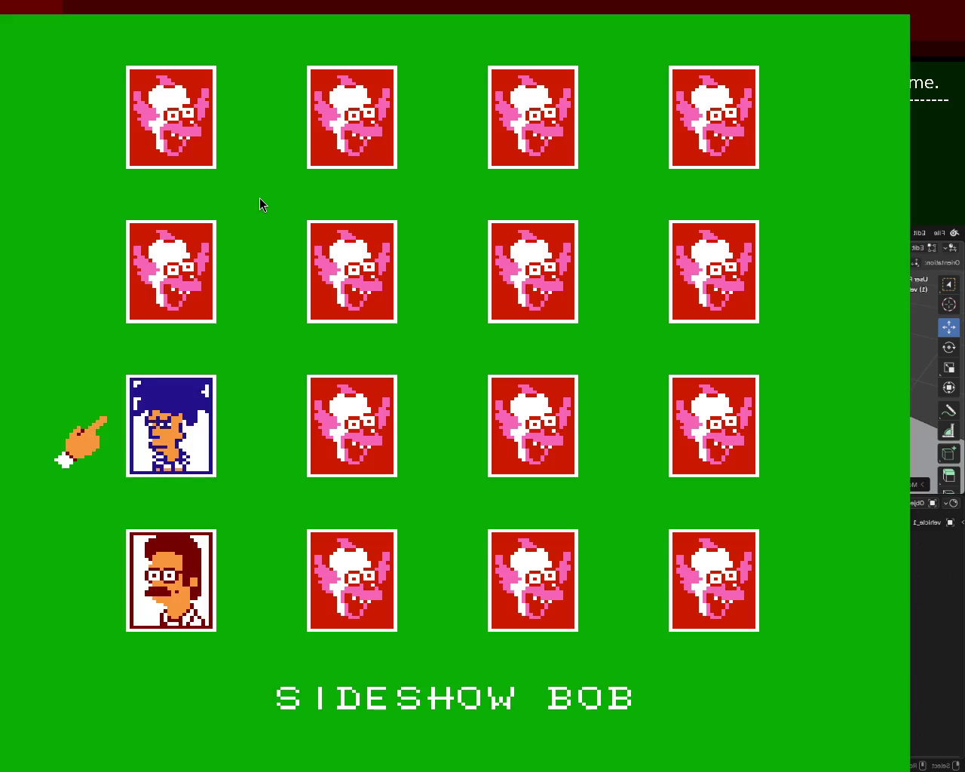
key("Up")
key("x")
key("Up")
key("x")
key("Down")
key("Down")
key("Down")
key("Right")
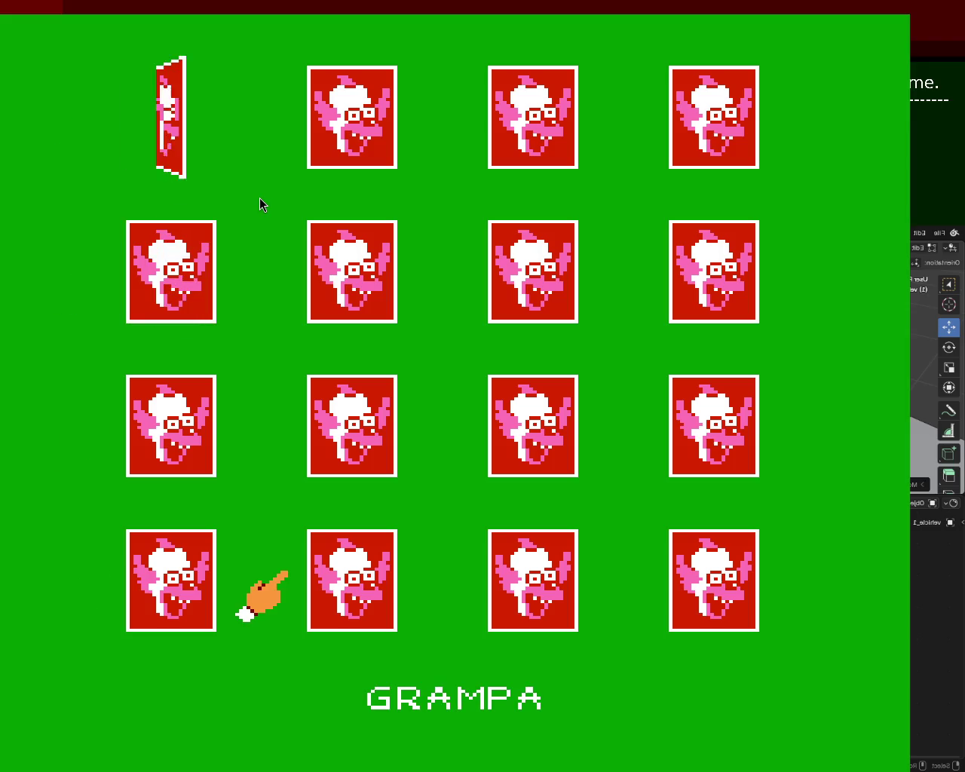
key("x")
Reveal Grampa, match the Sideshow Bob pair, and uncover Milhouse in the bottom row
key("x")
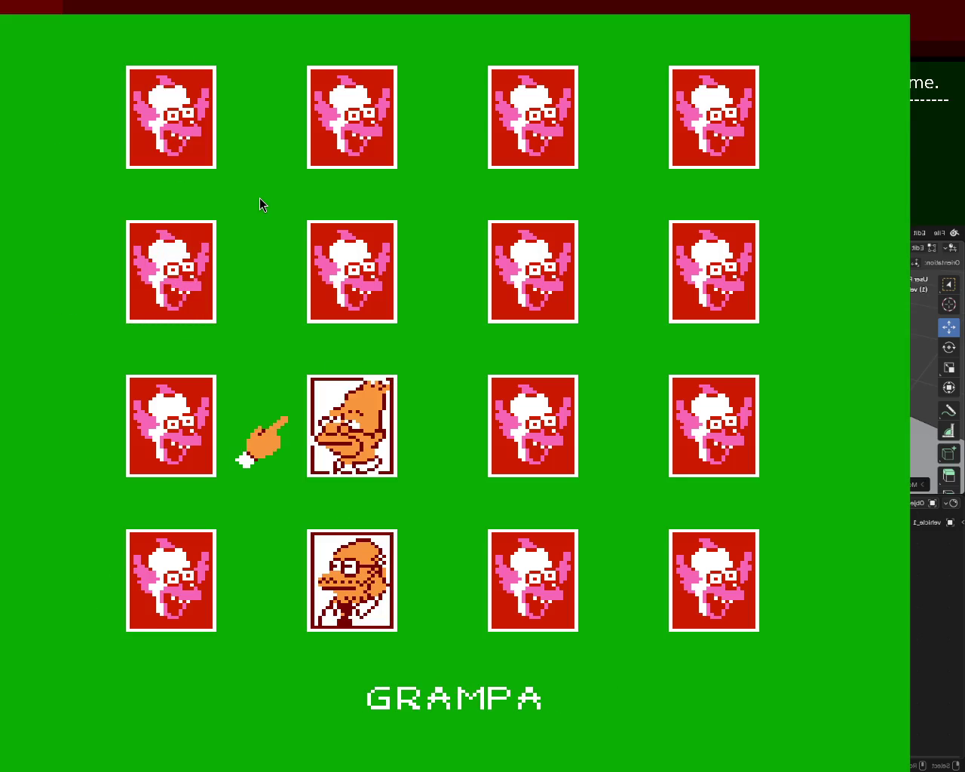
key("Left")
key("x")
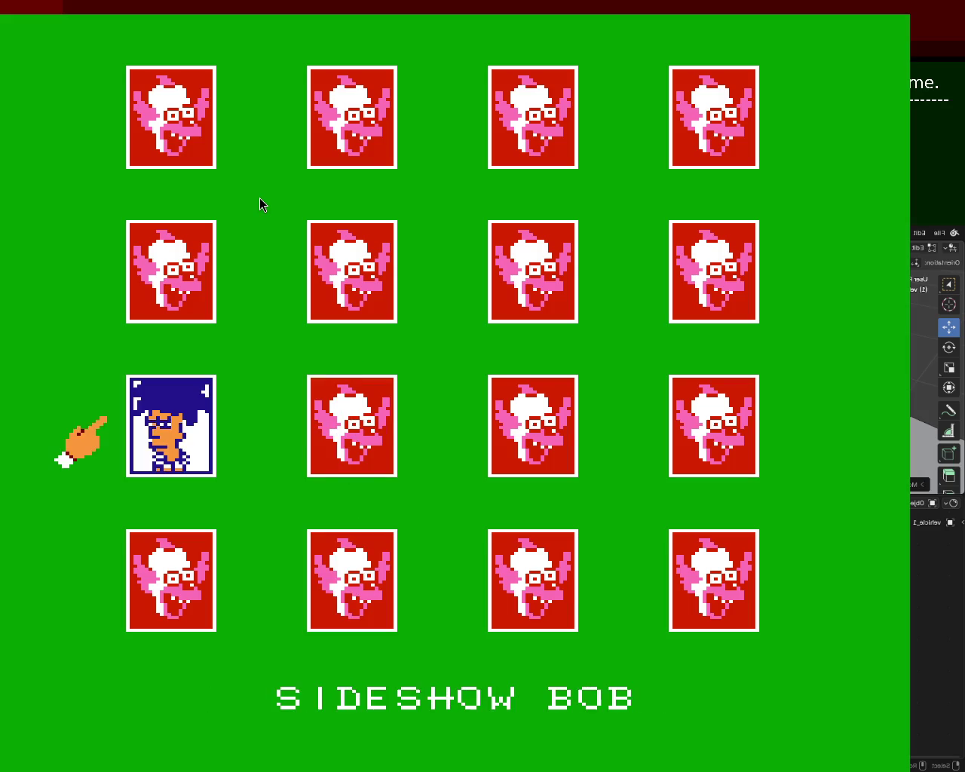
key("Up")
key("x")
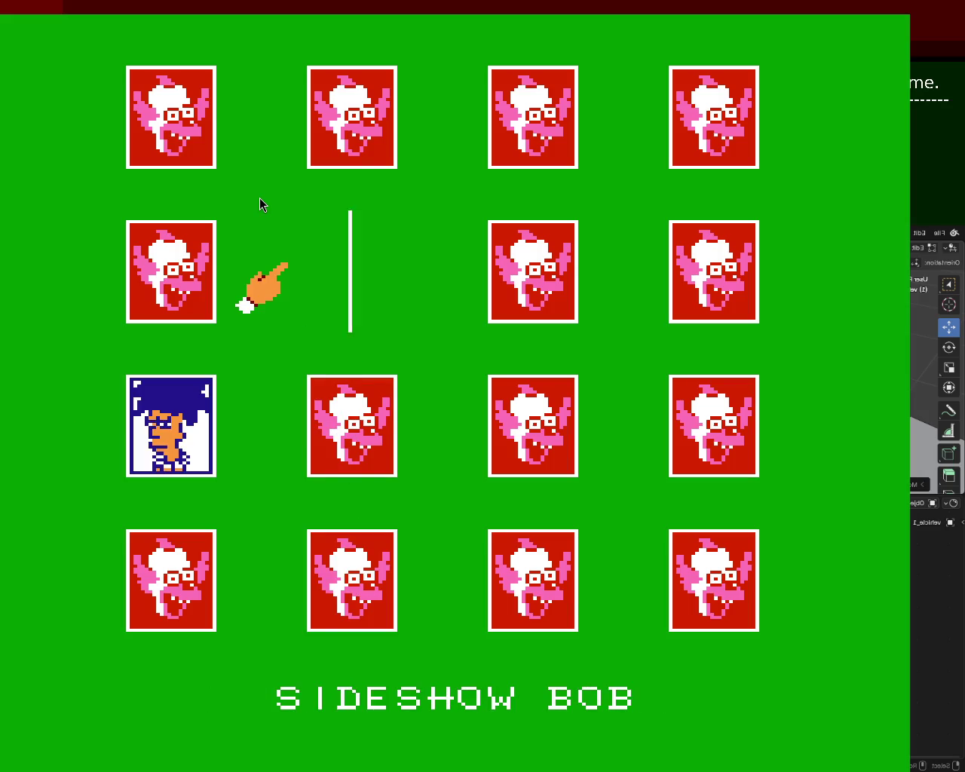
key("Up")
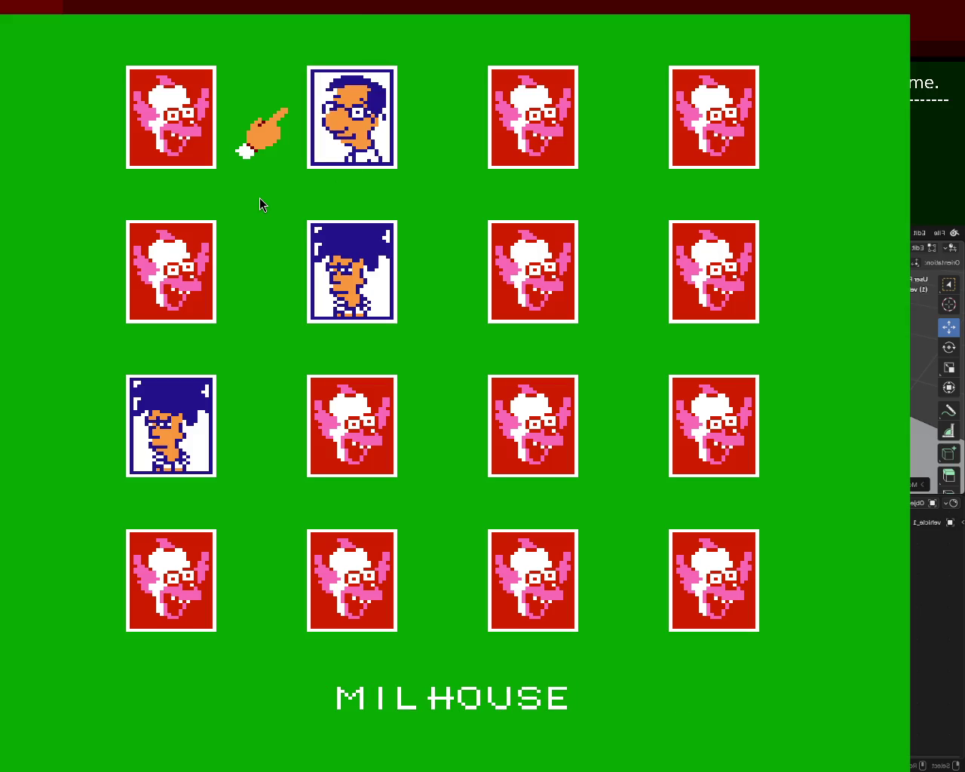
key("Right")
key("x")
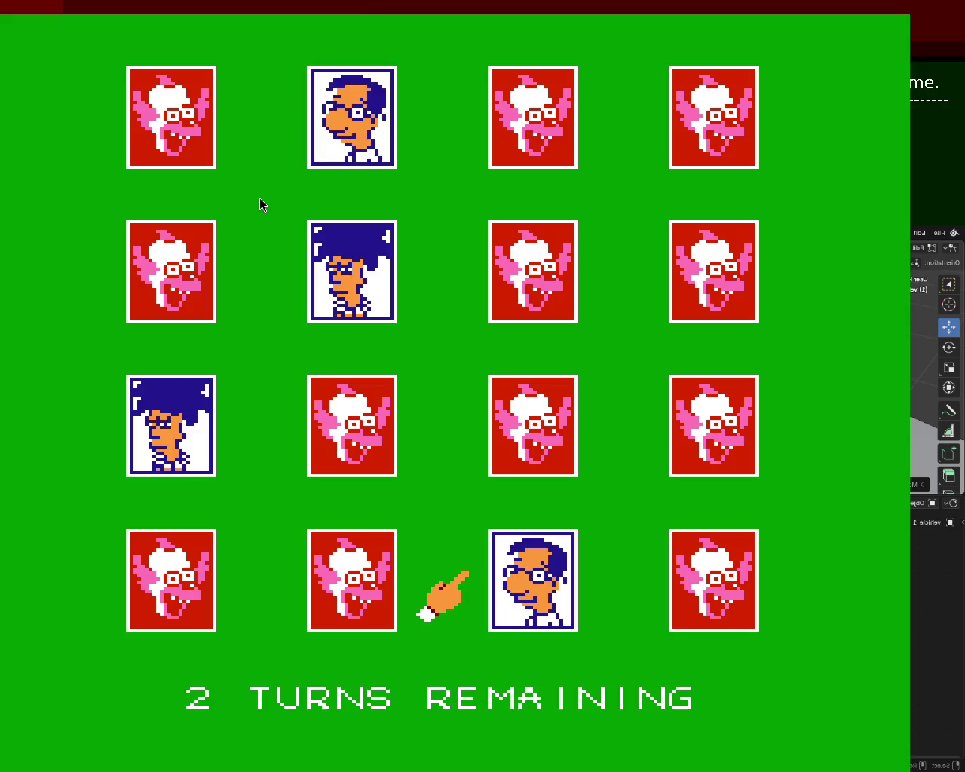
Flip the remaining cards, revealing Moe and Grampa, until turns run out
key("x")
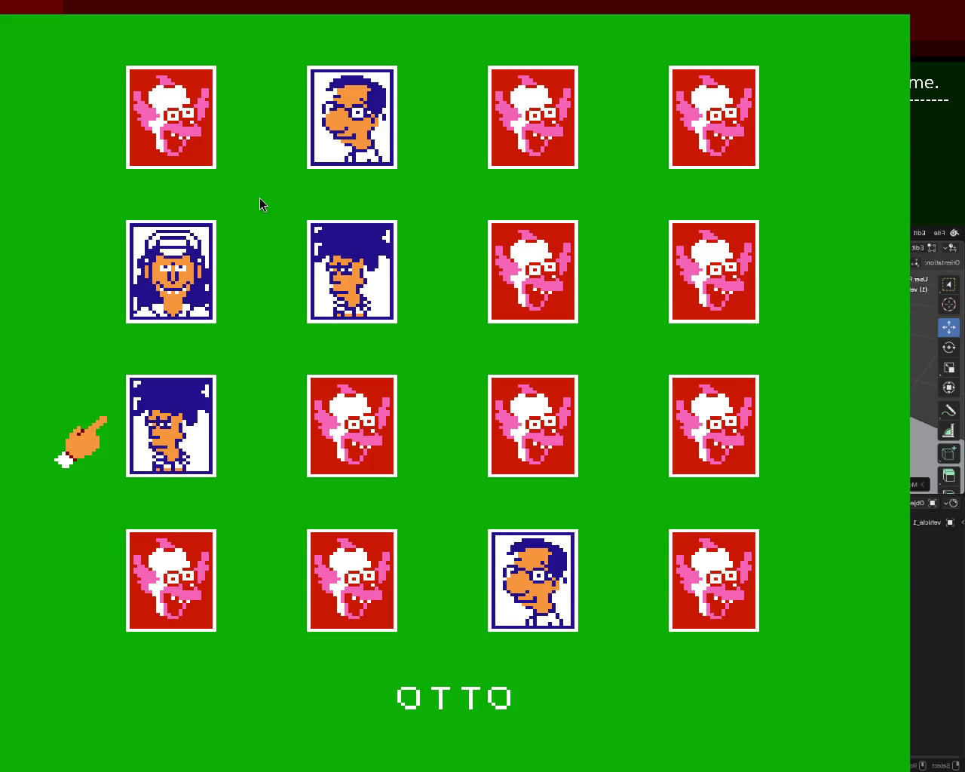
key("x")
key("Up")
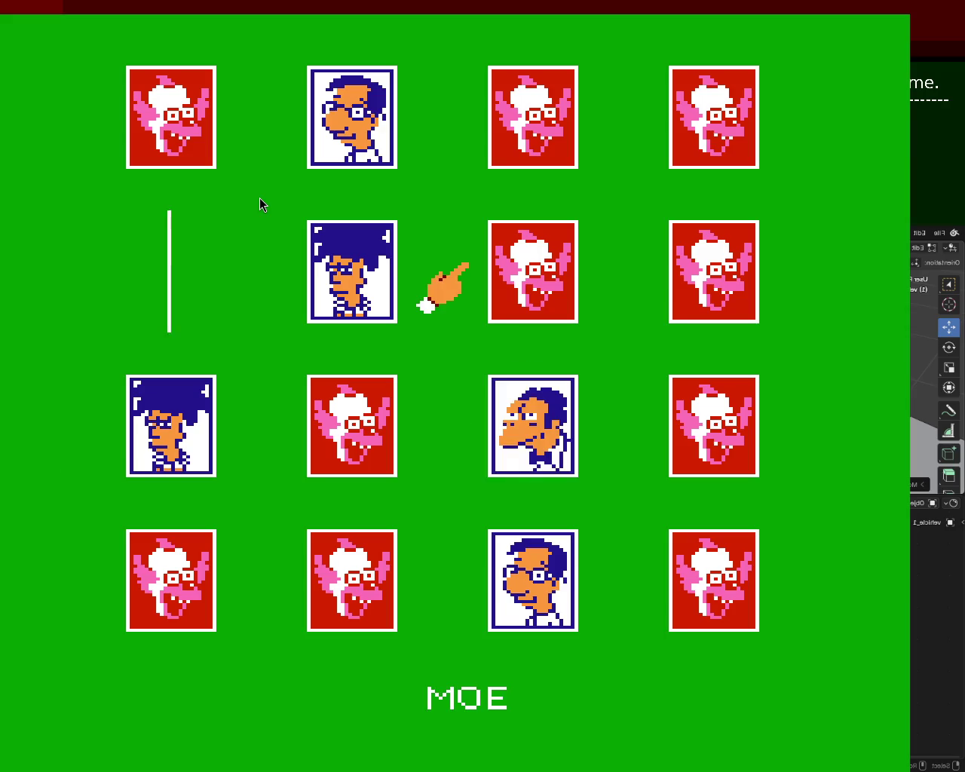
key("x")
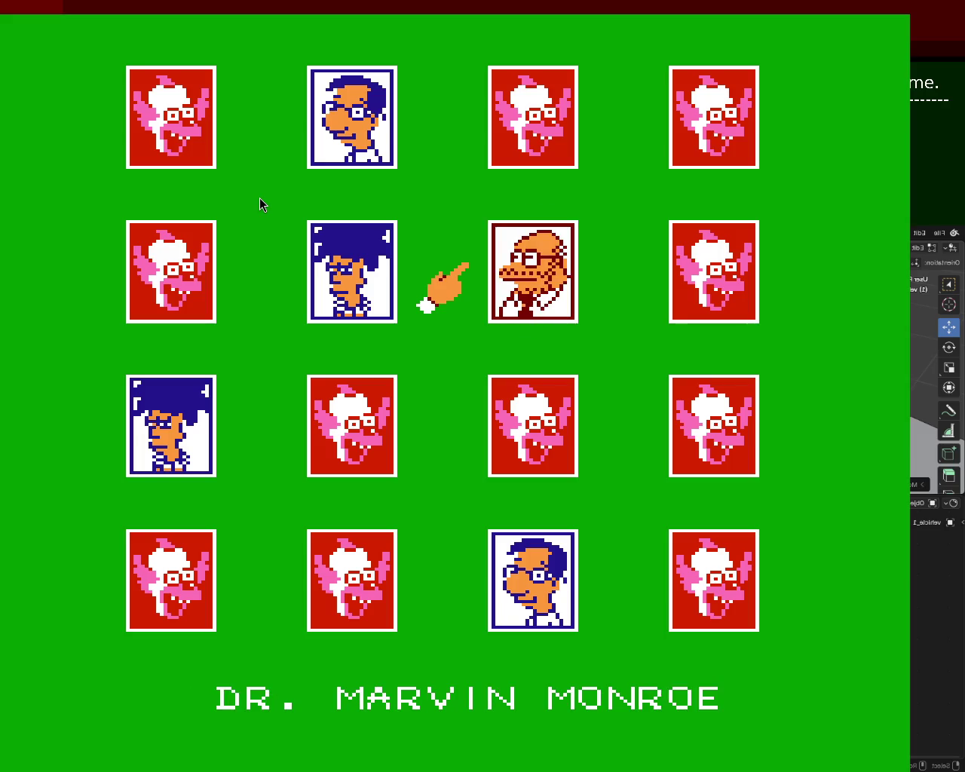
key("Up")
key("x")
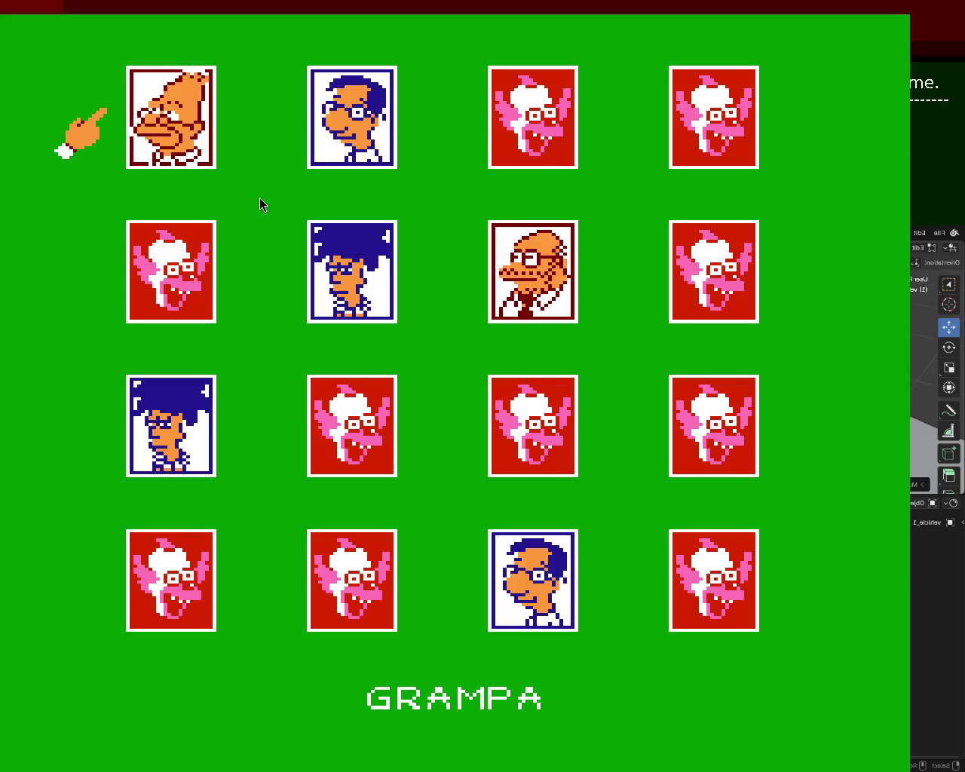
key("Right")
key("Right")
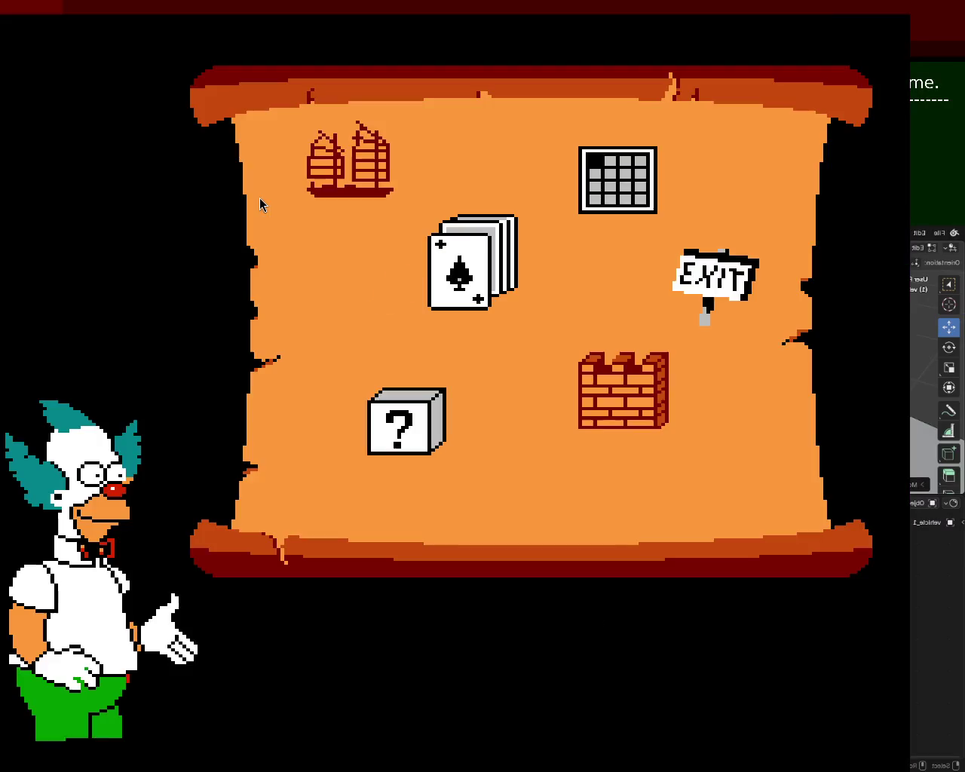
Start a new round and flip column-one cards, revealing Otto, Dr. Marvin Monroe and Ned Flanders
key("x")
key("x")
key("Up")
key("x")
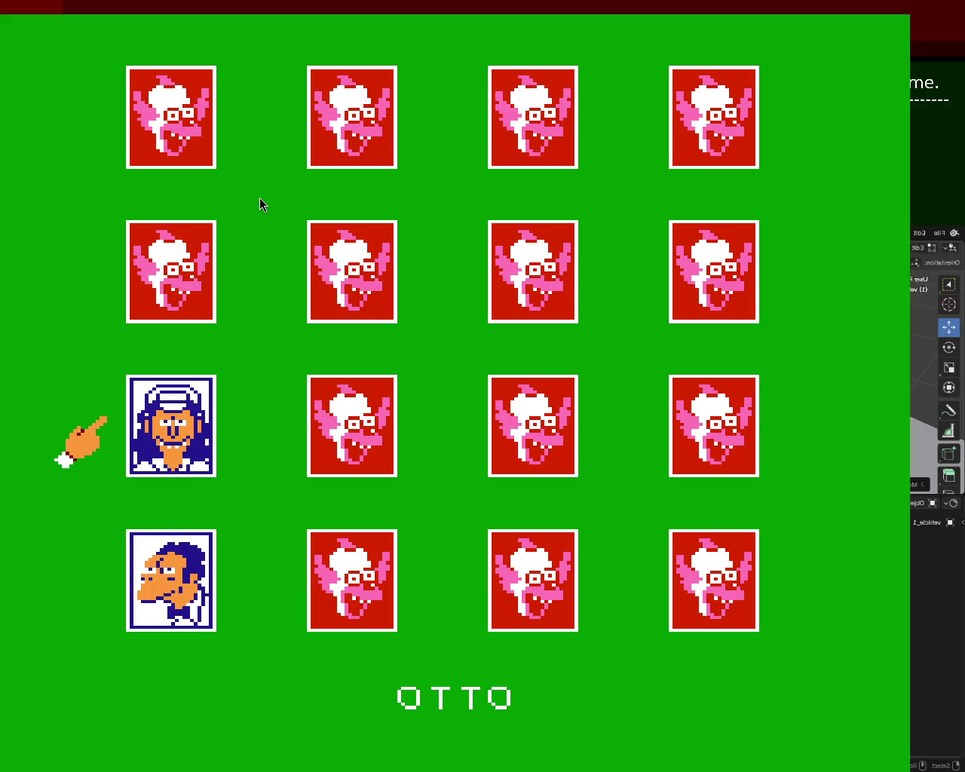
key("Up")
key("x")
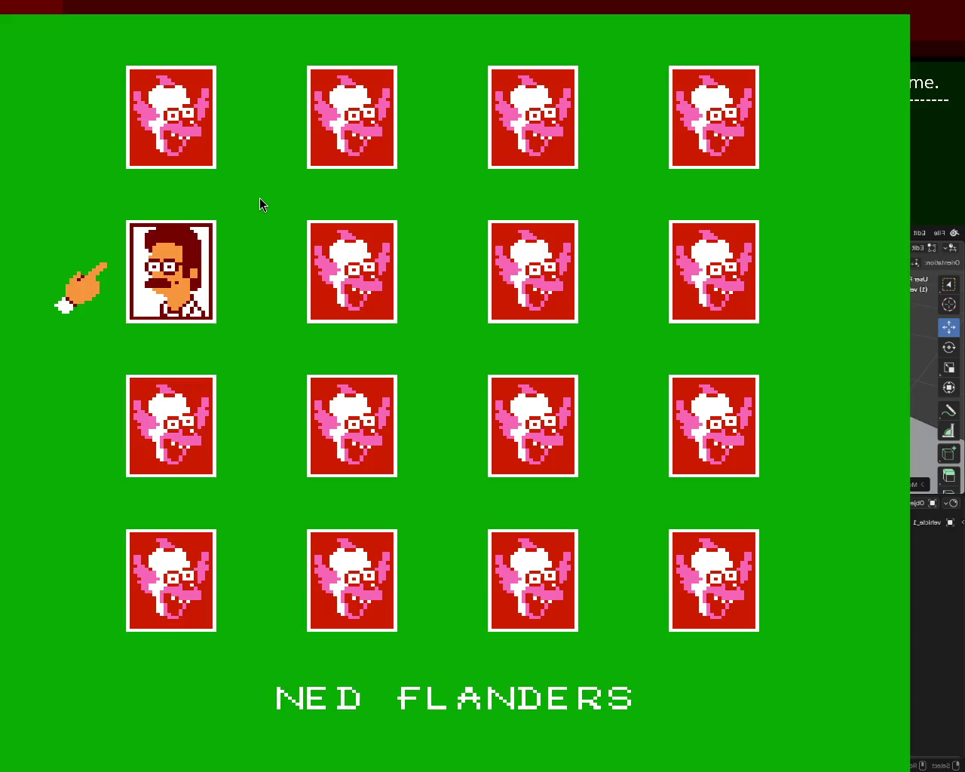
key("Up")
key("x")
Flip column-two cards, revealing Grampa, then match the Ned Flanders pair
key("Right")
key("Down")
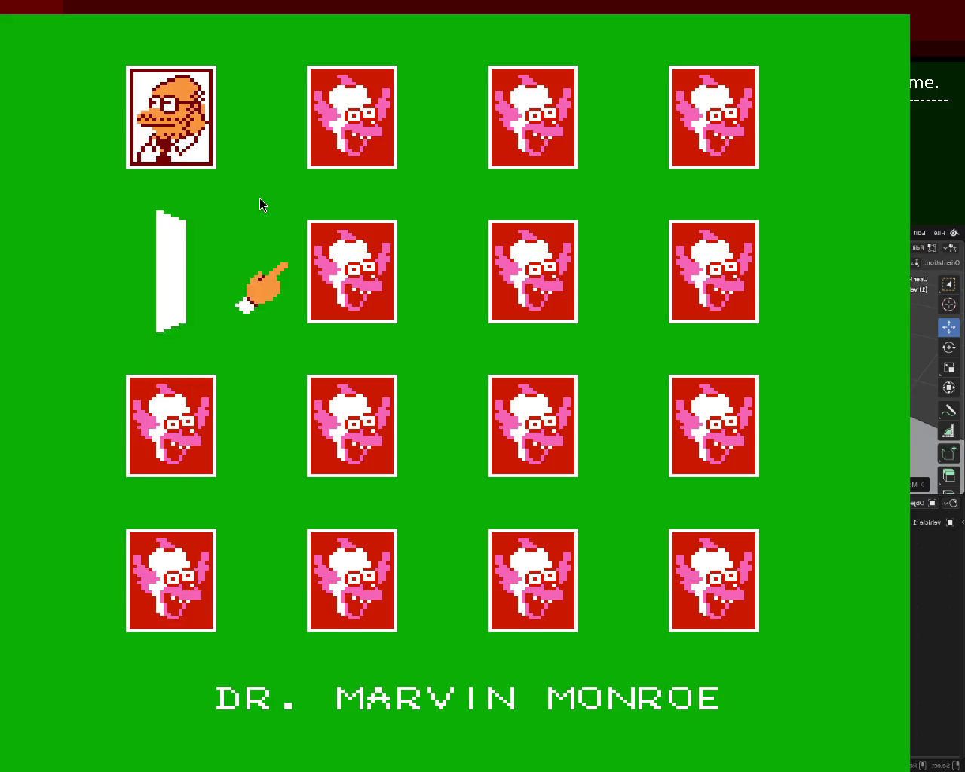
key("Down")
key("Down")
key("x")
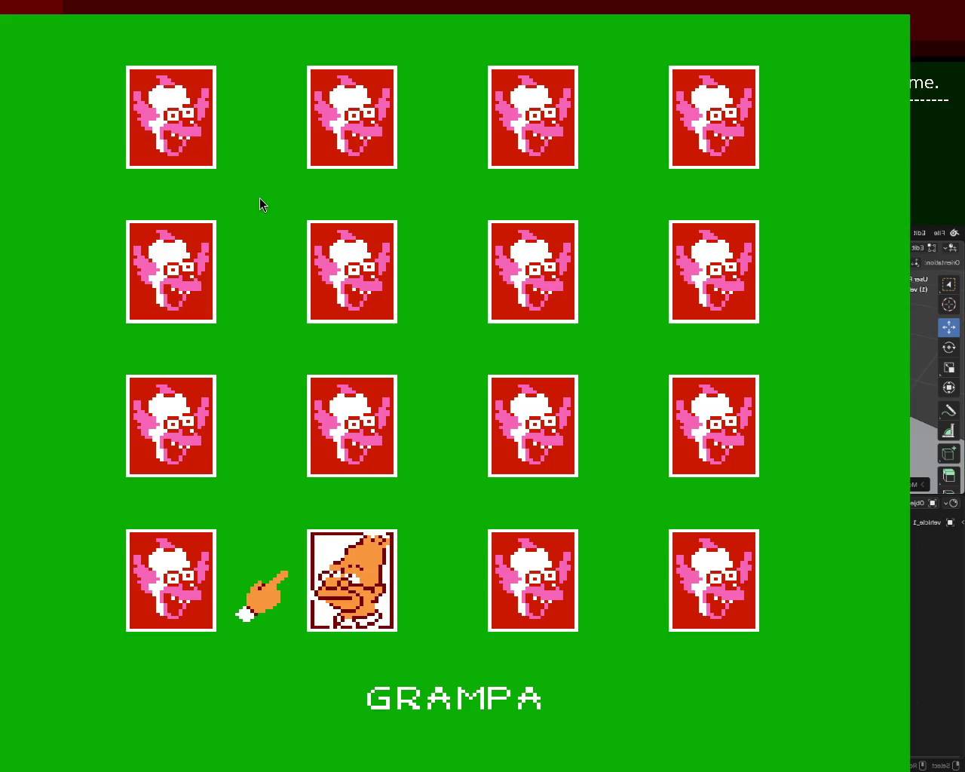
key("Up")
key("x")
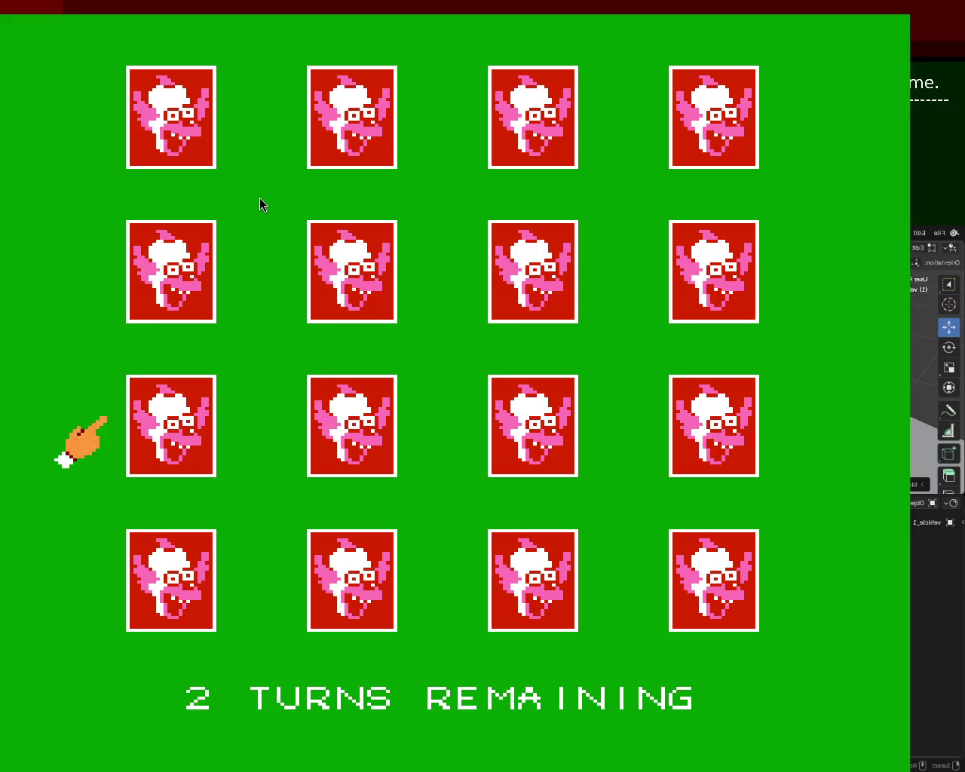
key("x")
key("x")
key("Up")
key("x")
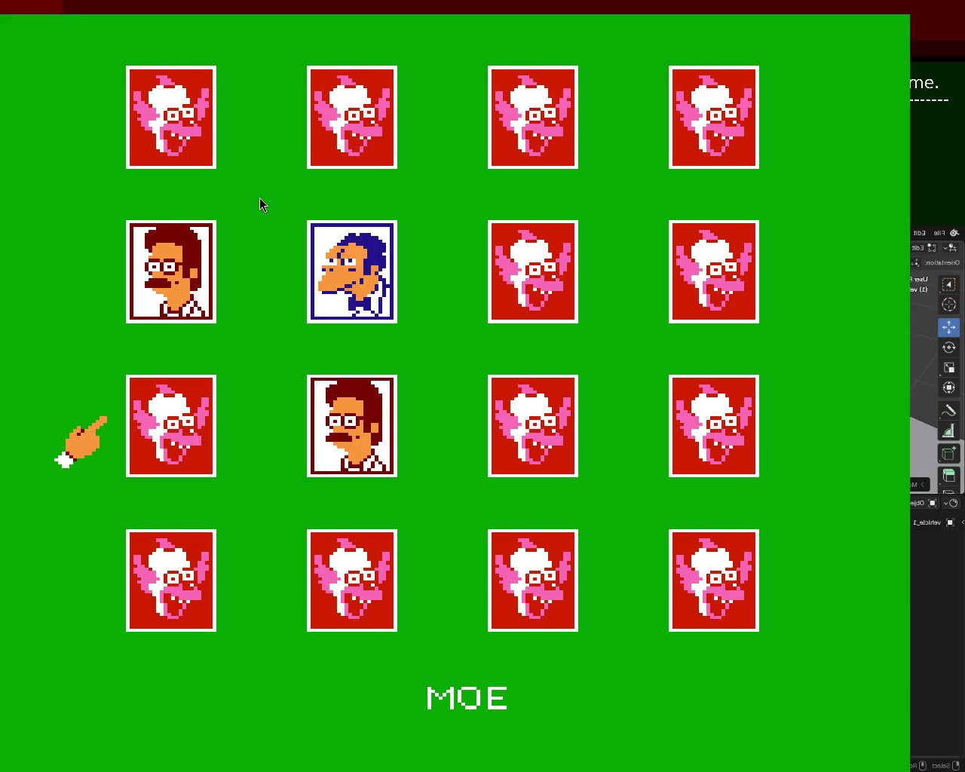
Flip further cards revealing Otto, Moe twice, Milhouse and Grampa until the board ends
key("x")
key("Down")
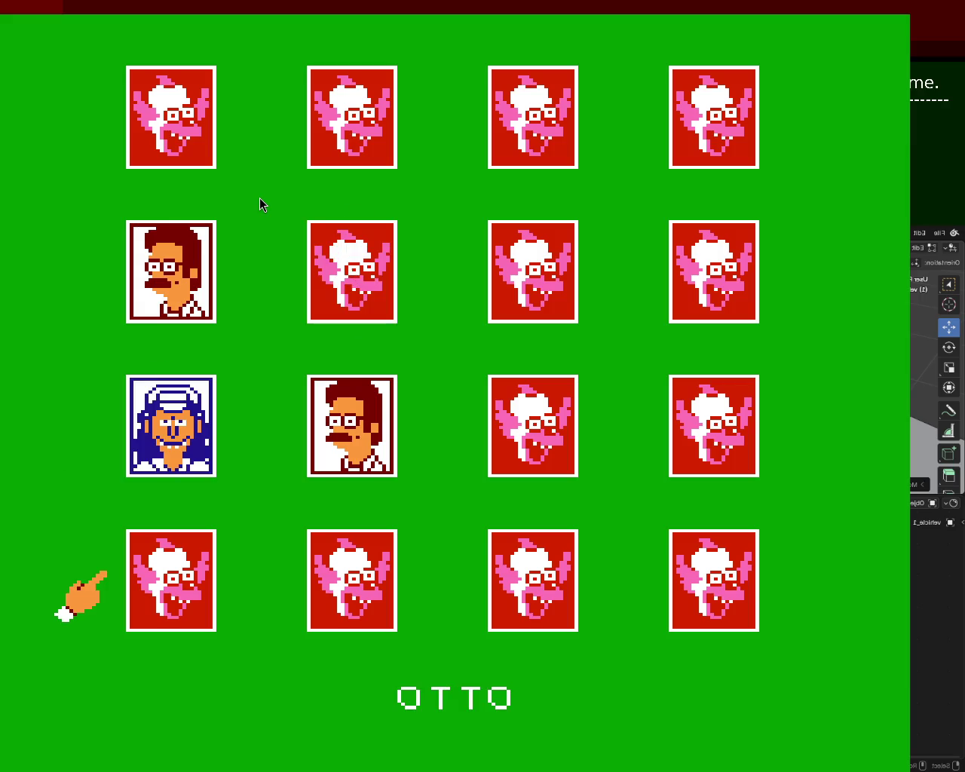
key("x")
key("Up")
key("Up")
key("Right")
key("x")
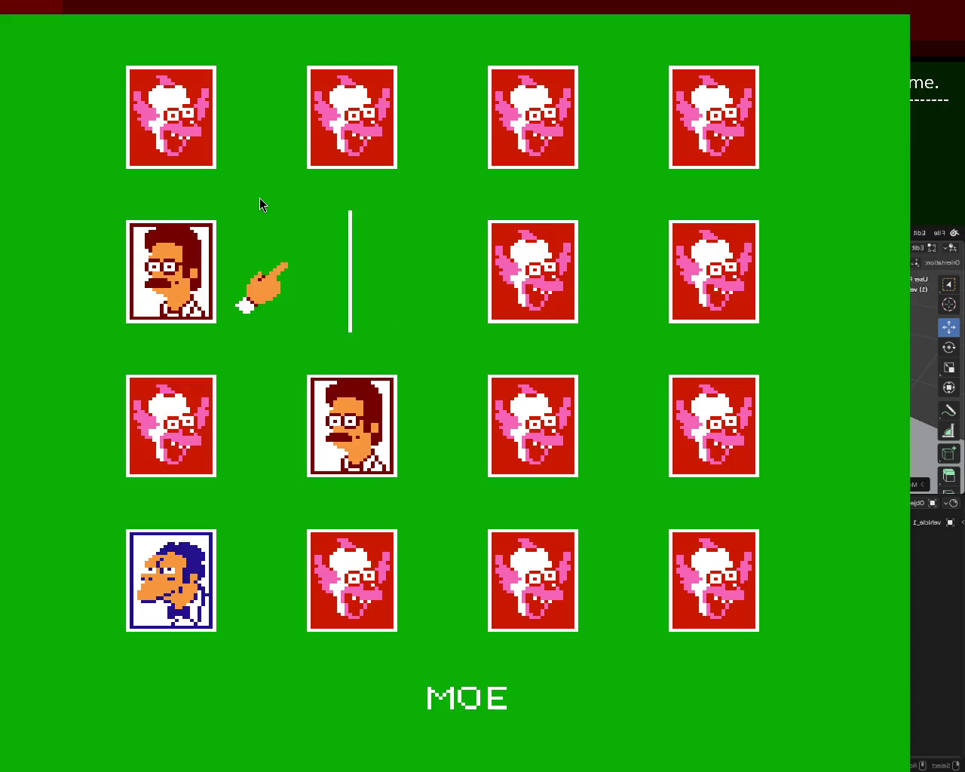
key("Up")
key("x")
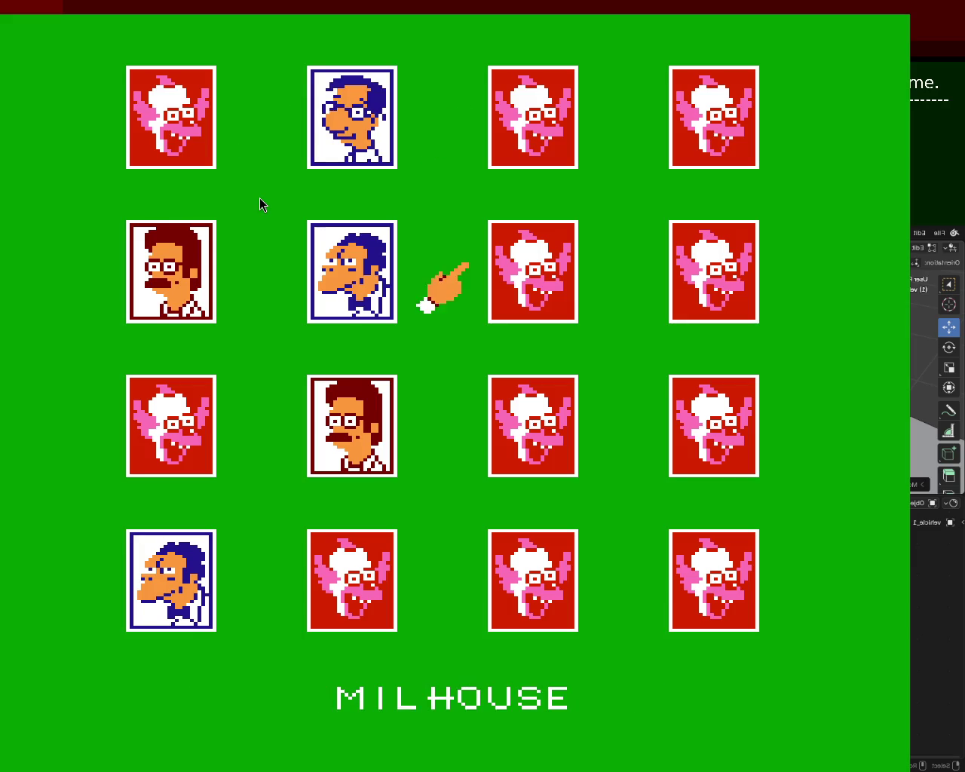
key("Left")
key("x")
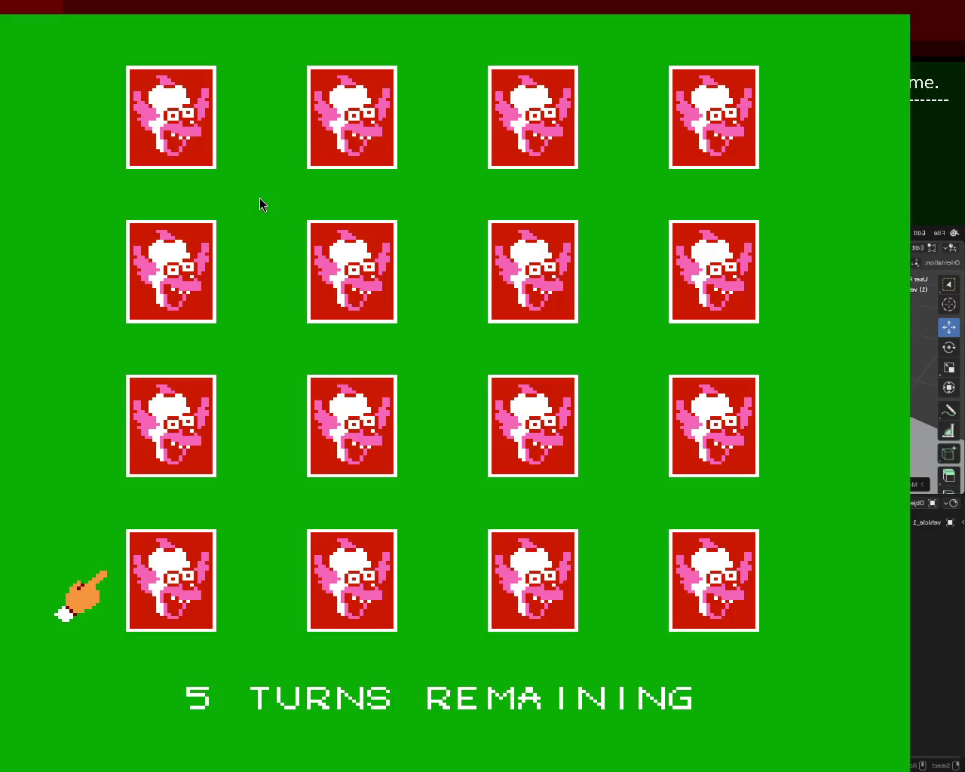
Flip the first-column cards (Otto, Moe, Milhouse) and pair the two Milhouse cards
key("x")
key("Up")
key("x")
key("Up")
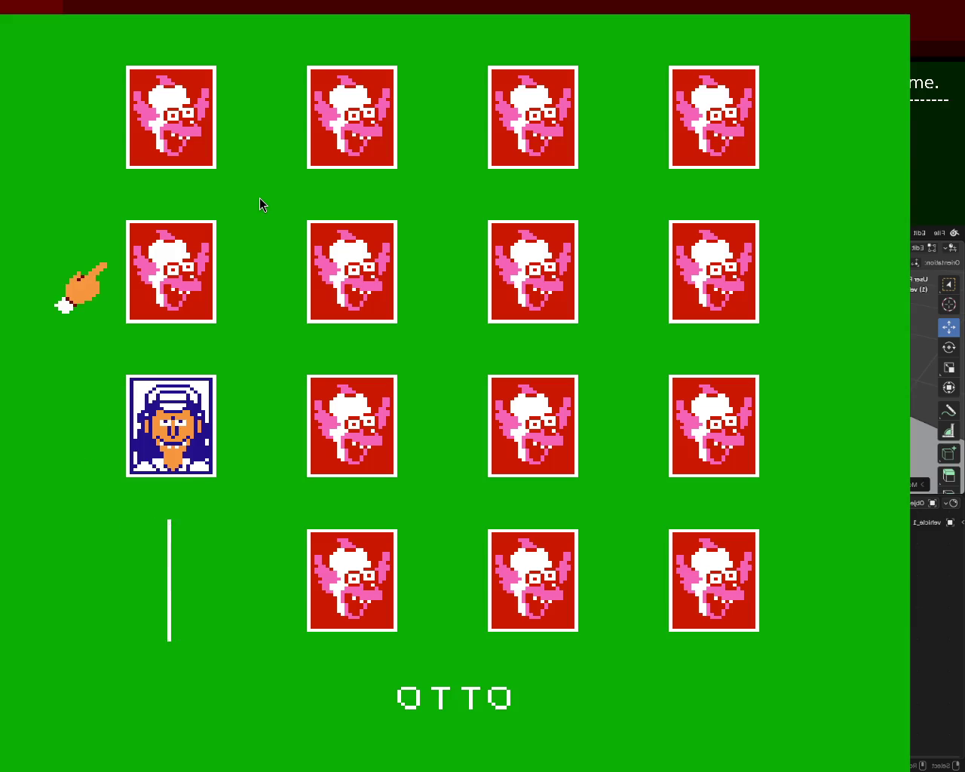
key("x")
key("Up")
key("x")
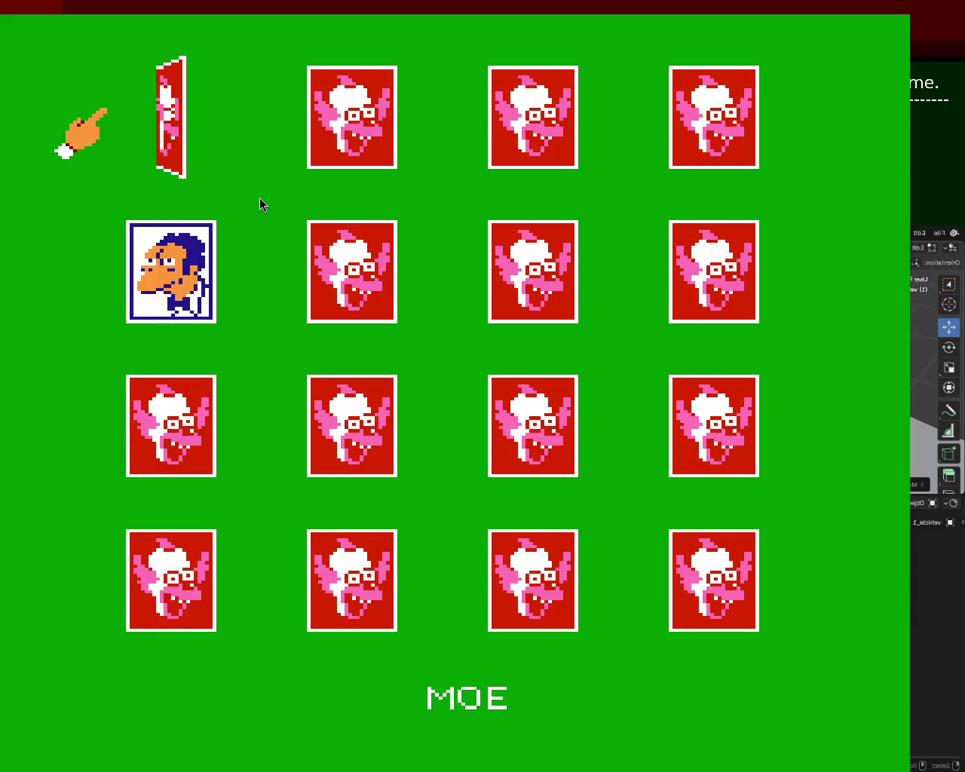
key("Down")
key("Down")
key("Down")
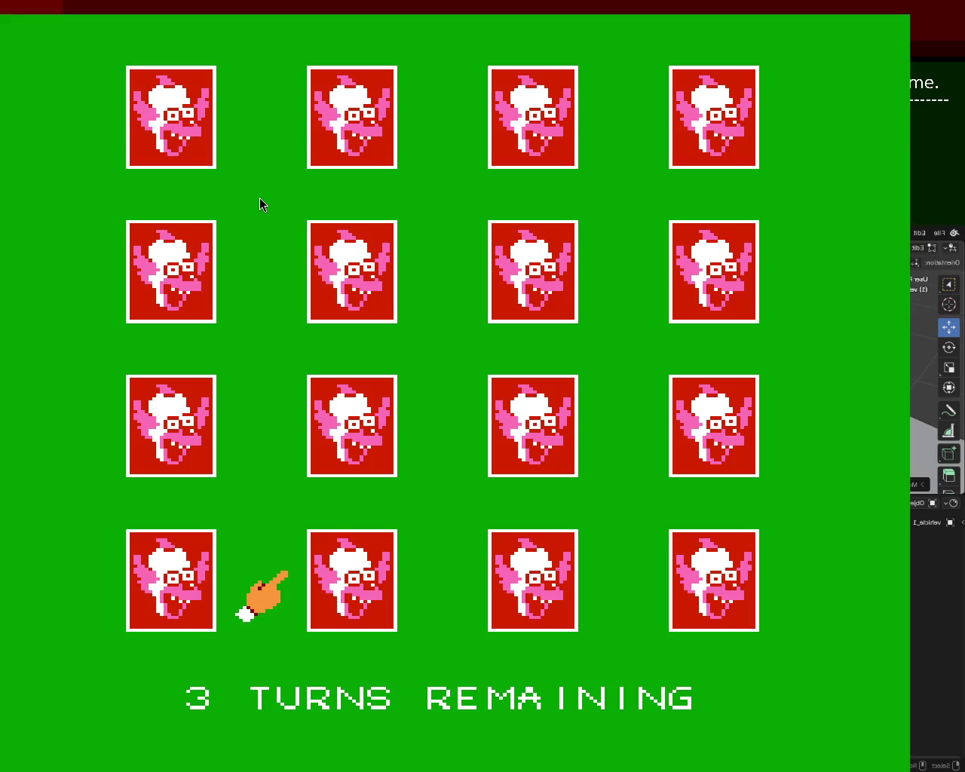
key("x")
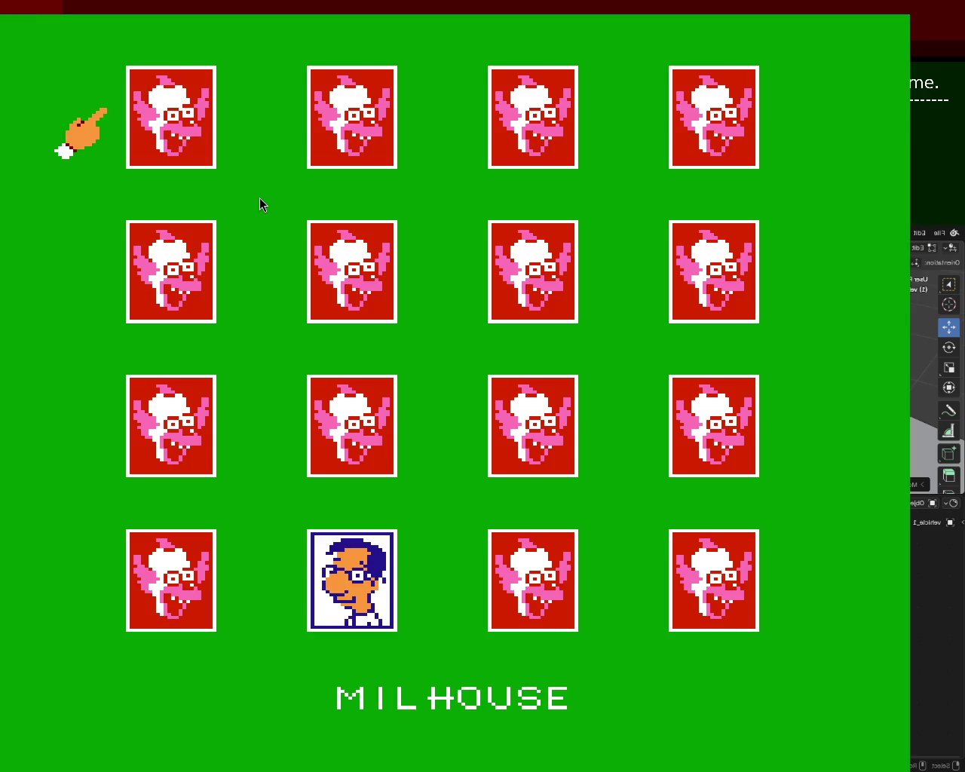
key("x")
Reveal column two's Ned Flanders, Dr. Marvin Monroe and Sideshow Bob cards
key("Right")
key("Down")
key("Down")
key("x")
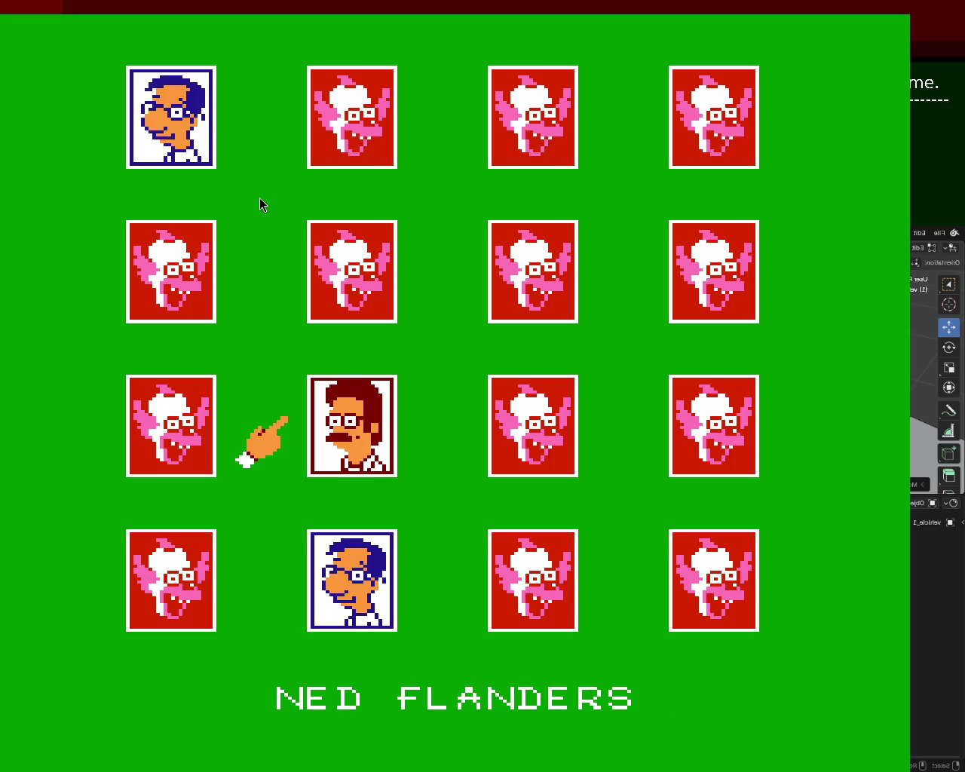
key("Up")
key("x")
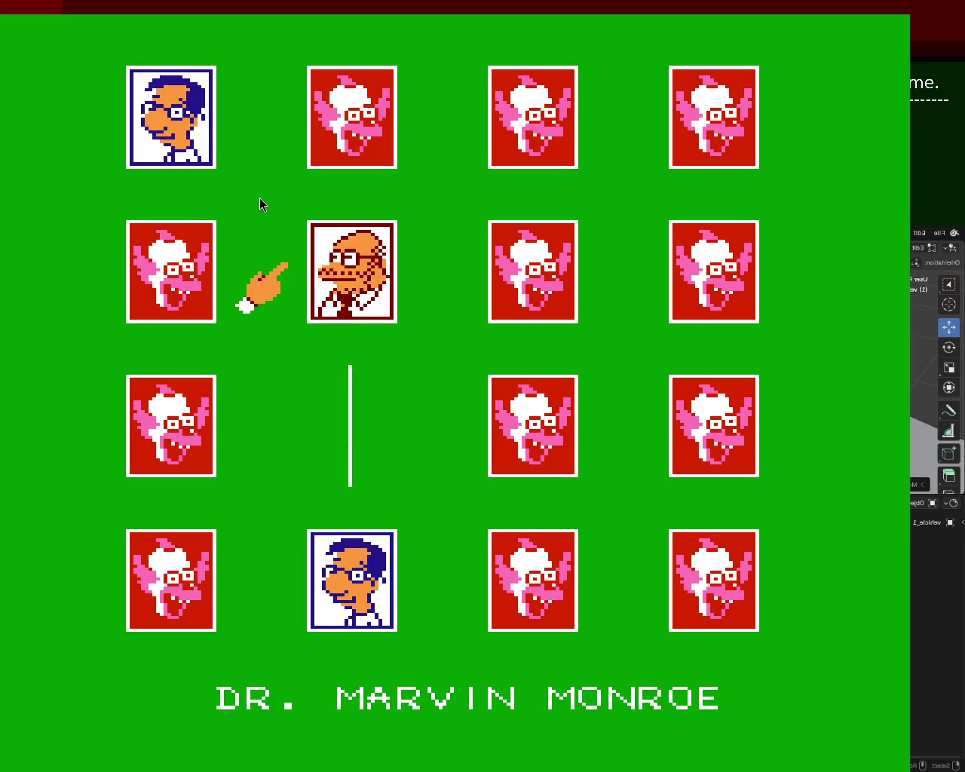
key("Up")
key("x")
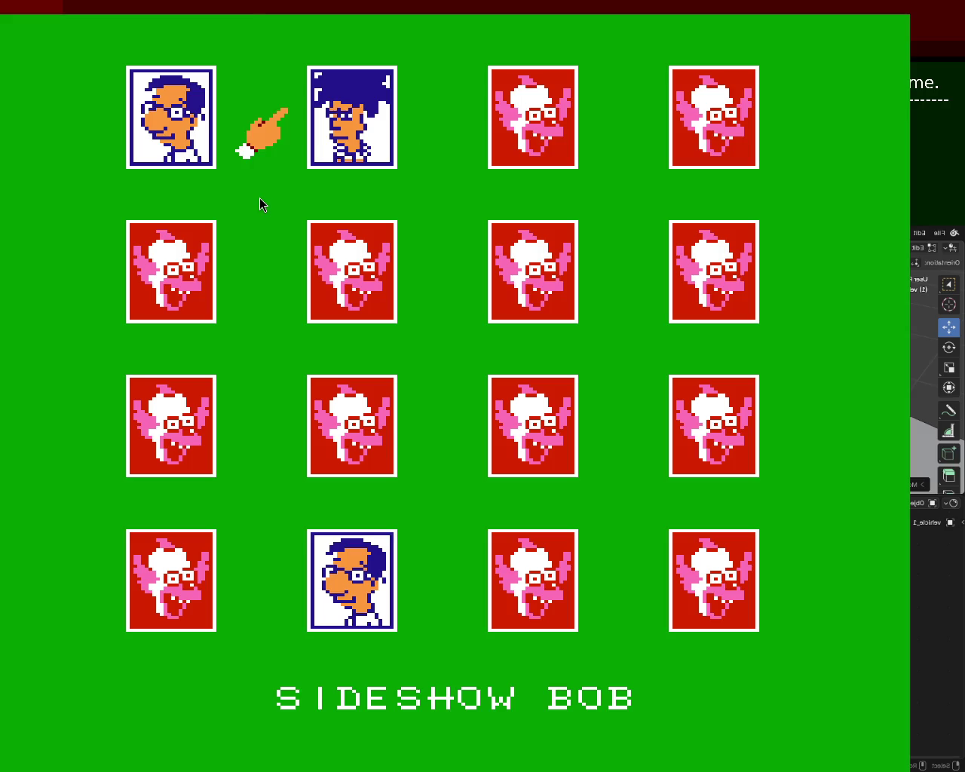
Uncover Blinky, Ned Flanders and Otto in column three, then start a new deal
key("Down")
key("x")
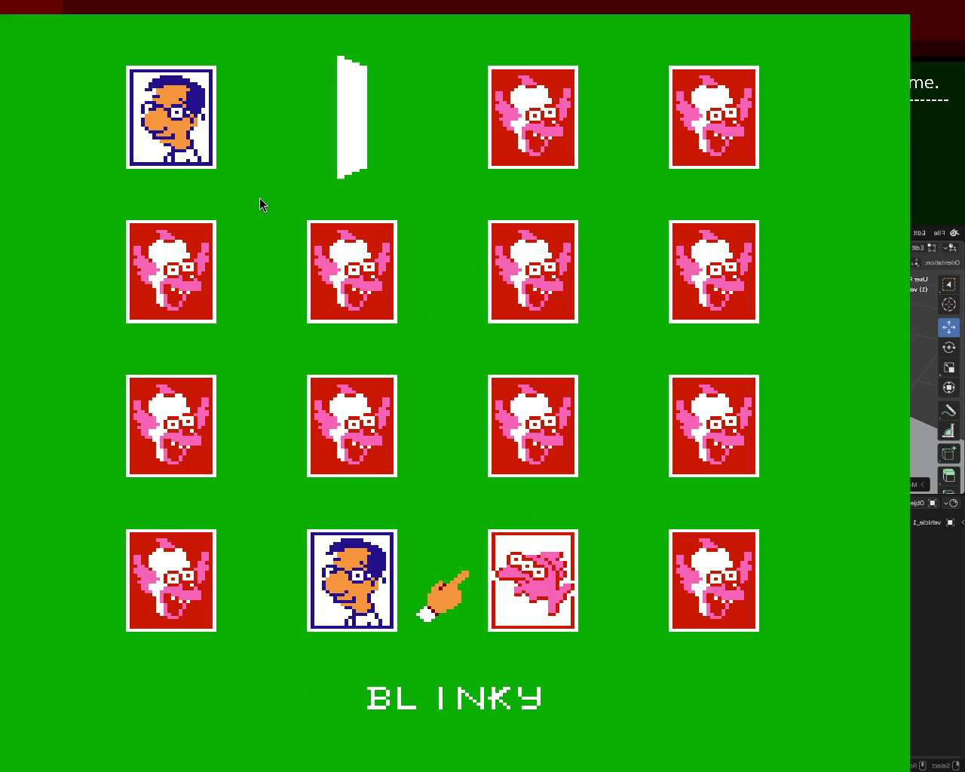
key("Up")
key("x")
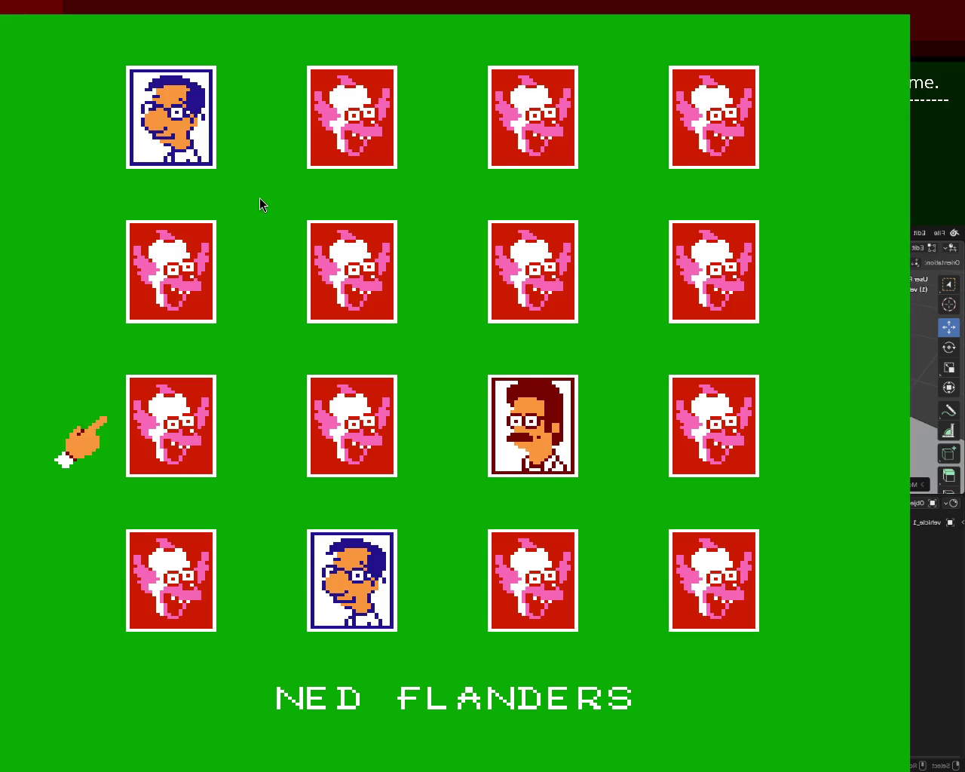
key("x")
key("Right")
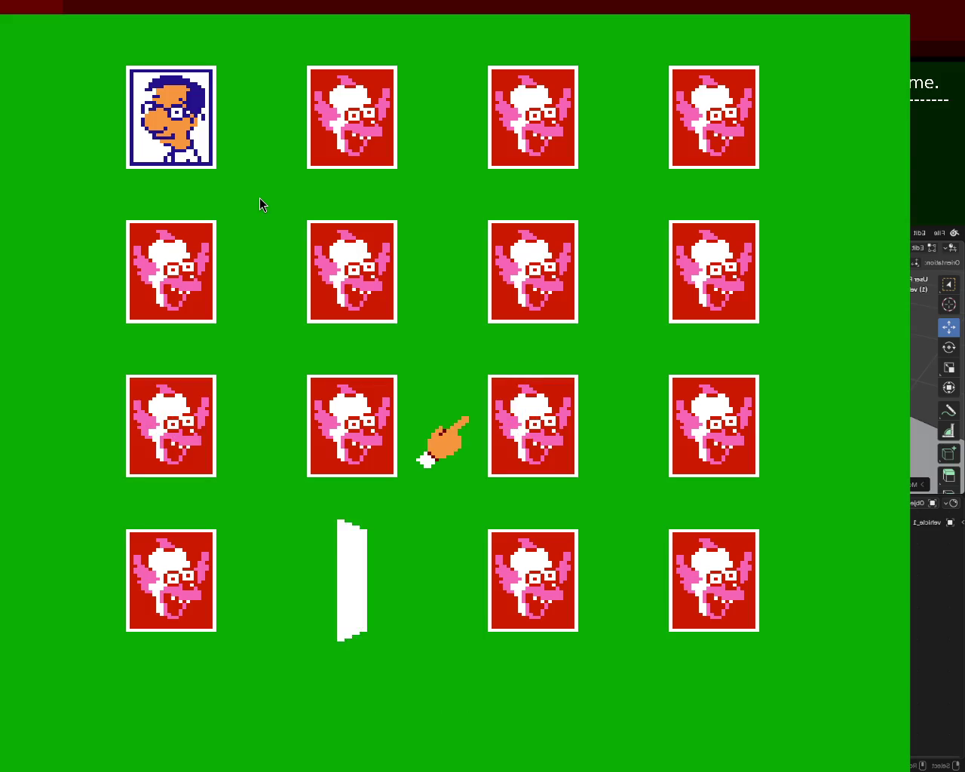
key("x")
On the new board, reveal Otto, Grampa and Moe, then pair the two Otto cards
key("x")
key("Up")
key("x")
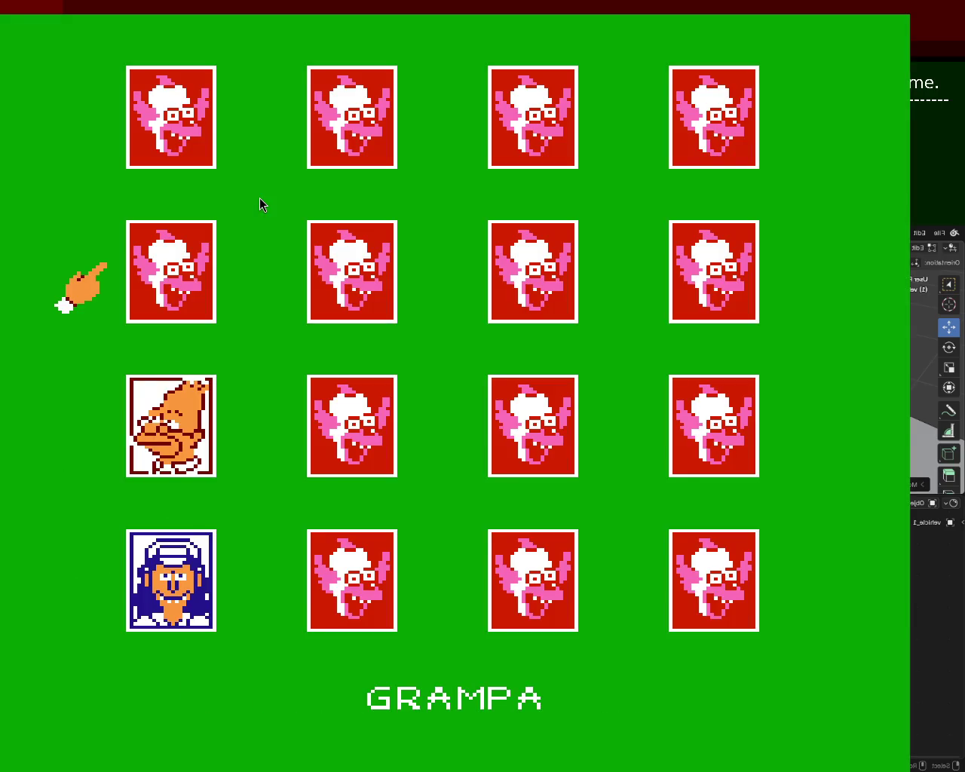
key("x")
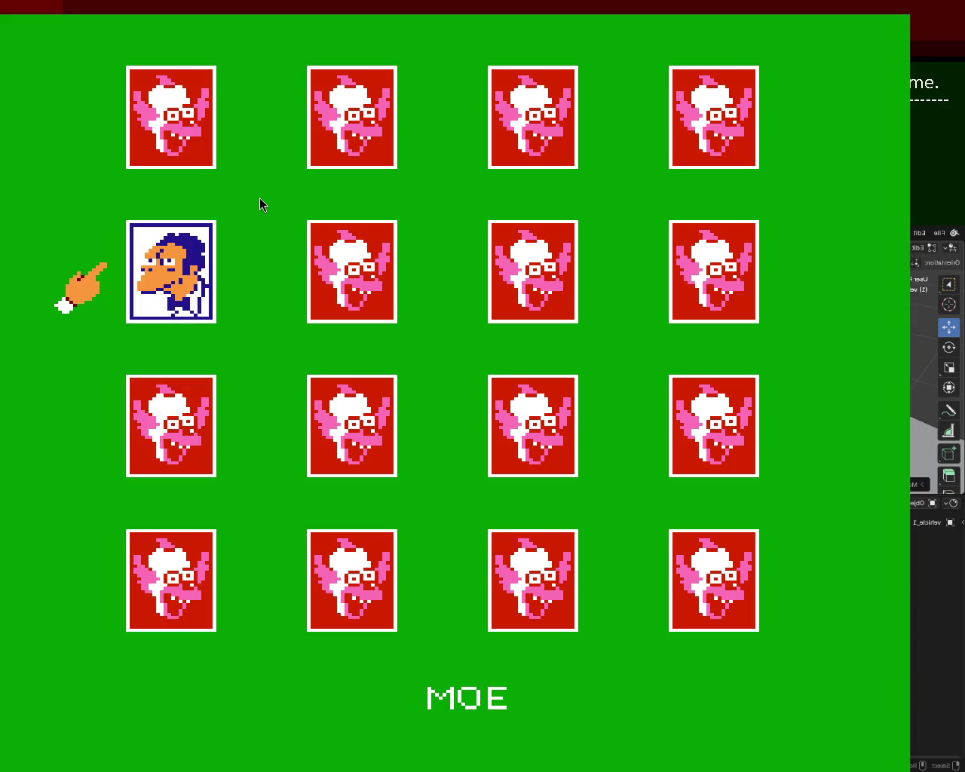
key("x")
key("Down")
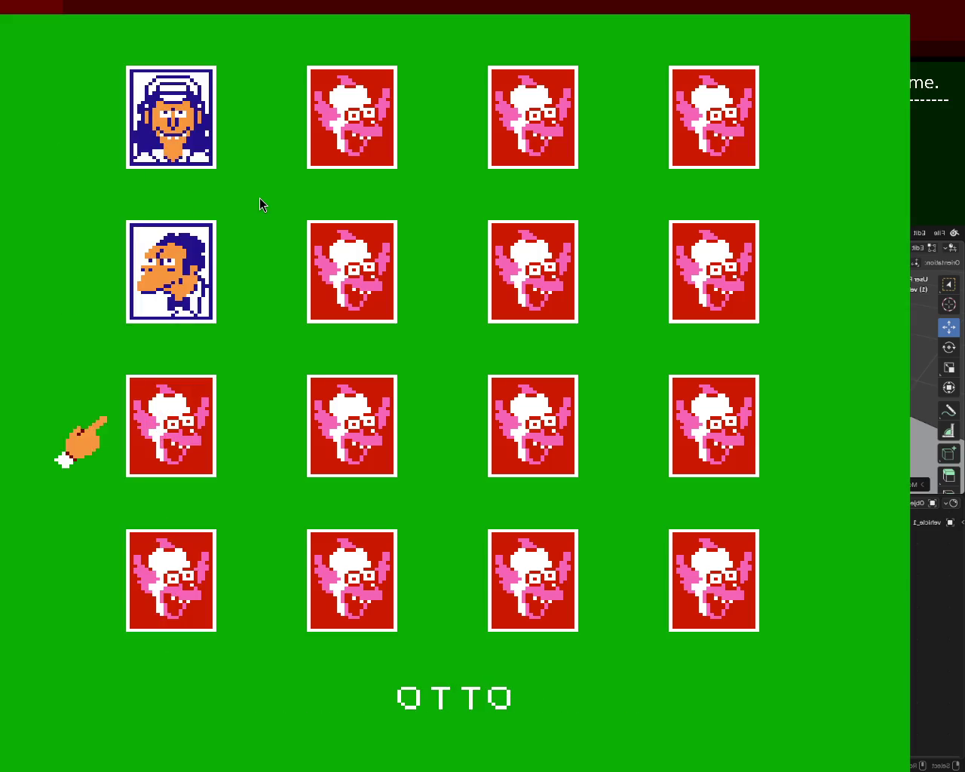
key("Down")
key("Down")
key("x")
key("Up")
key("Up")
key("Up")
key("x")
key("Right")
key("Down")
key("Right")
key("Down")
Flip more cards, revealing Milhouse, Ned Flanders and Blinky, until the board fades
key("x")
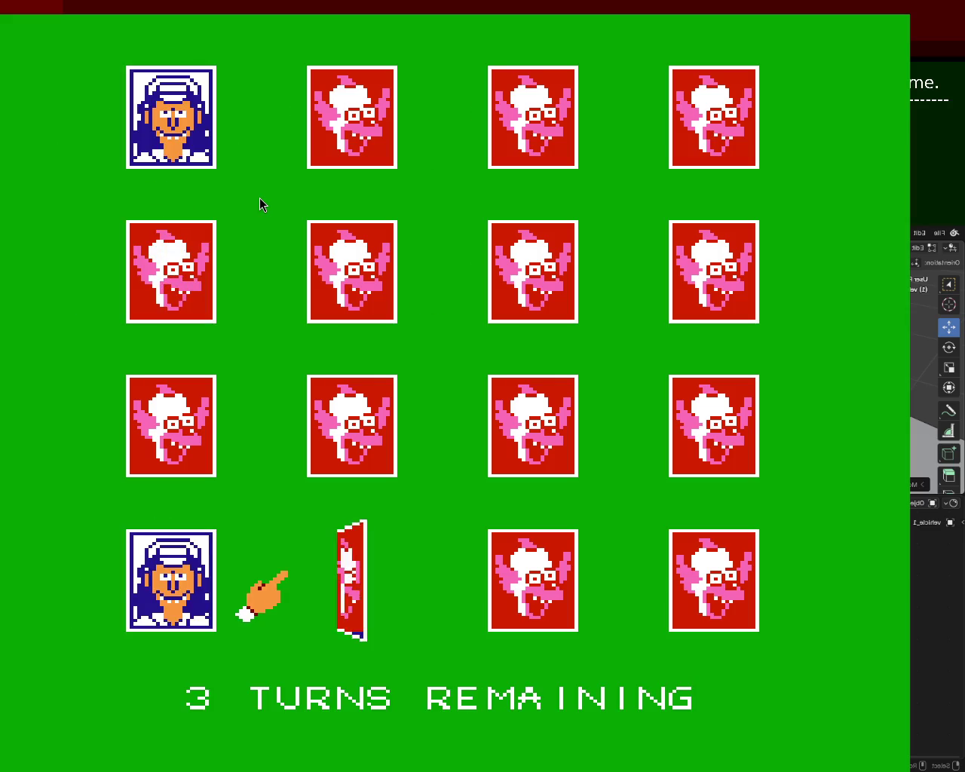
key("x")
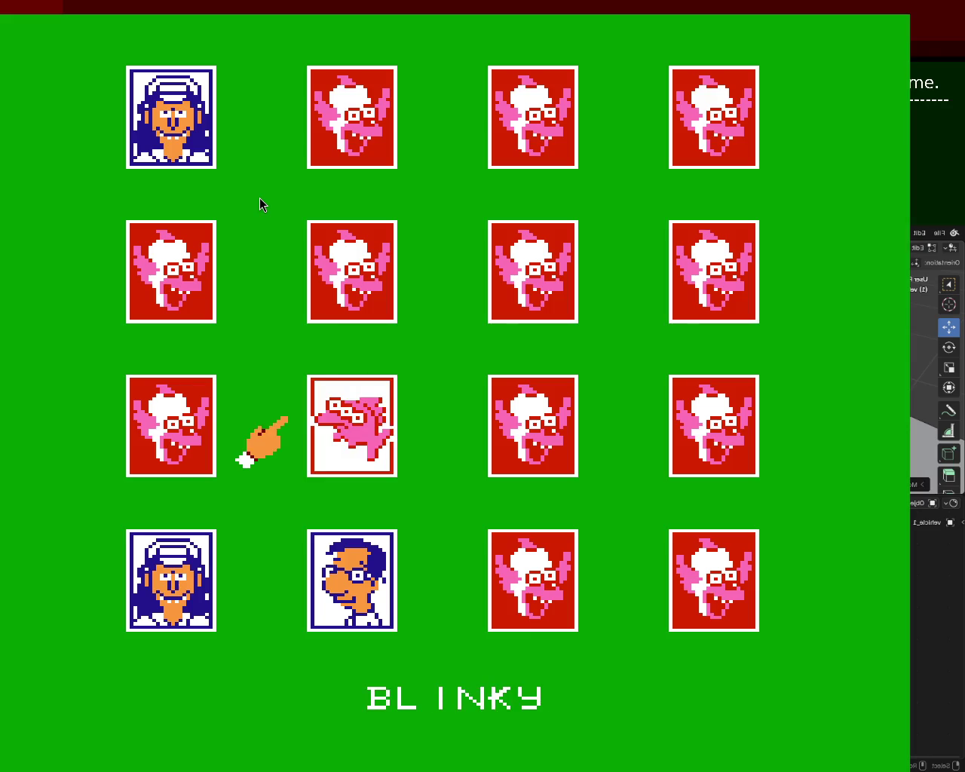
key("Up")
key("Right")
key("x")
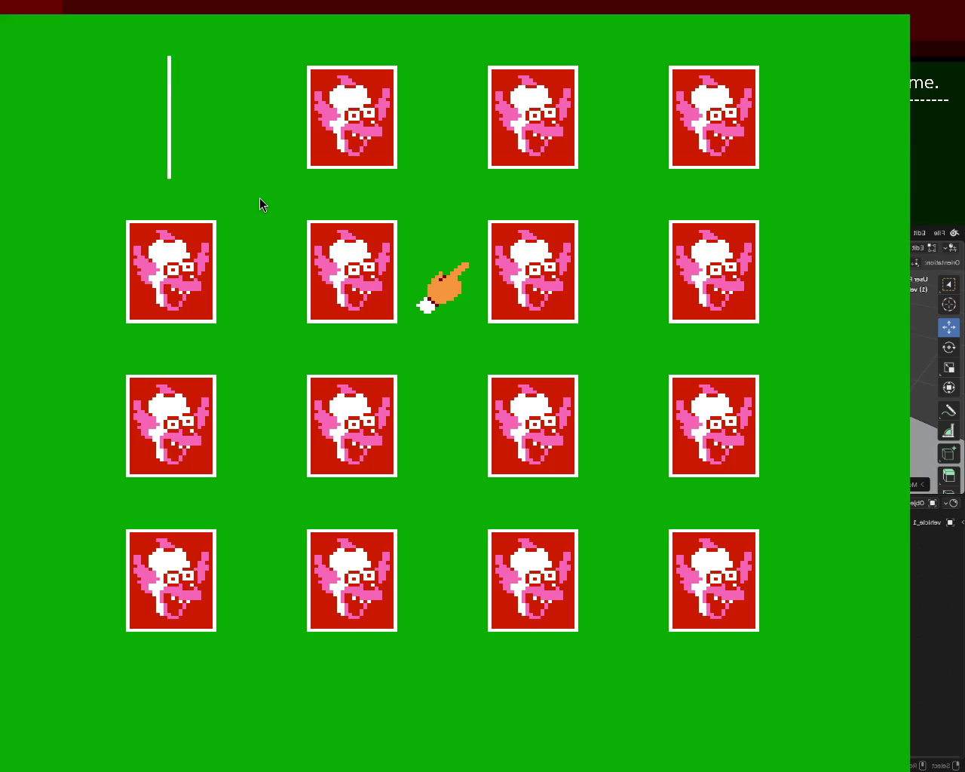
Start a new deal, flip the first-column cards and pair the Blinky cards
key("x")
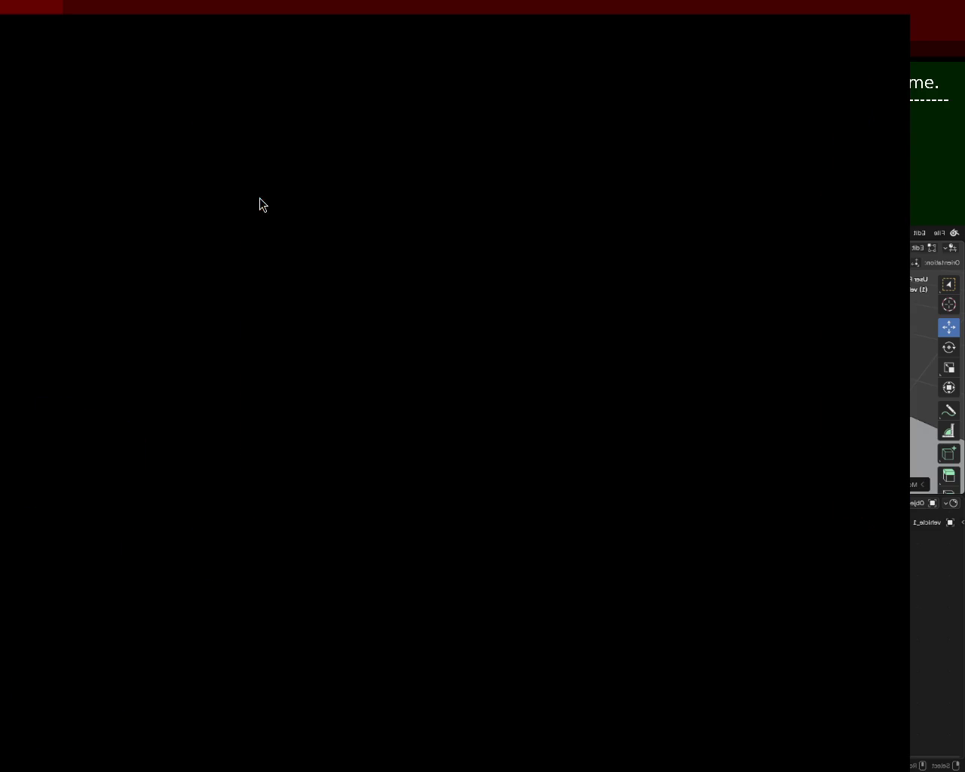
key("x")
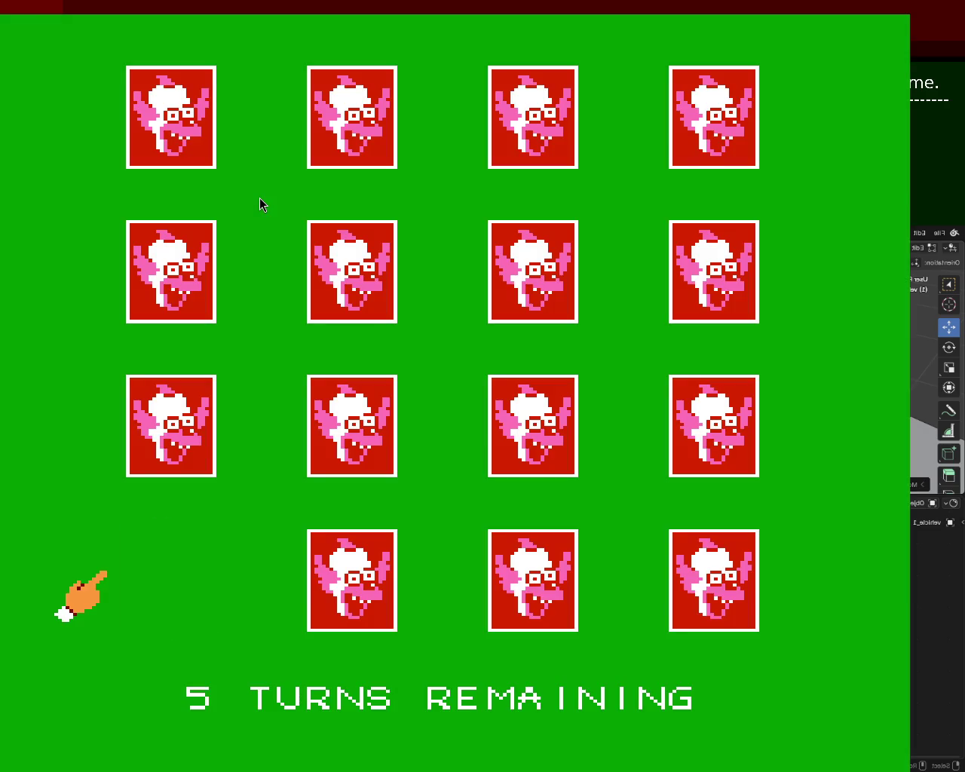
key("Up")
key("x")
key("Up")
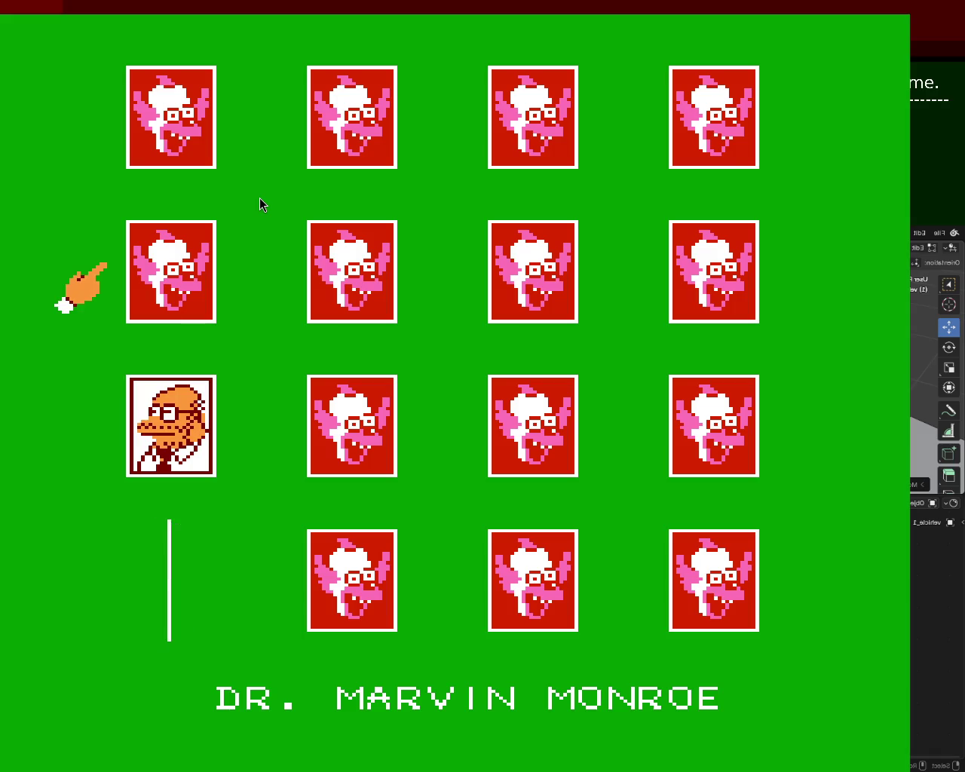
key("x")
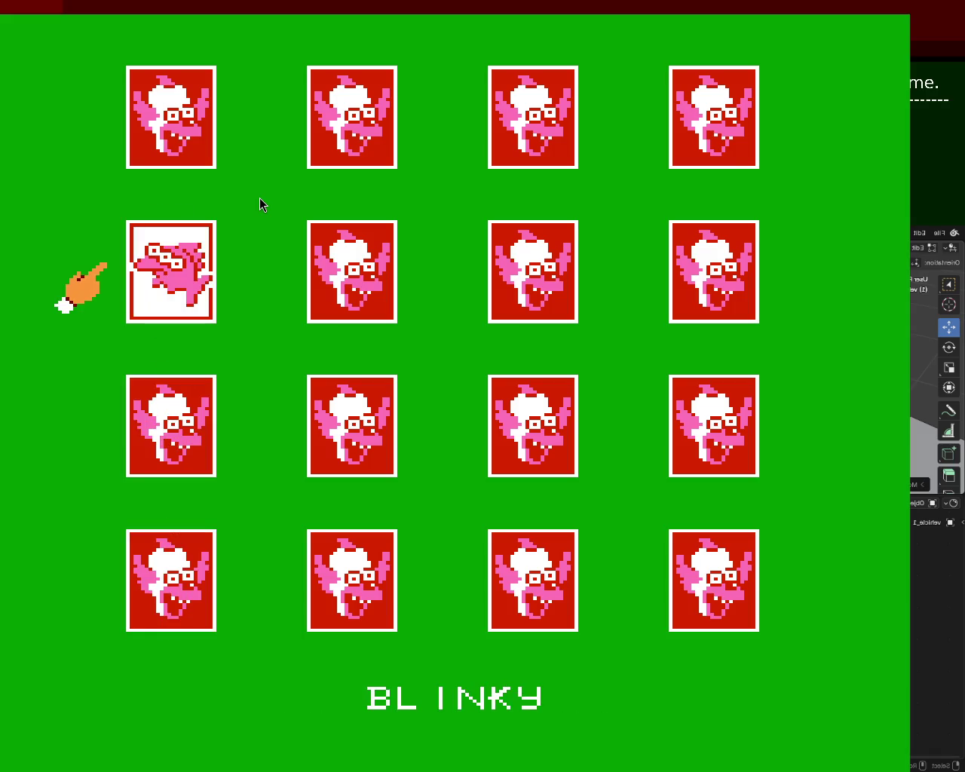
key("Up")
key("x")
key("Down")
key("Down")
key("Down")
key("Right")
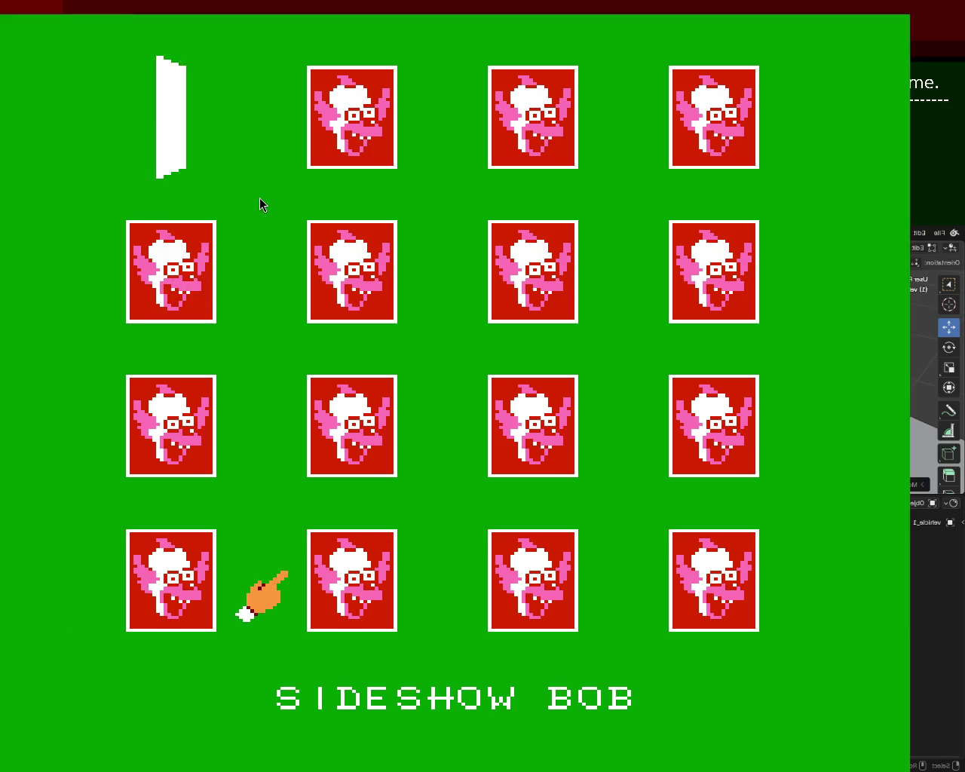
key("x")
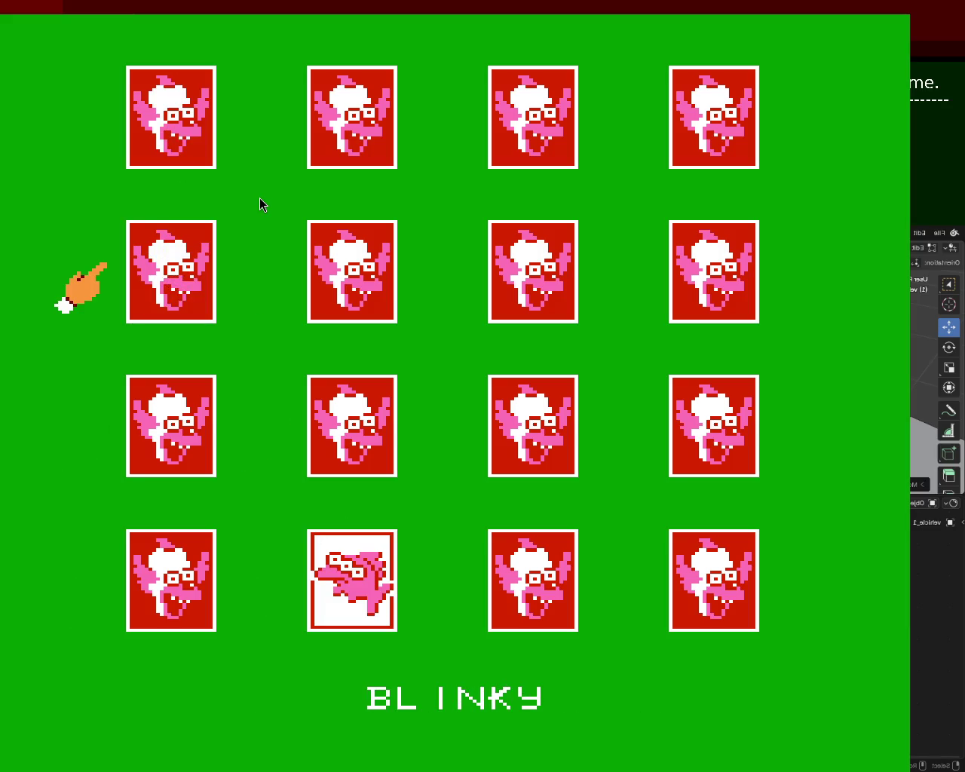
key("x")
Reveal Otto and Grampa in column two, match Grampa, then match the Otto pair
key("x")
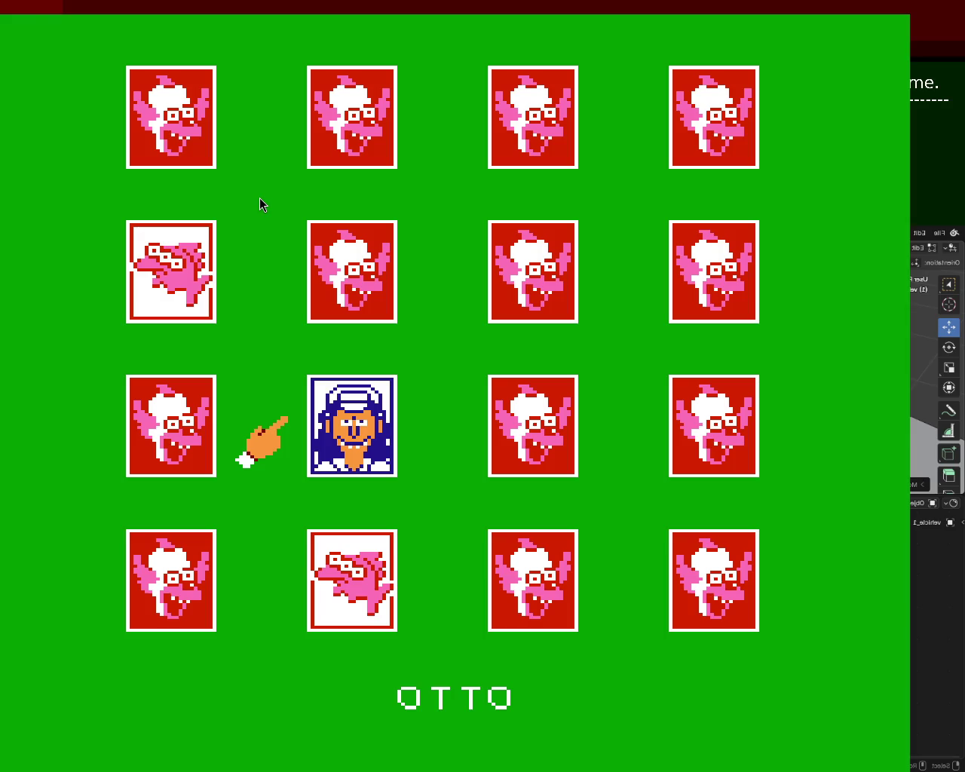
key("x")
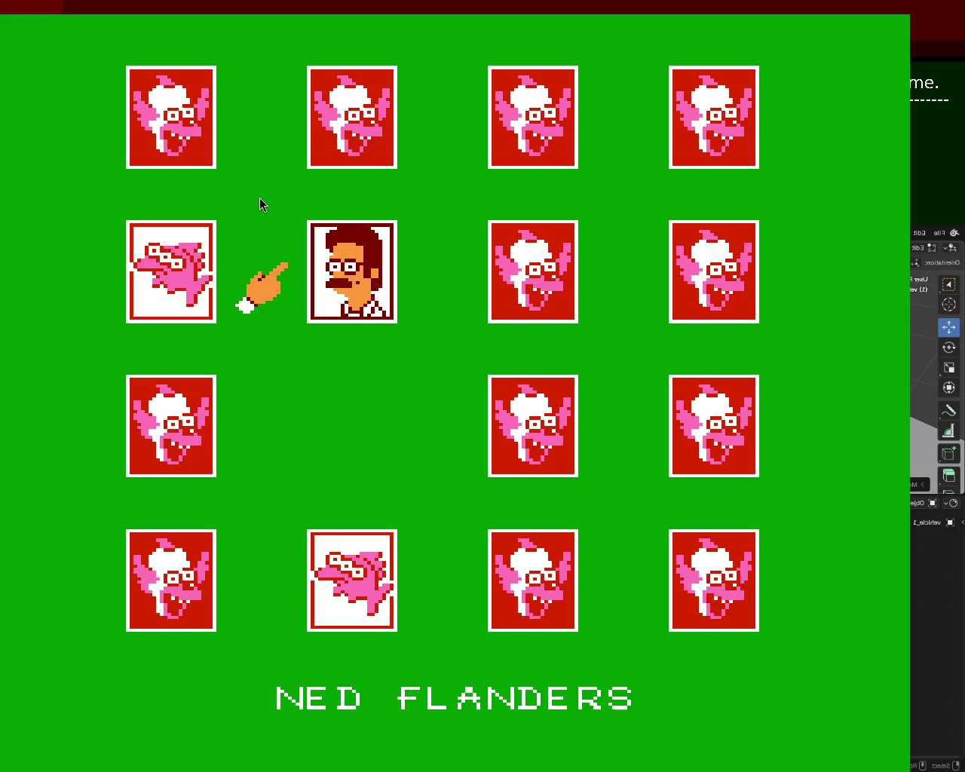
key("x")
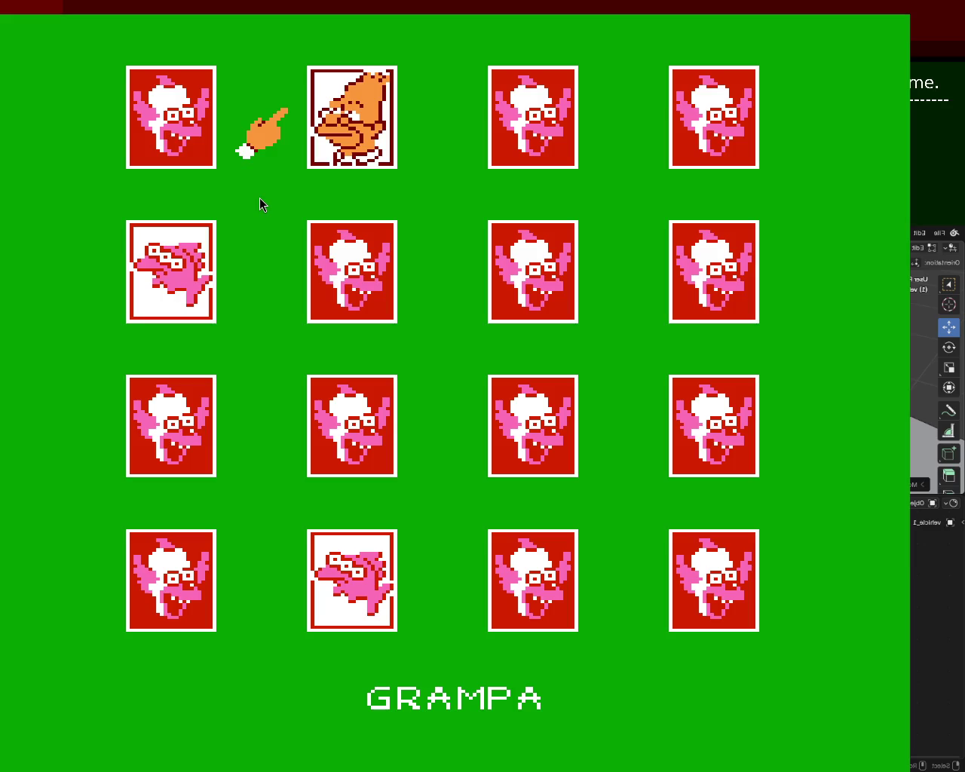
key("x")
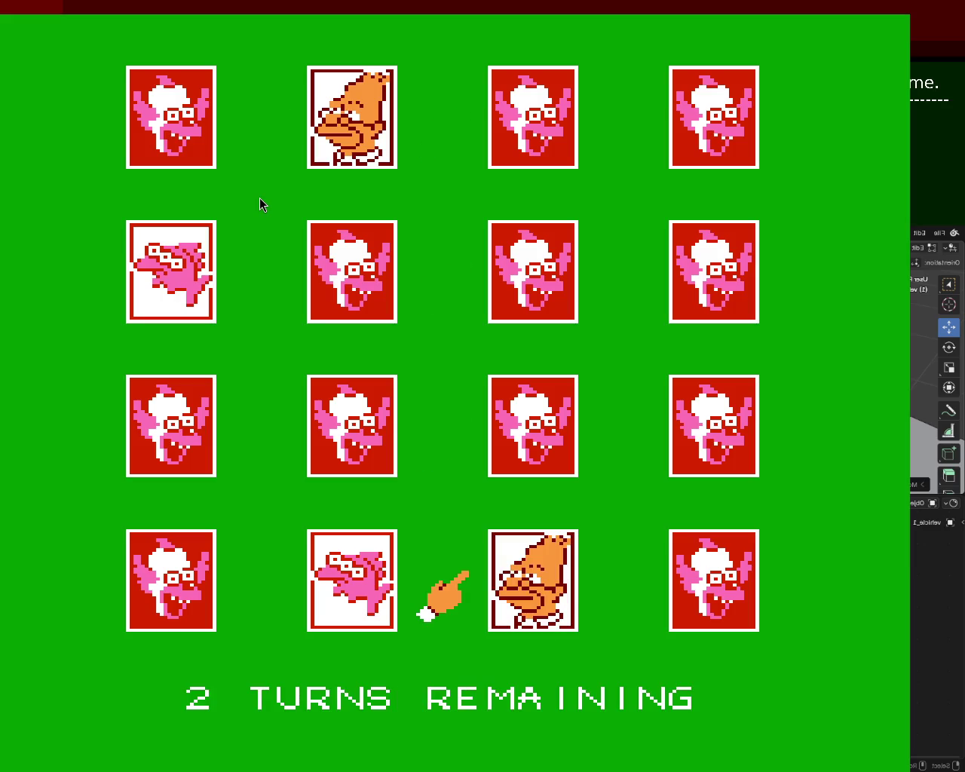
key("Up")
key("x")
key("x")
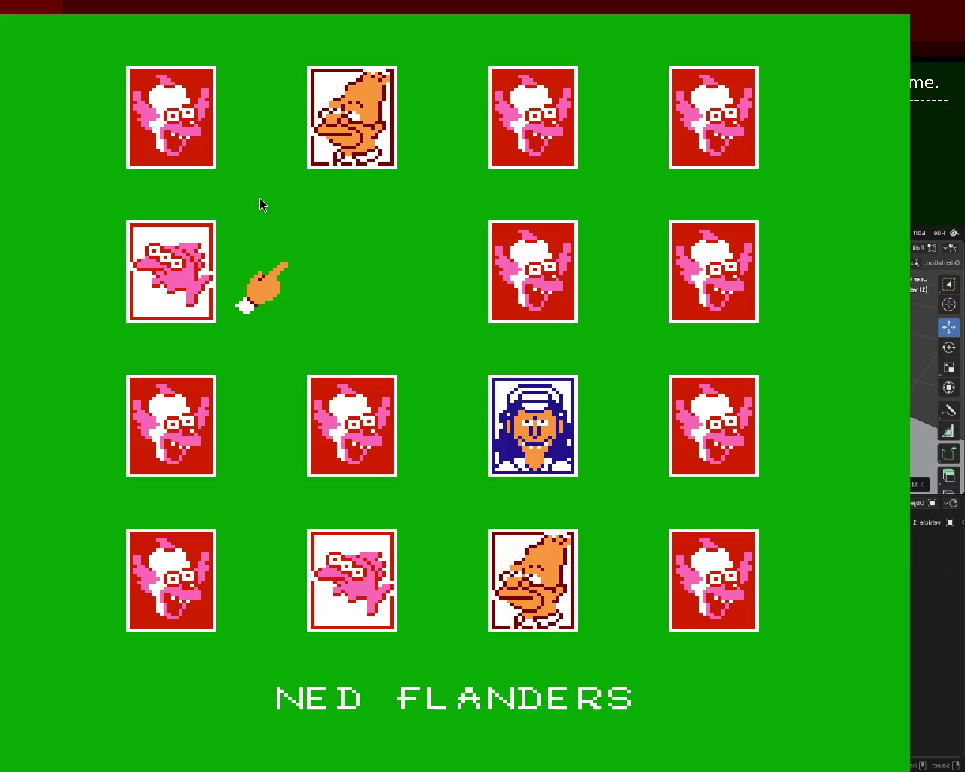
key("Down")
key("x")
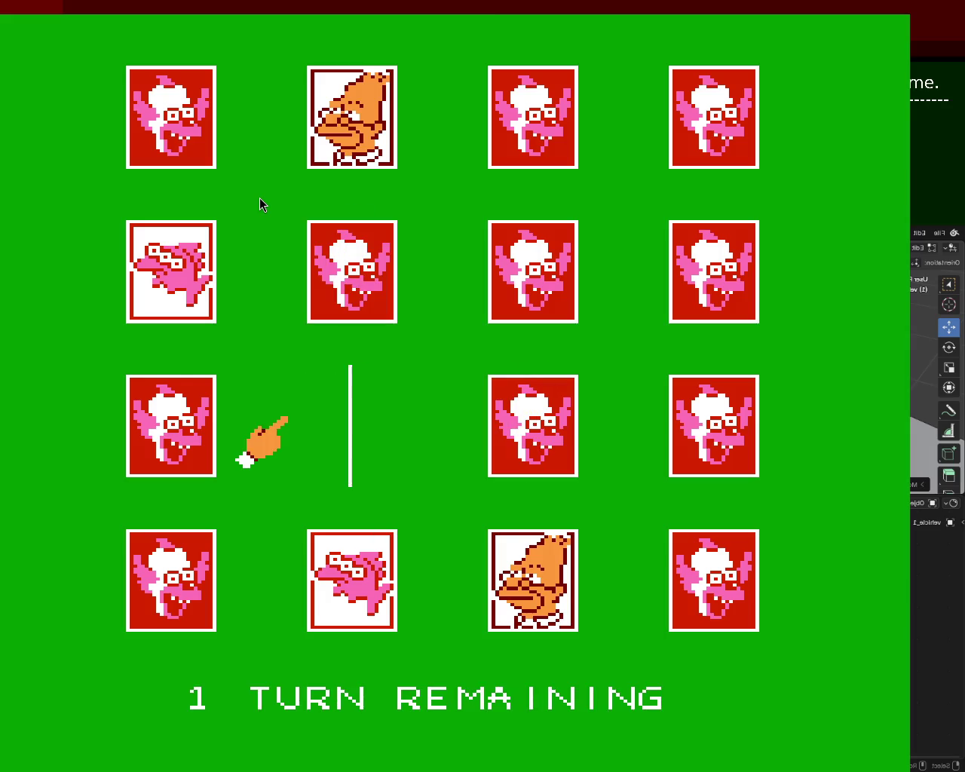
key("Right")
key("x")
key("Up")
Match Sideshow Bob and Moe, then flip remaining cards until the last turn is used
key("x")
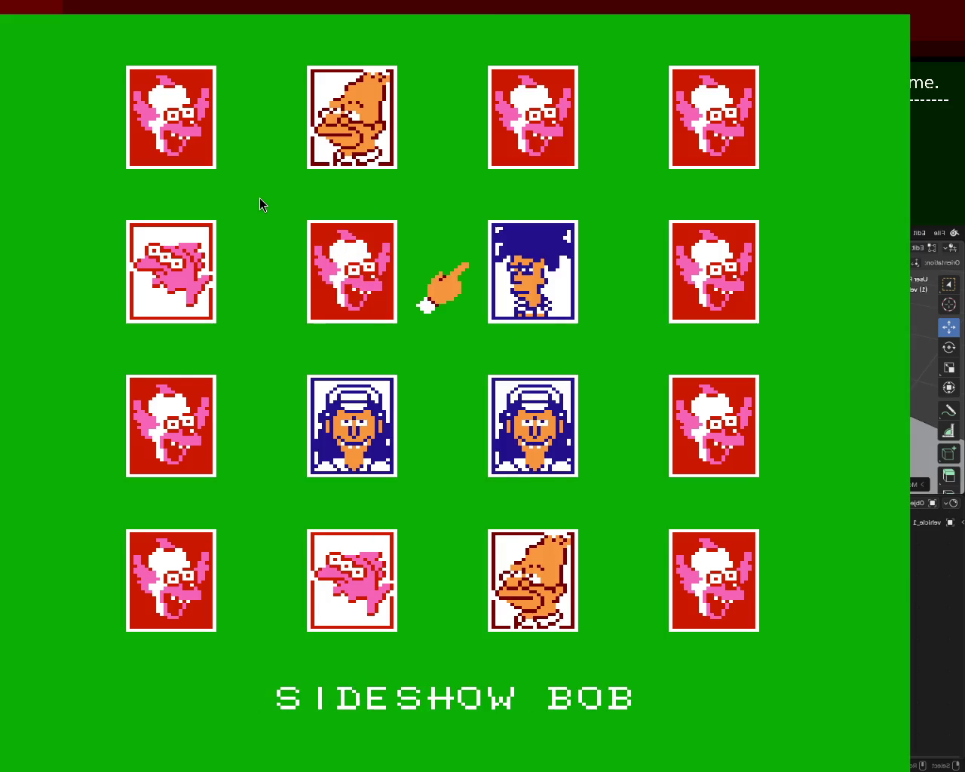
key("x")
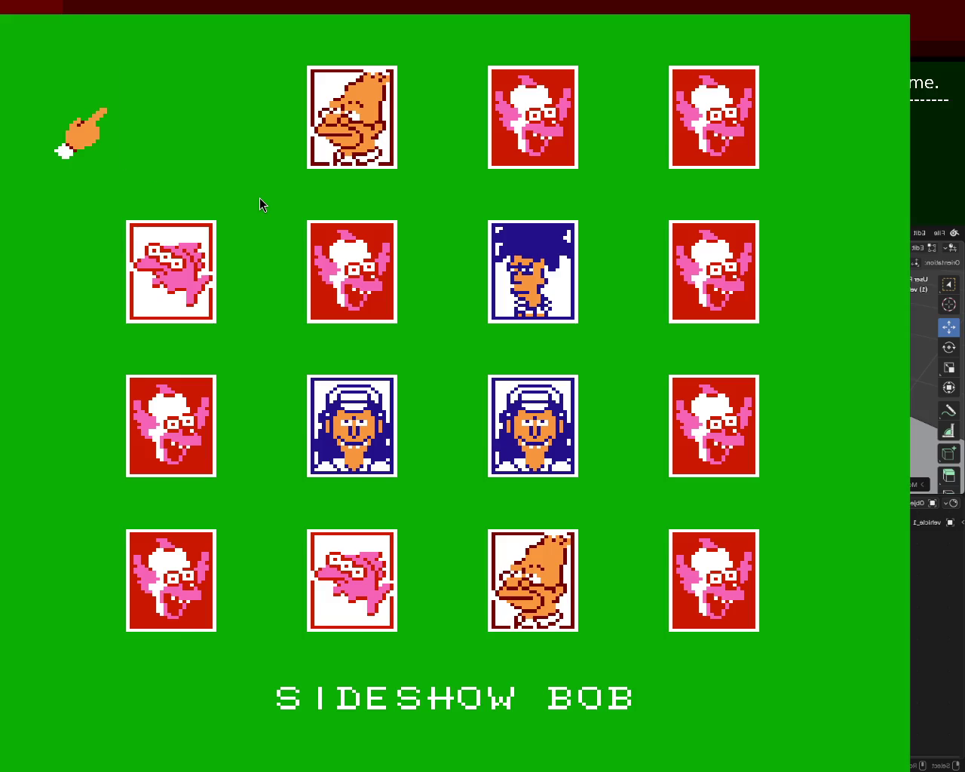
key("Right")
key("Right")
key("x")
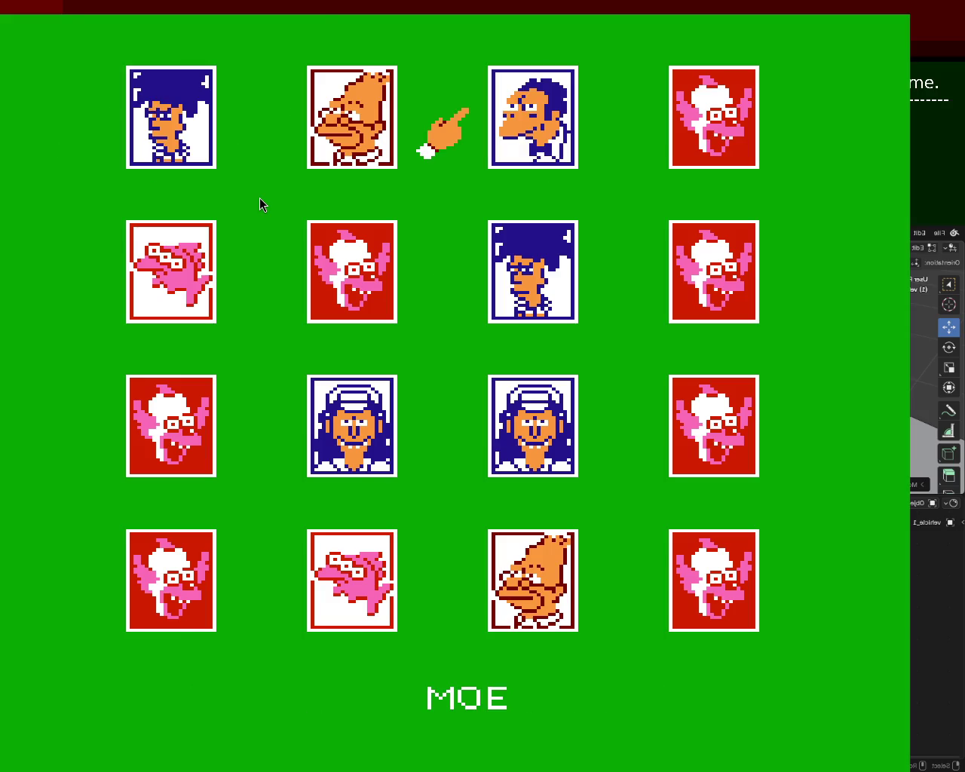
key("Right")
key("Down")
key("Down")
key("Down")
key("x")
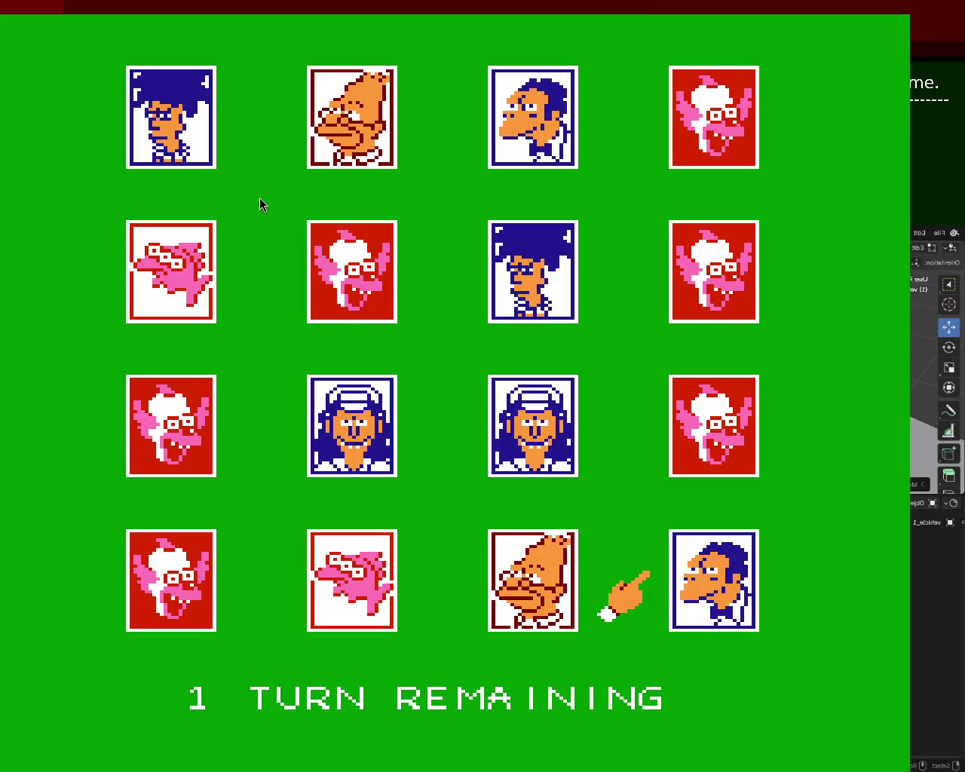
key("Up")
key("x")
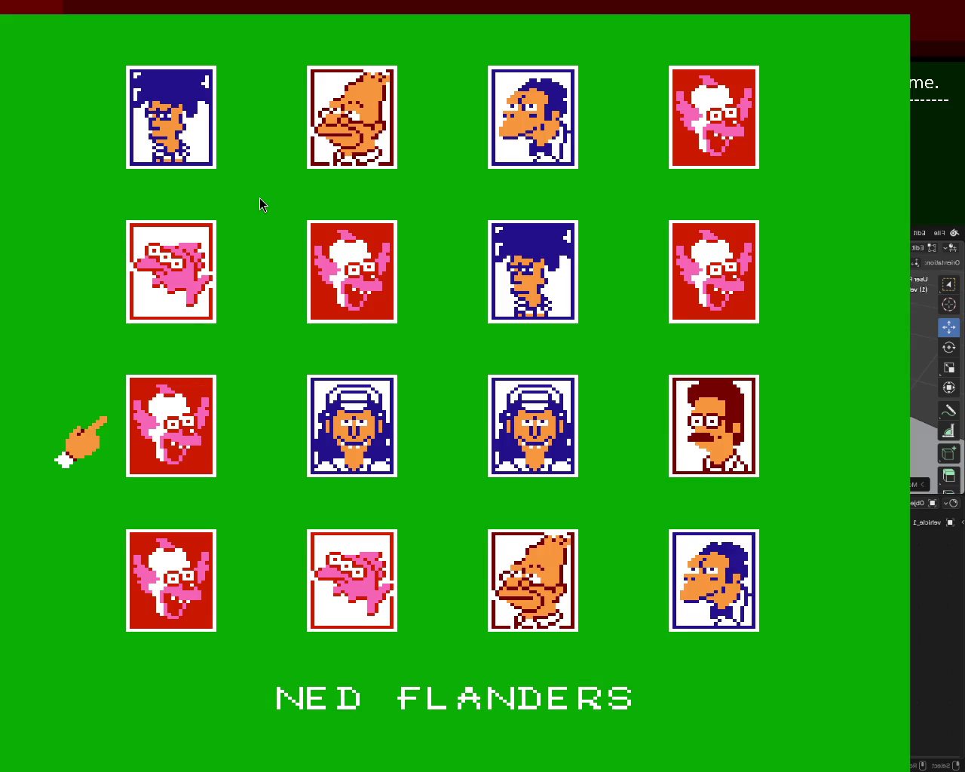
key("x")
key("Right")
key("Right")
key("Right")
key("x")
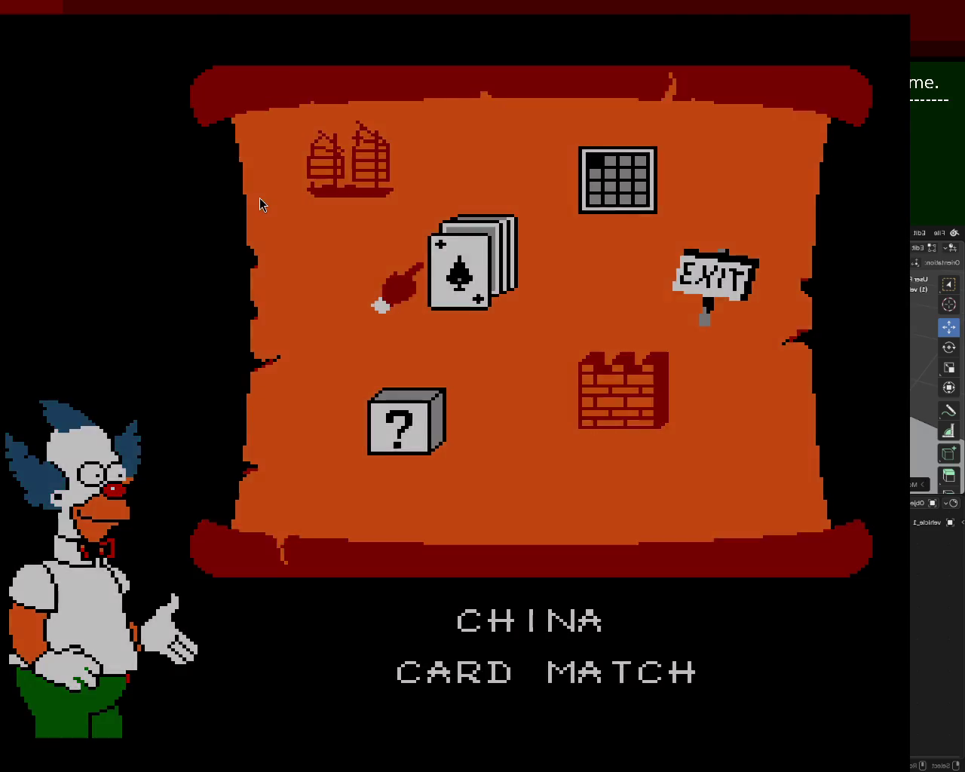
Flip the first-column cards of the new deal and reveal Grampa at row 4, column 2
key("x")
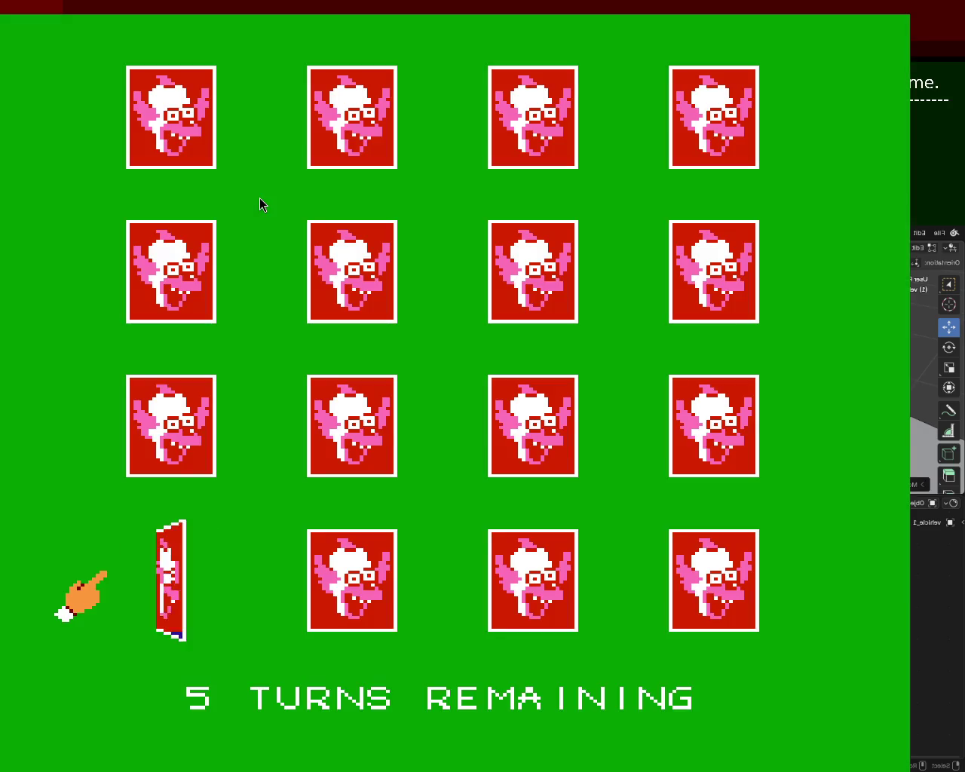
key("Up")
key("x")
key("Up")
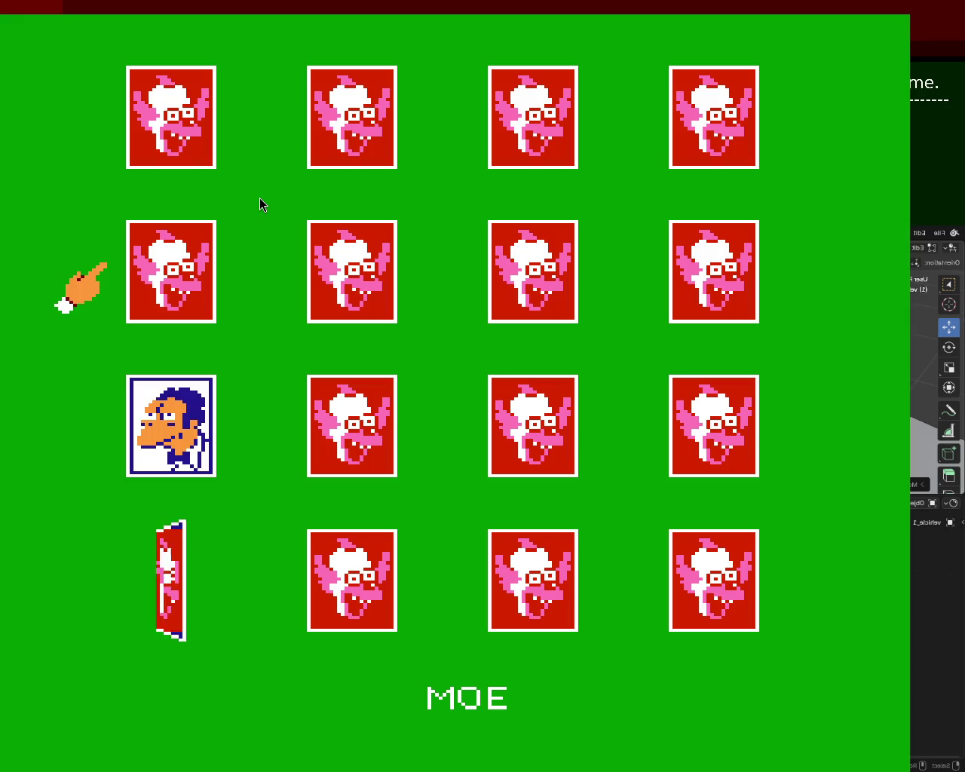
key("x")
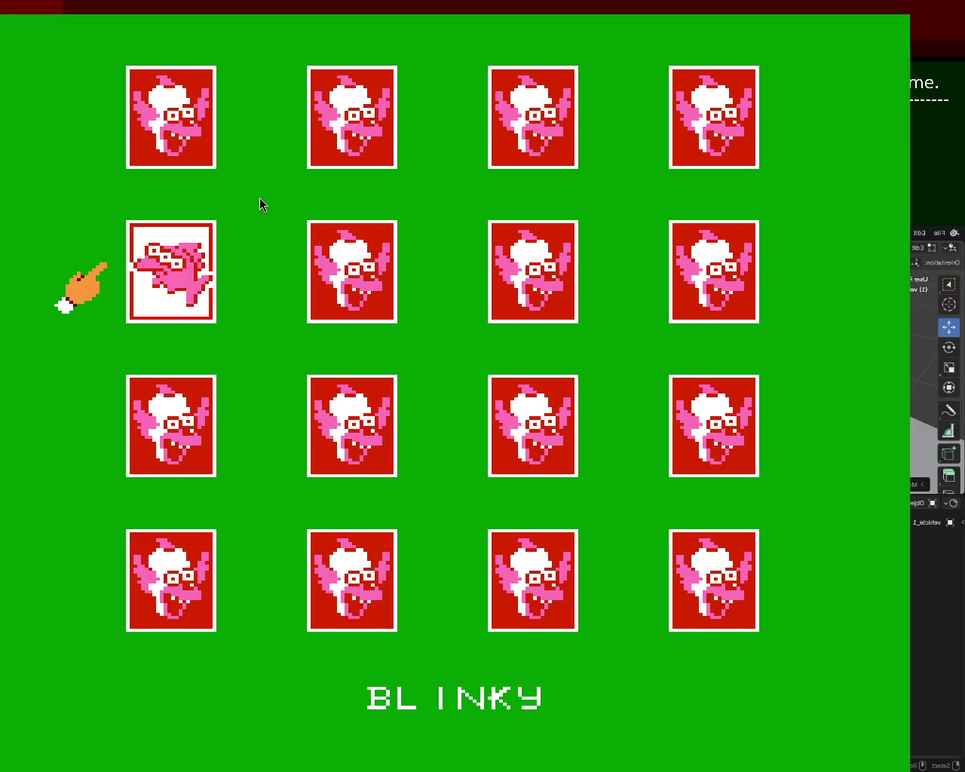
key("Up")
key("x")
key("Down")
key("Down")
key("Down")
key("Right")
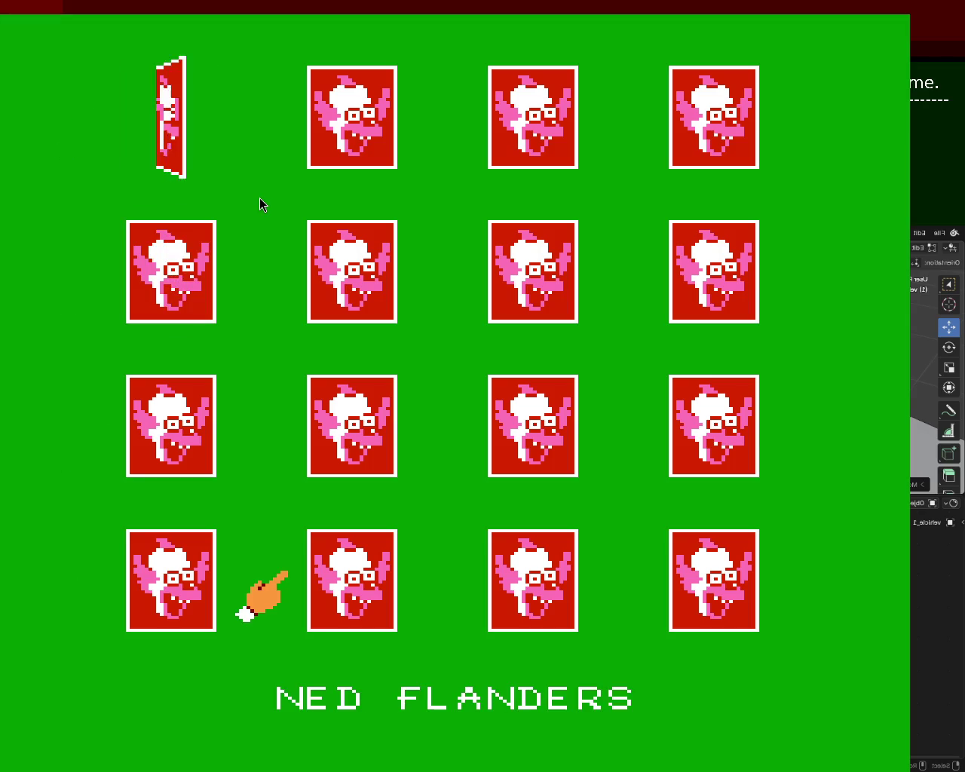
key("x")
Flip up column two and pair the Milhouse cards at row 1, column 2
key("Up")
key("x")
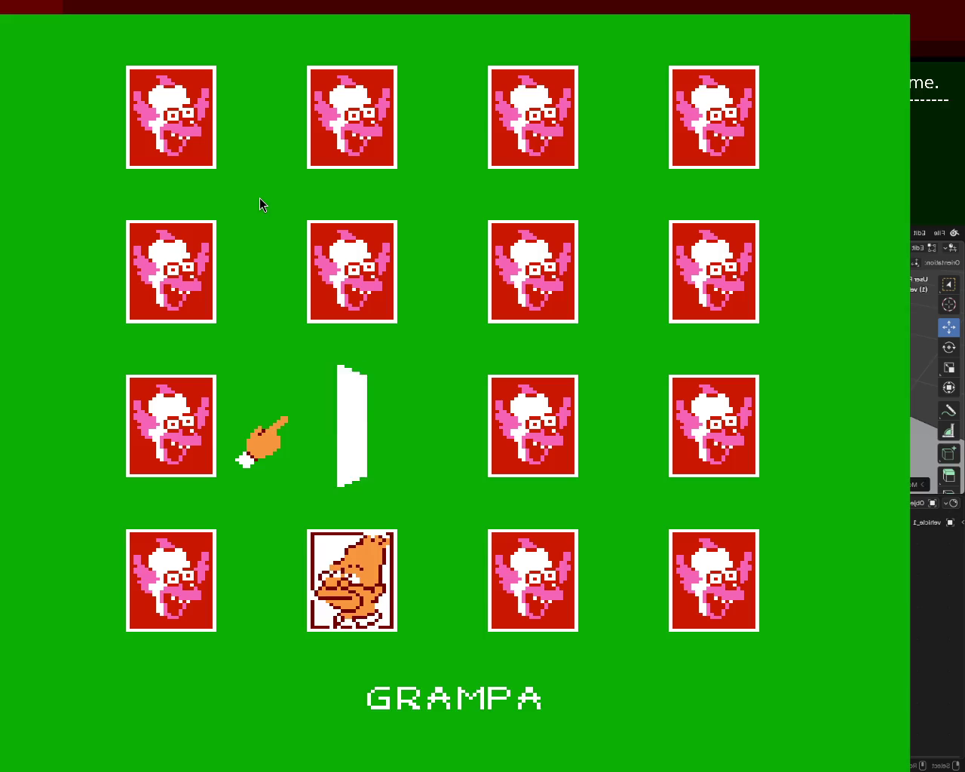
key("Up")
key("x")
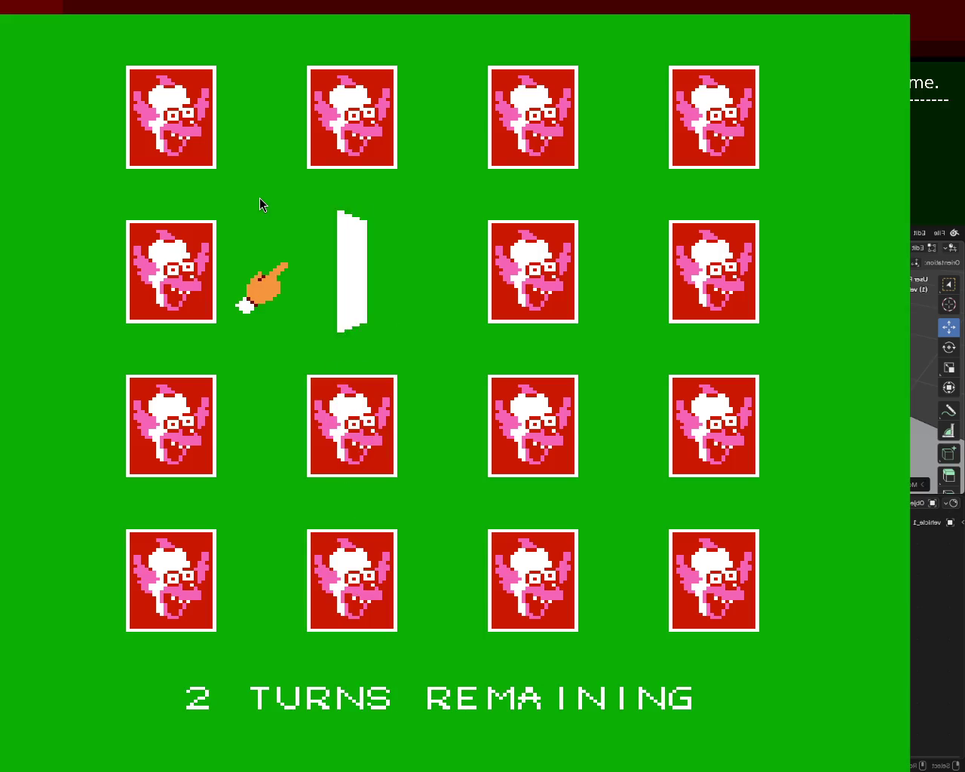
key("x")
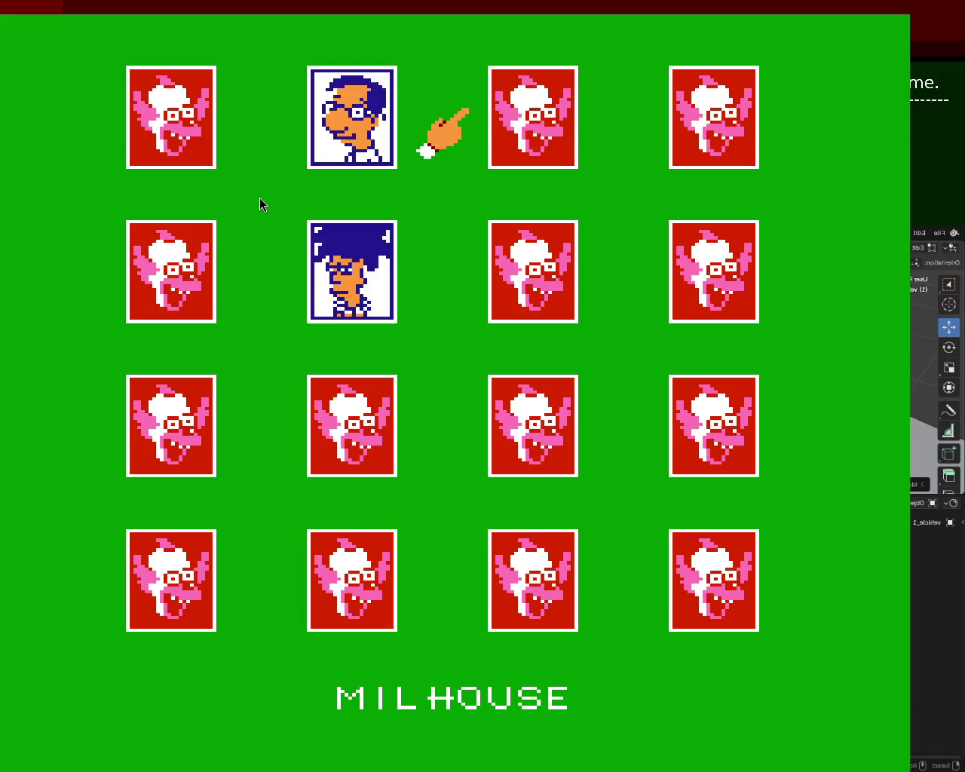
key("Down")
key("Down")
key("Left")
key("x")
key("Up")
key("Up")
key("x")
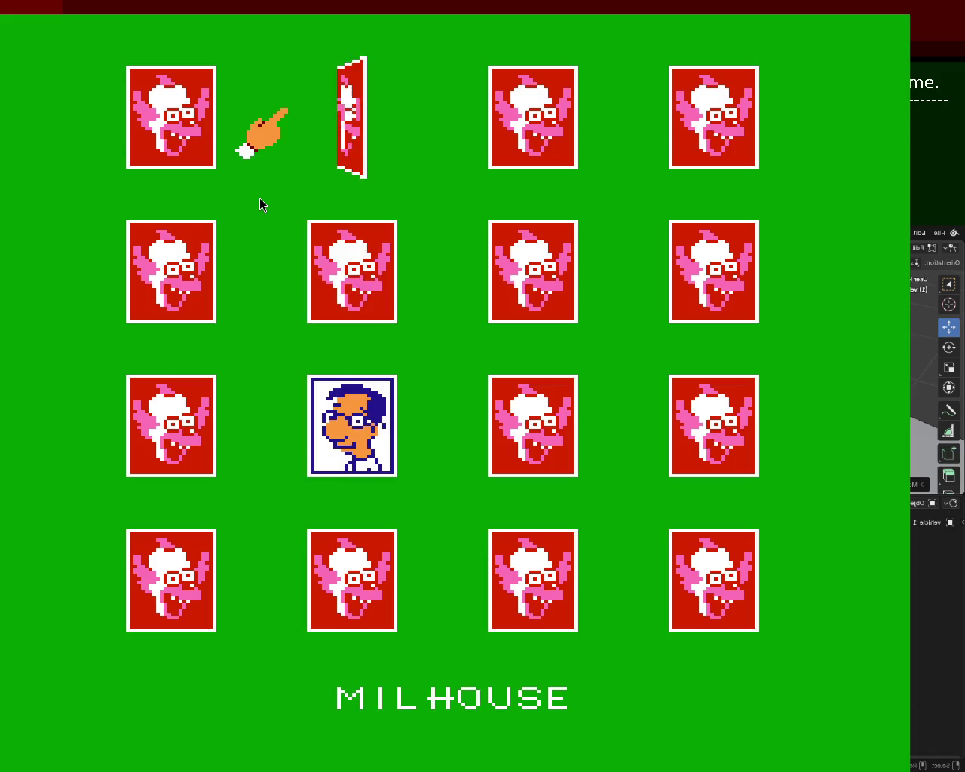
Match Otto with the bottom-left card and Grampa with row 4, column 2
key("Right")
key("Down")
key("x")
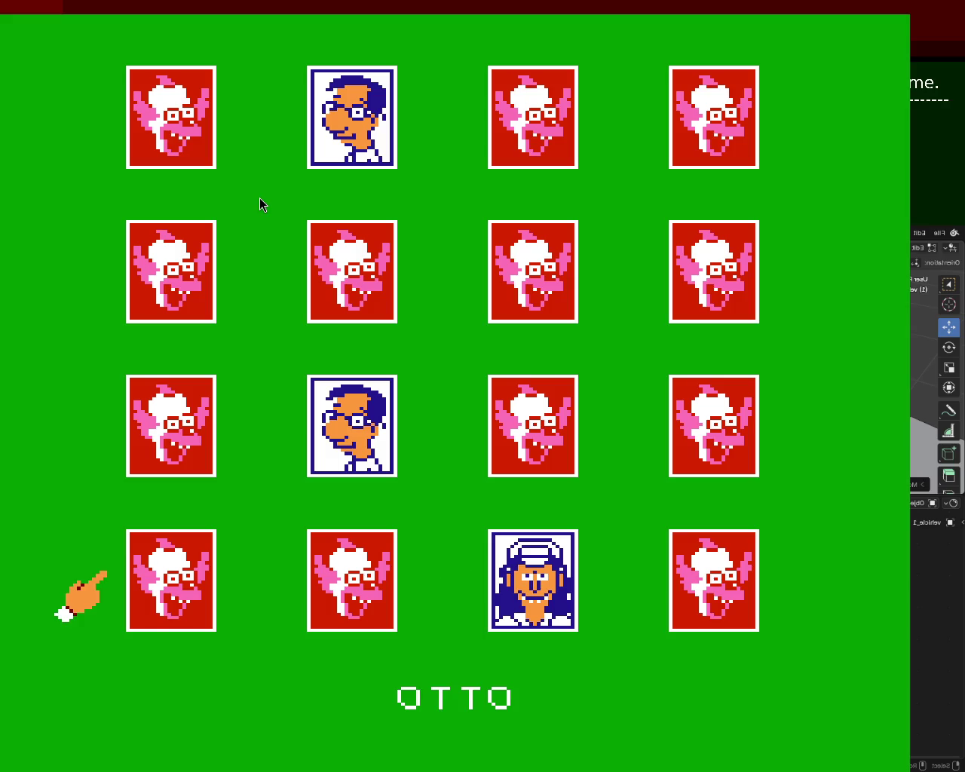
key("x")
key("Up")
key("x")
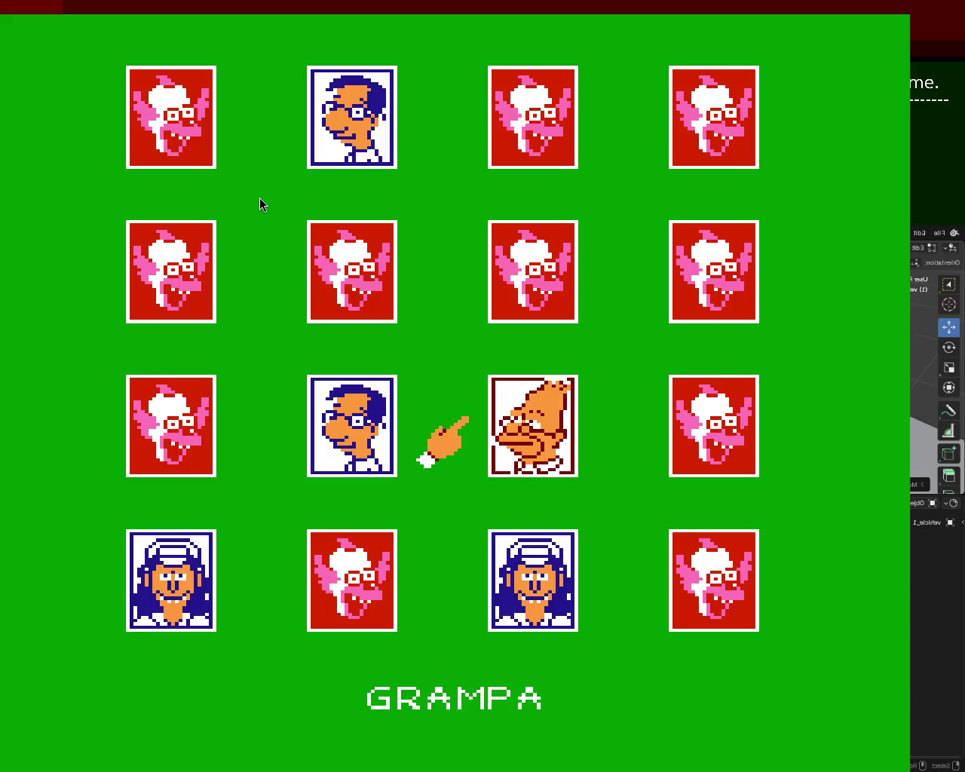
key("x")
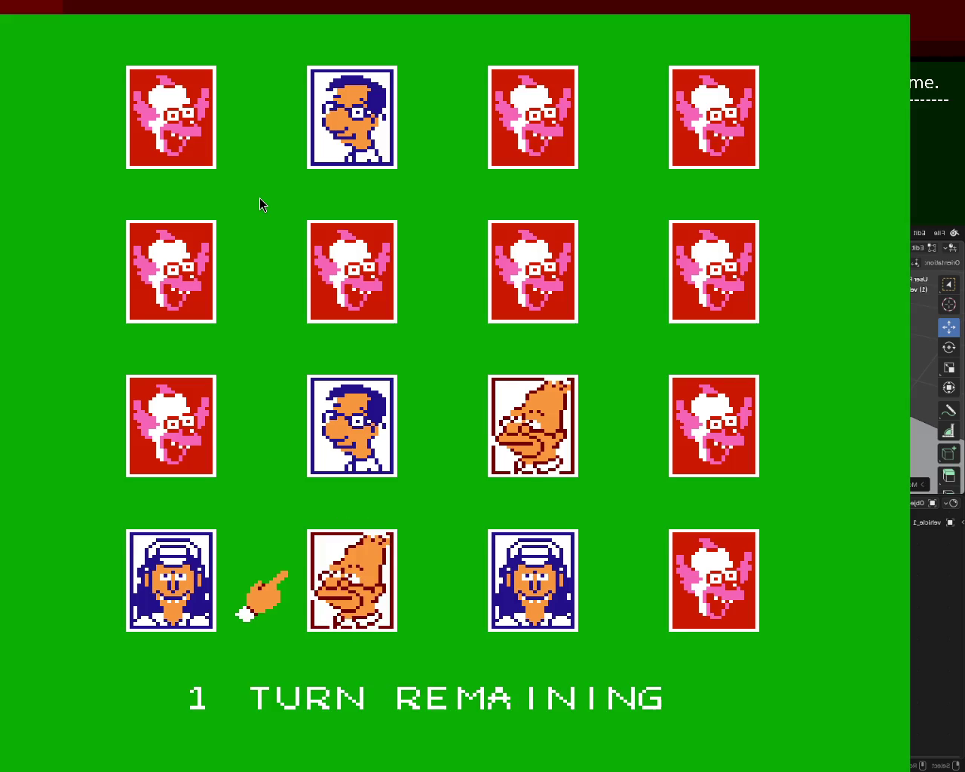
Reveal Sideshow Bob at row 2, column 3 and flip row 1, column 3 without a match
key("x")
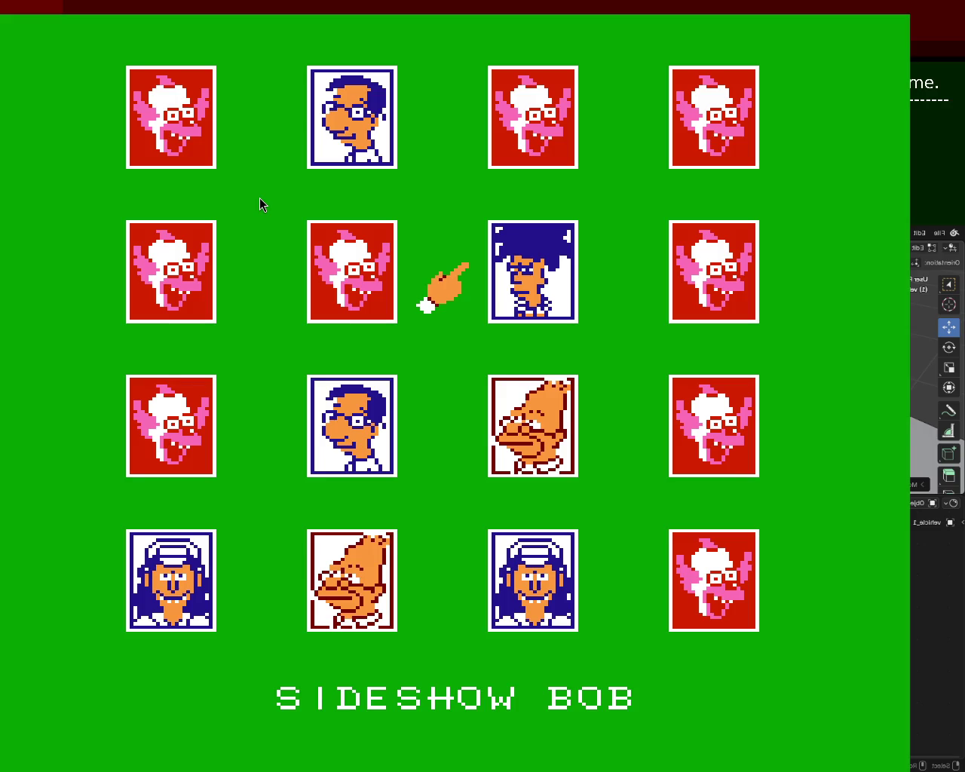
key("Up")
key("x")
key("Down")
key("Down")
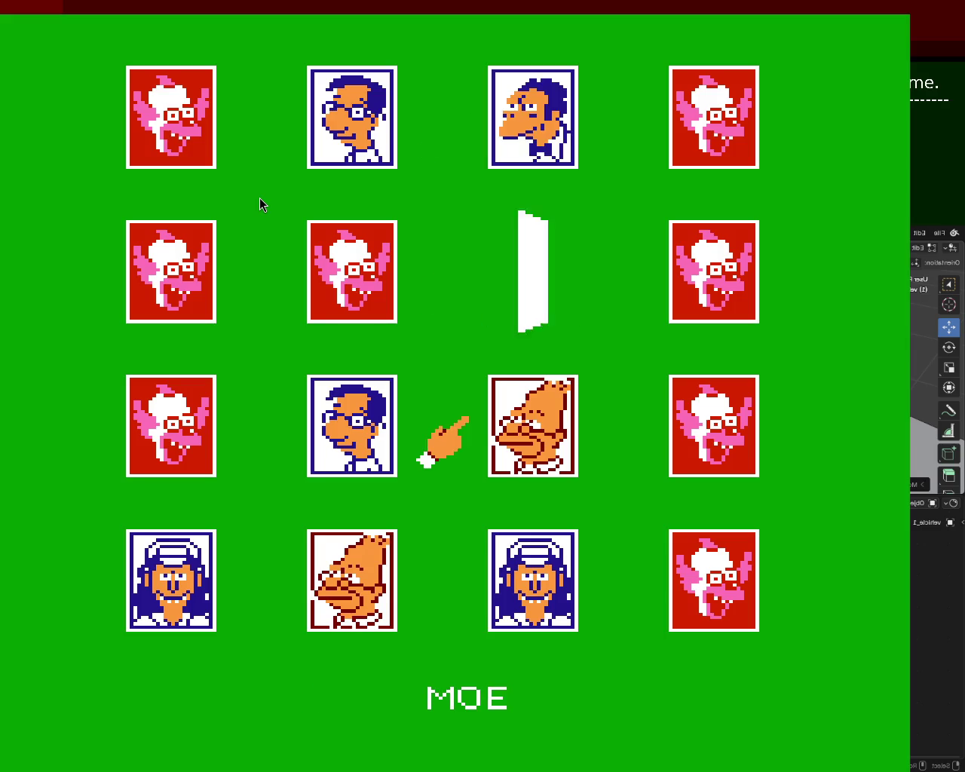
key("Up")
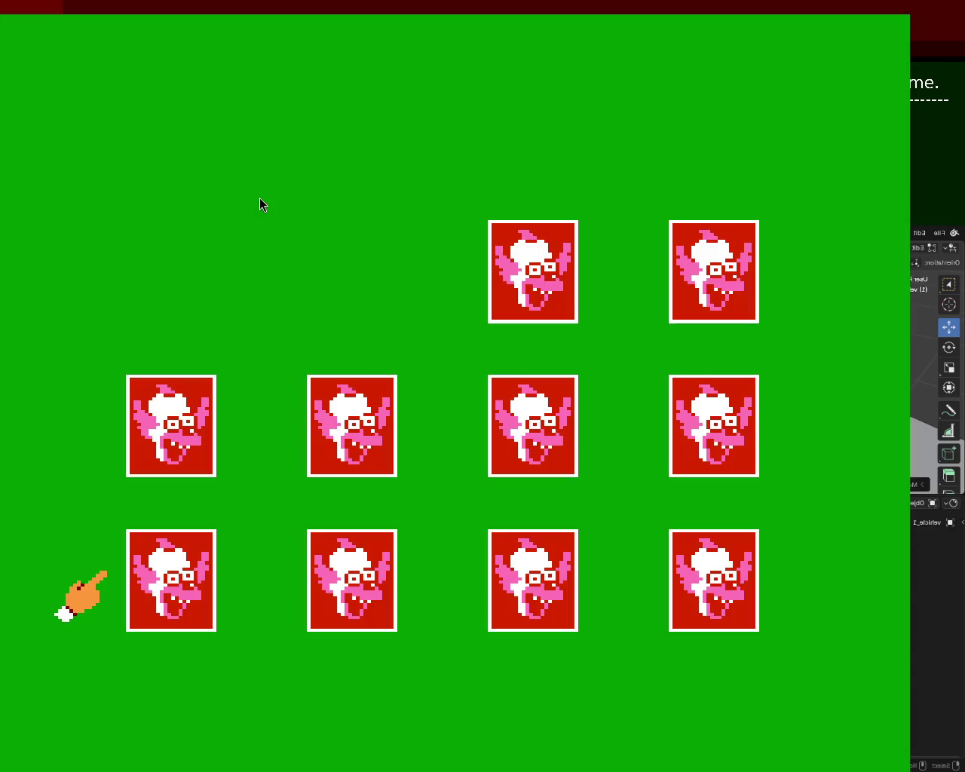
Flip first-column cards on the new deal, revealing Moe, and miss a match
key("z")
key("Up")
key("z")
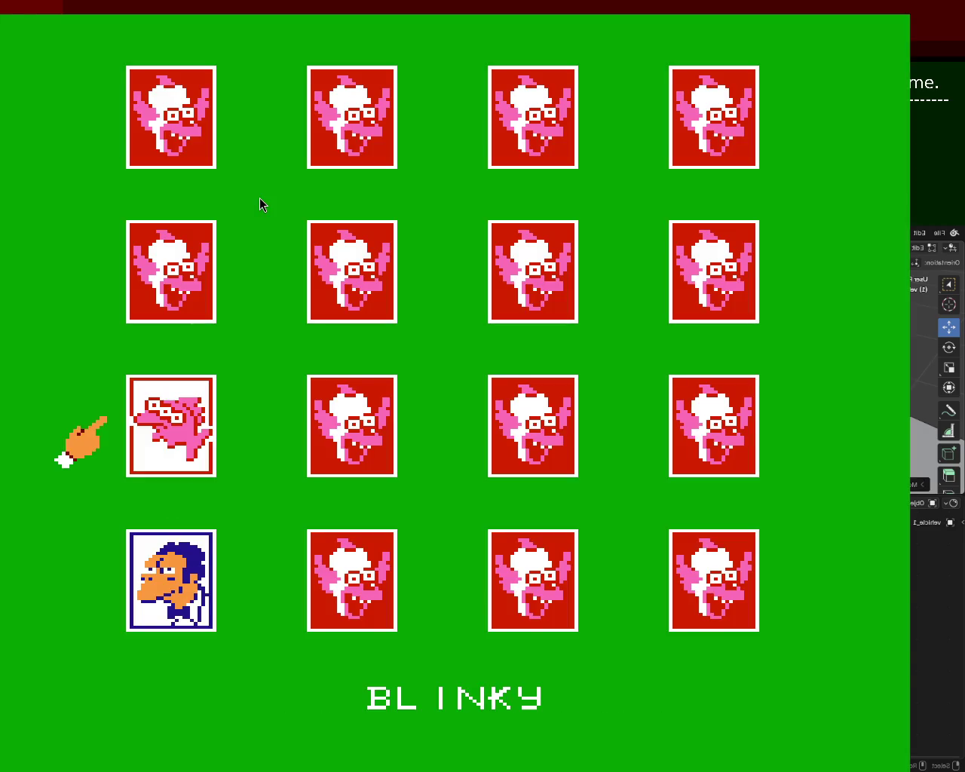
key("Up")
key("x")
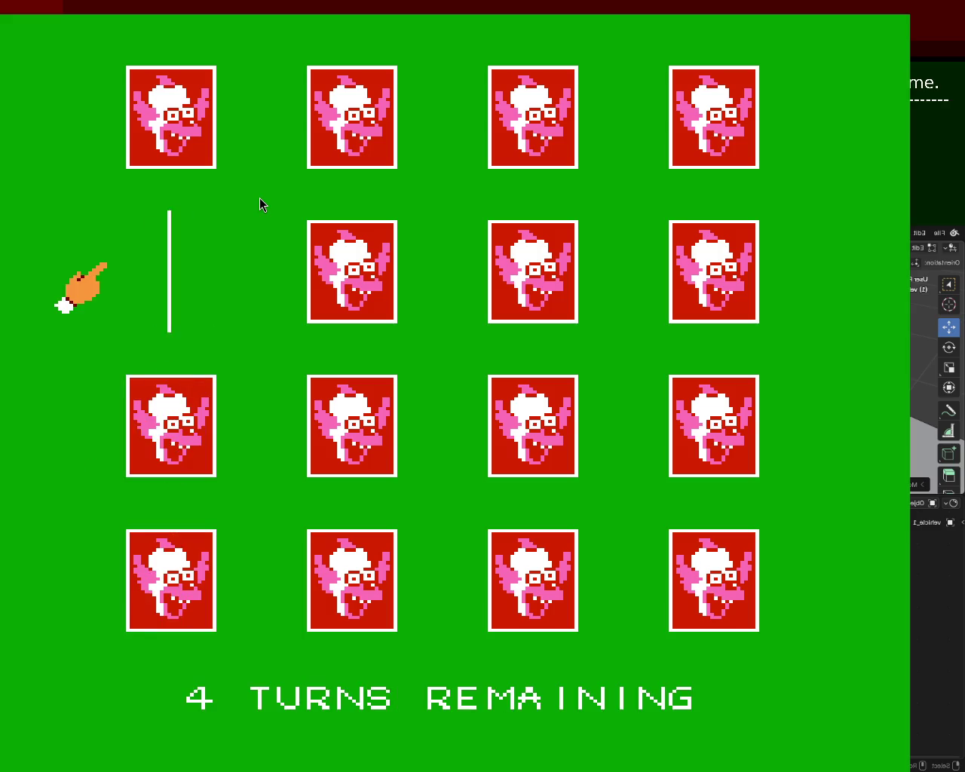
key("Up")
key("x")
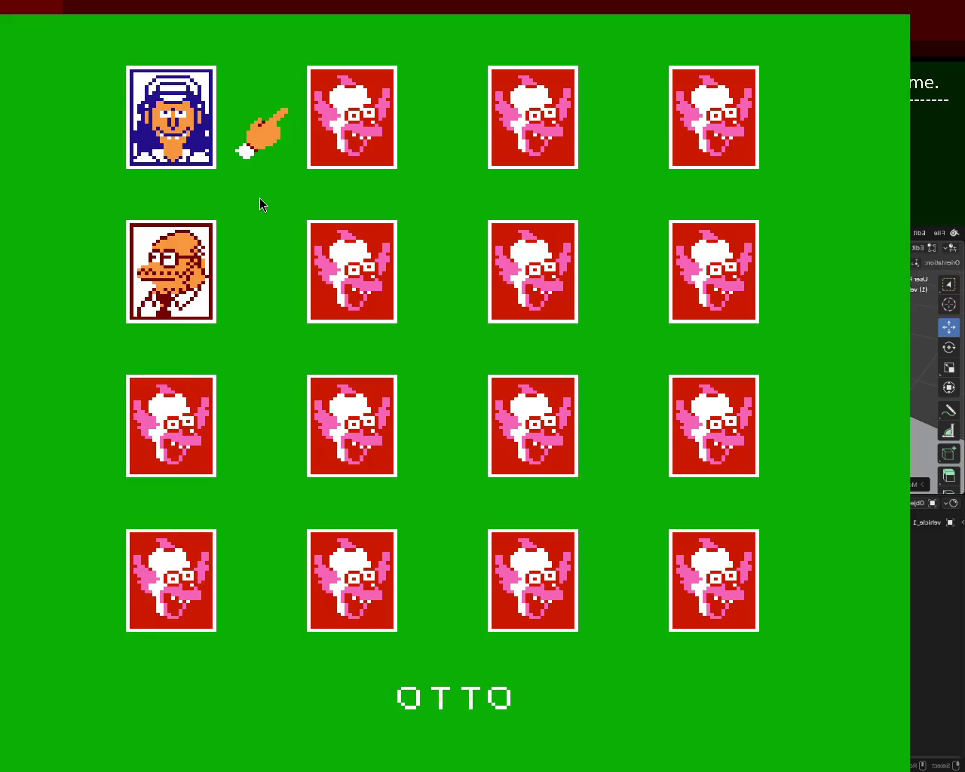
key("x")
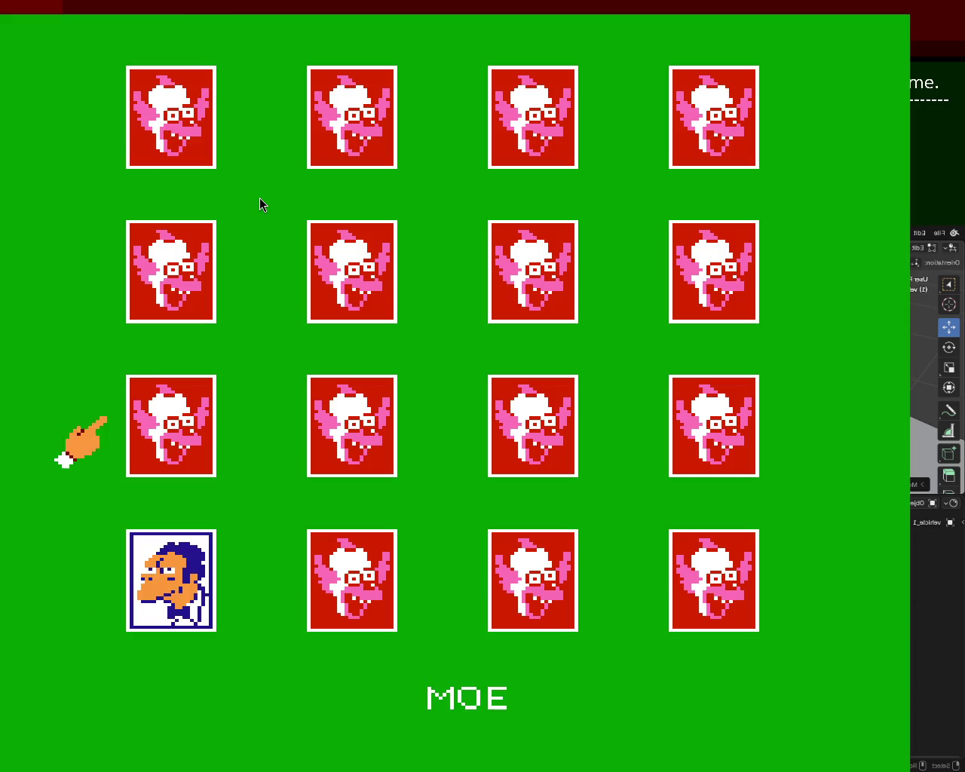
key("x")
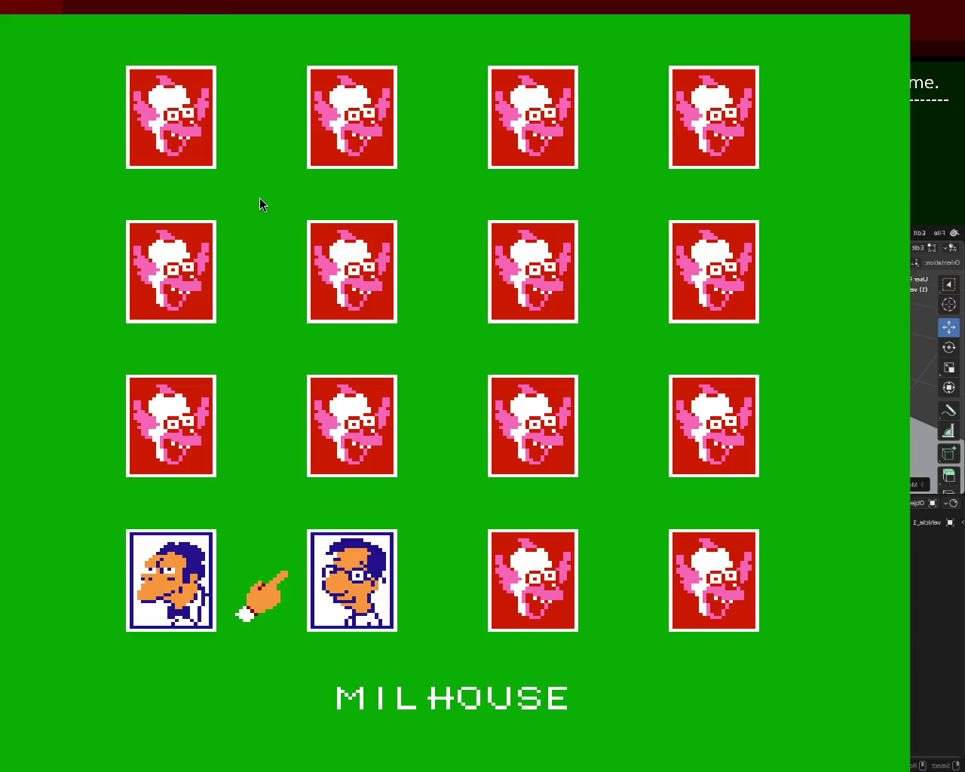
key("Up")
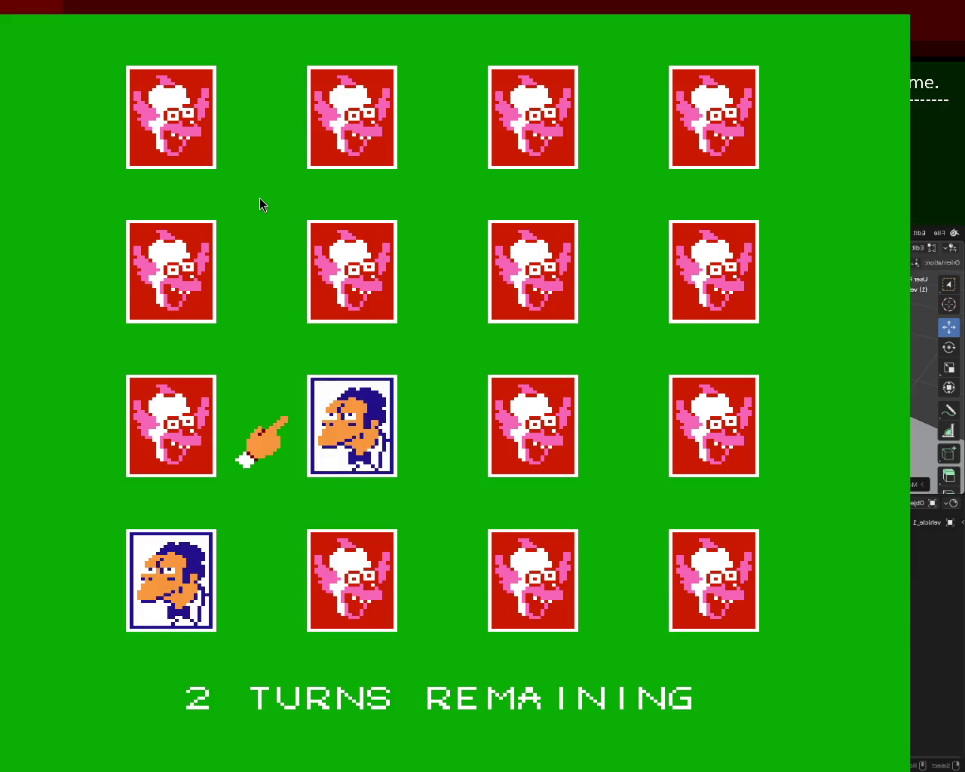
Flip column two's cards and row 4's third card until no turns remain
key("Up")
key("x")
key("Up")
key("x")
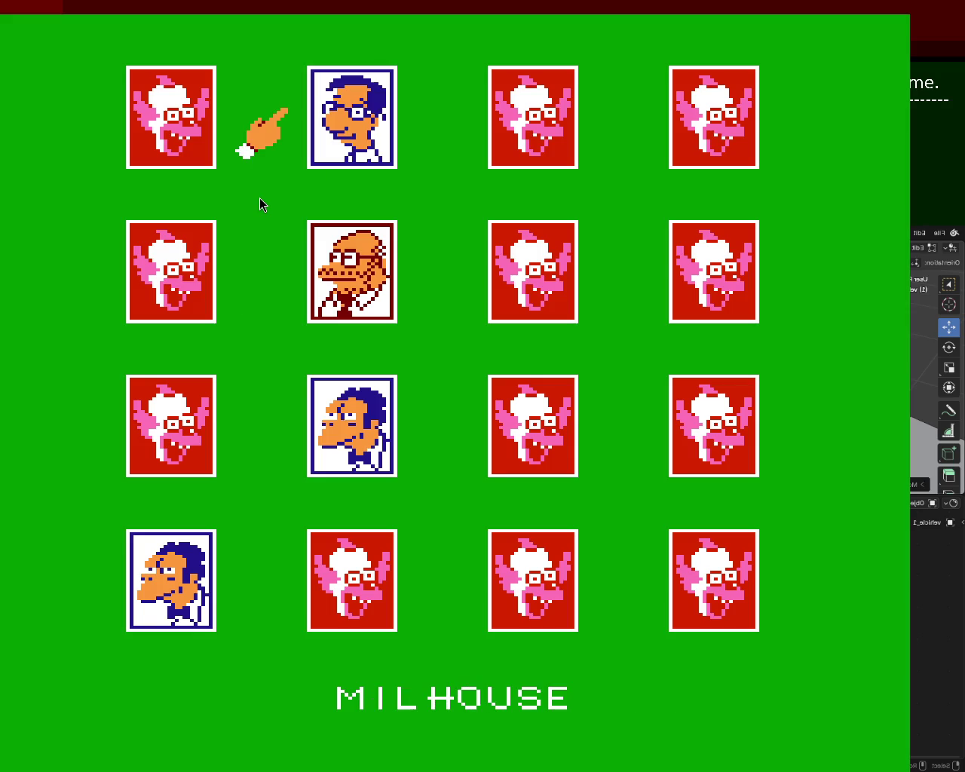
key("Right")
key("Down")
key("Down")
key("Down")
key("x")
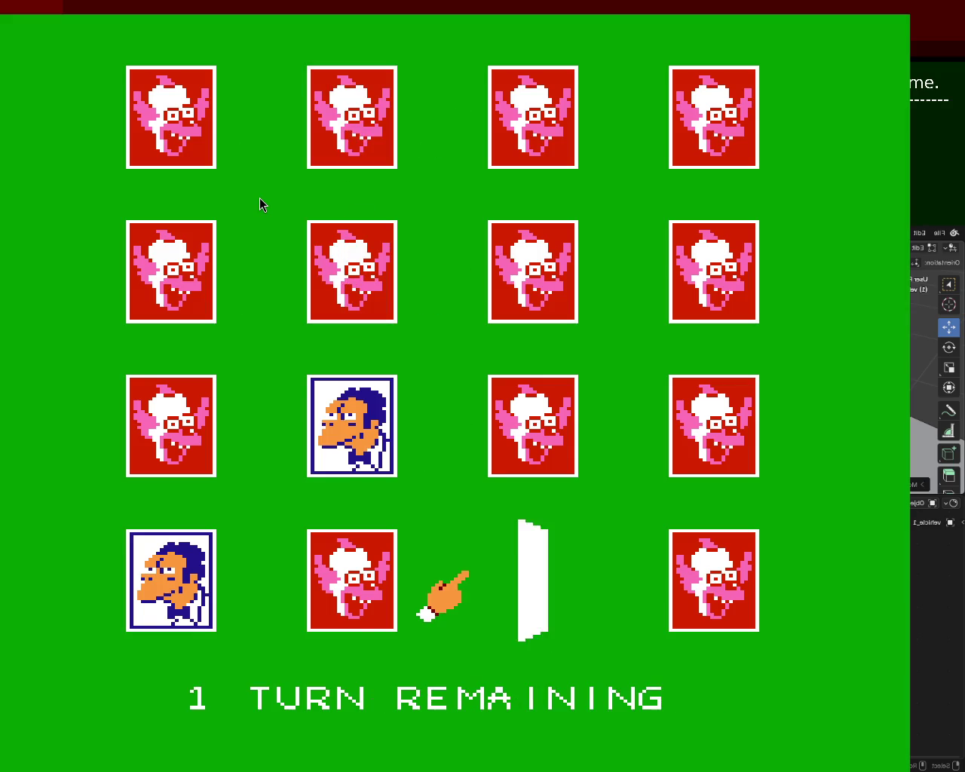
Start the China stage and jump Bart left and right to collect red balls
key("x")
key("Left")
key("x")
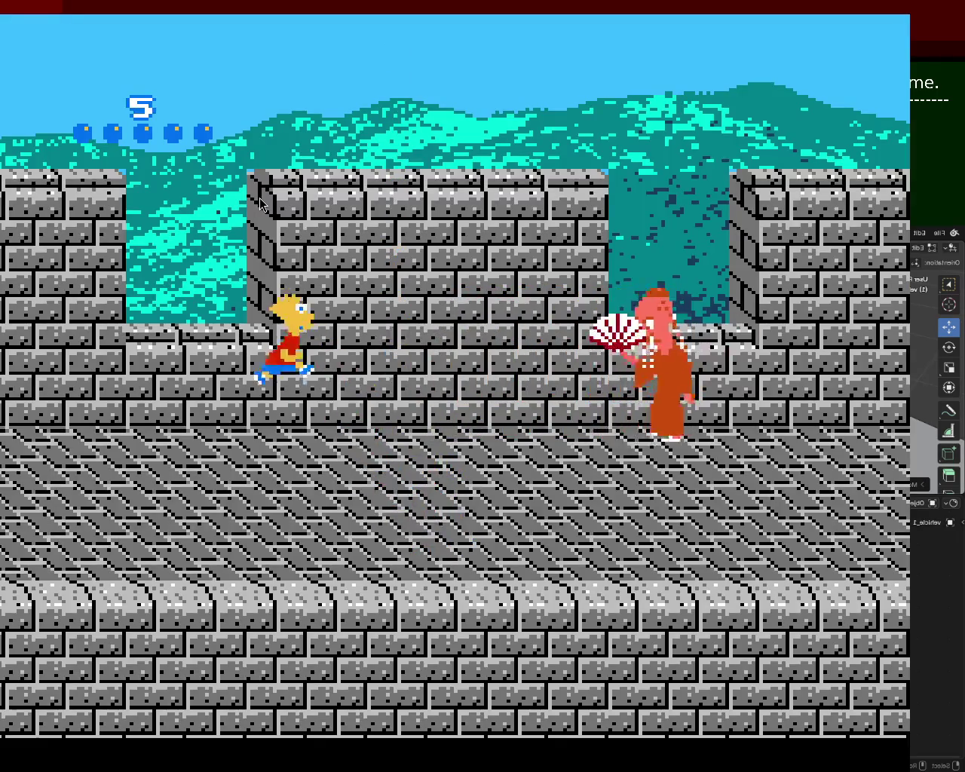
key("x")
key("Right")
key("x")
key("x")
key("Left")
Throw red balls at the fan-wielding enemy while moving and jumping
key("Left")
key("x")
key("z")
key("Right")
key("x")
key("Left")
key("z")
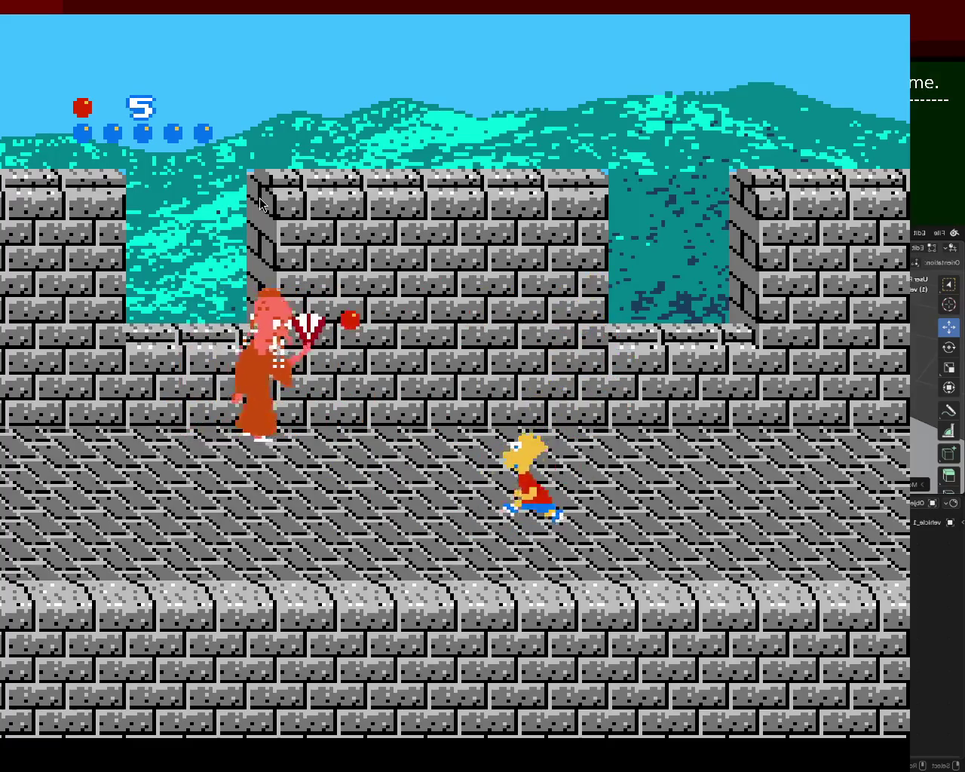
key("Left")
key("x")
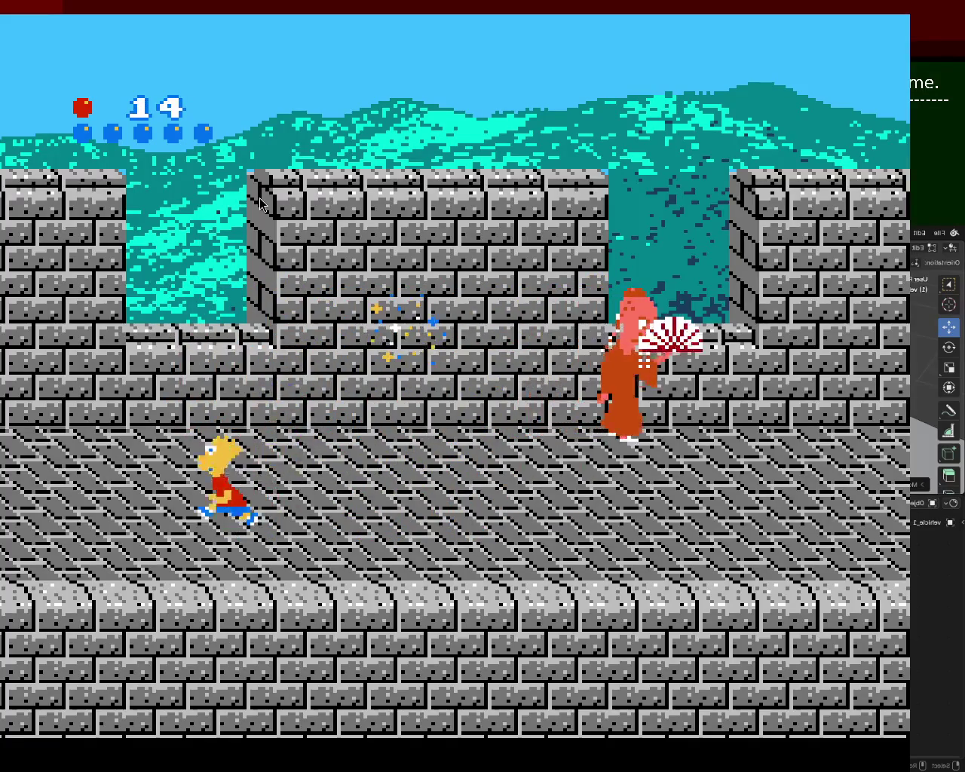
key("x")
key("z")
key("Right")
key("x")
key("z")
key("Right")
Keep dodging along the walkway and pelting the fan enemy until the cutscene begins
key("Right")
key("x")
key("z")
key("Left")
key("z")
key("Down")
key("Left")
key("Up")
key("z")
key("Down")
key("x")
key("z")
key("Down")
key("Right")
key("x")
key("Down")
key("Up")
key("z")
key("Down")
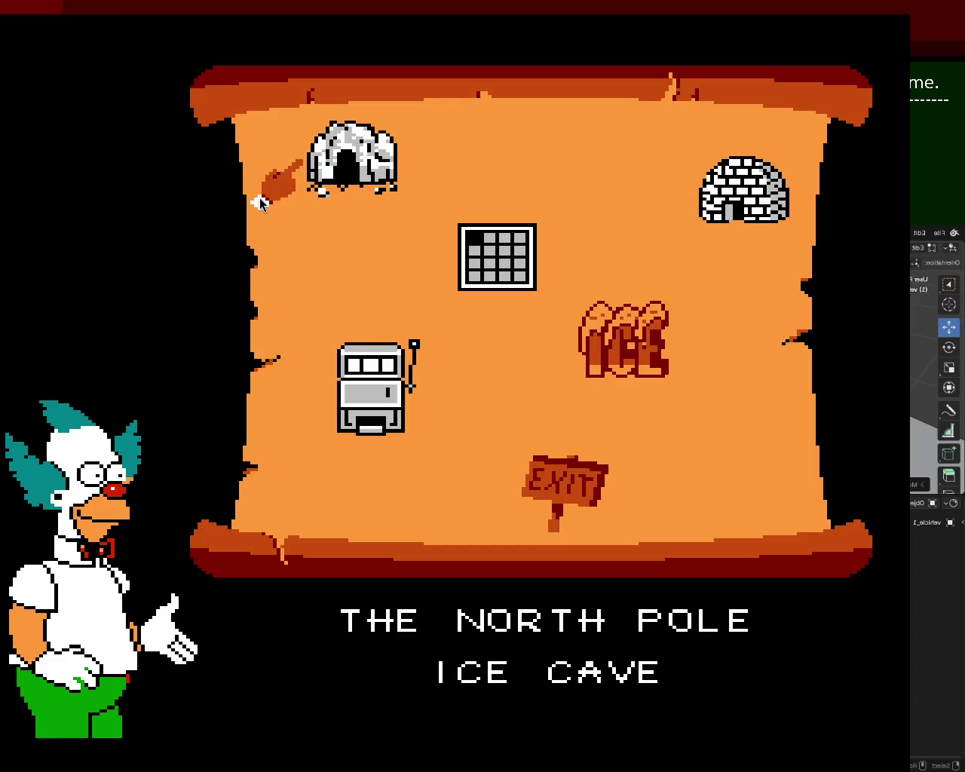
Enter the North Pole Ice Cave from the map and walk Bart right through the cave
key("Return")
key("Right")
key("Left")
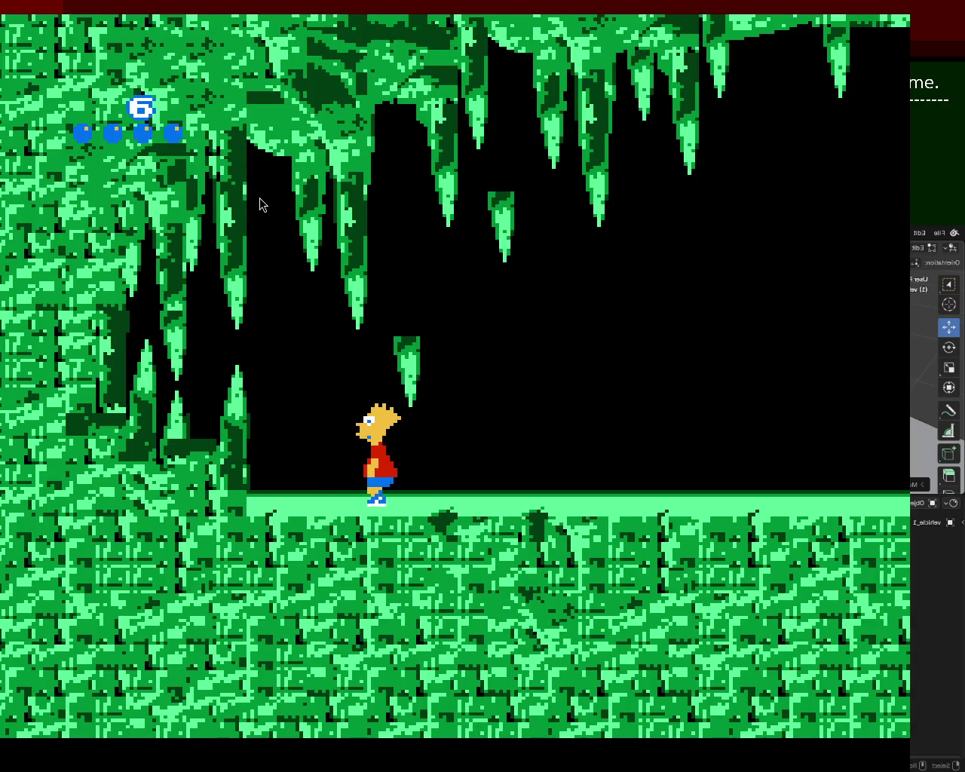
key("Right")
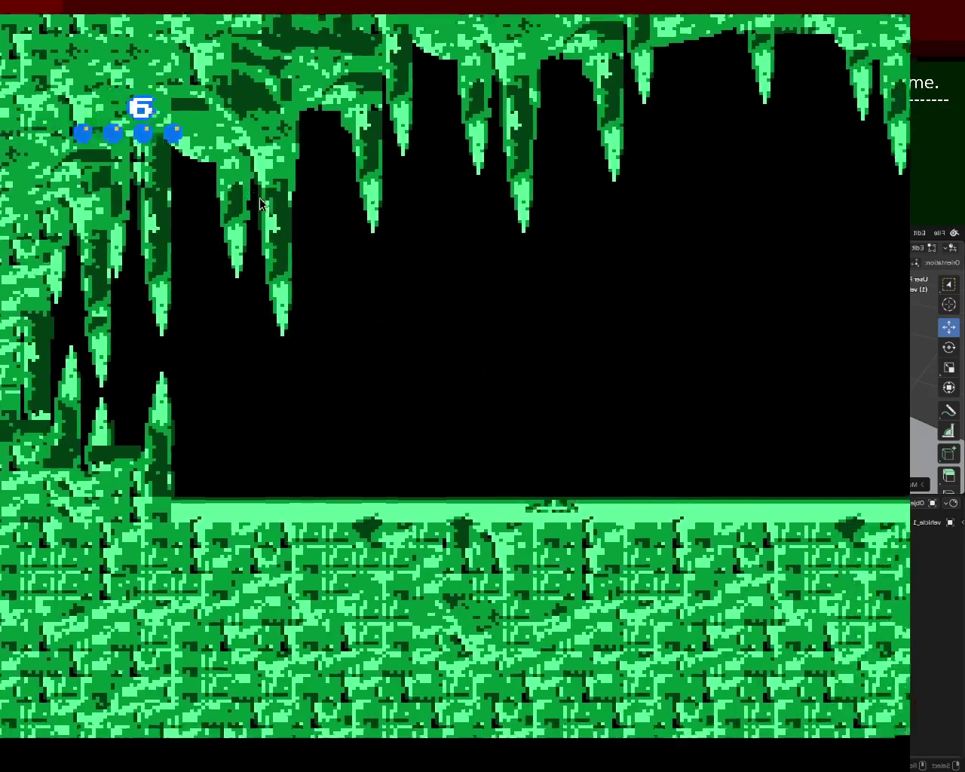
key("Right")
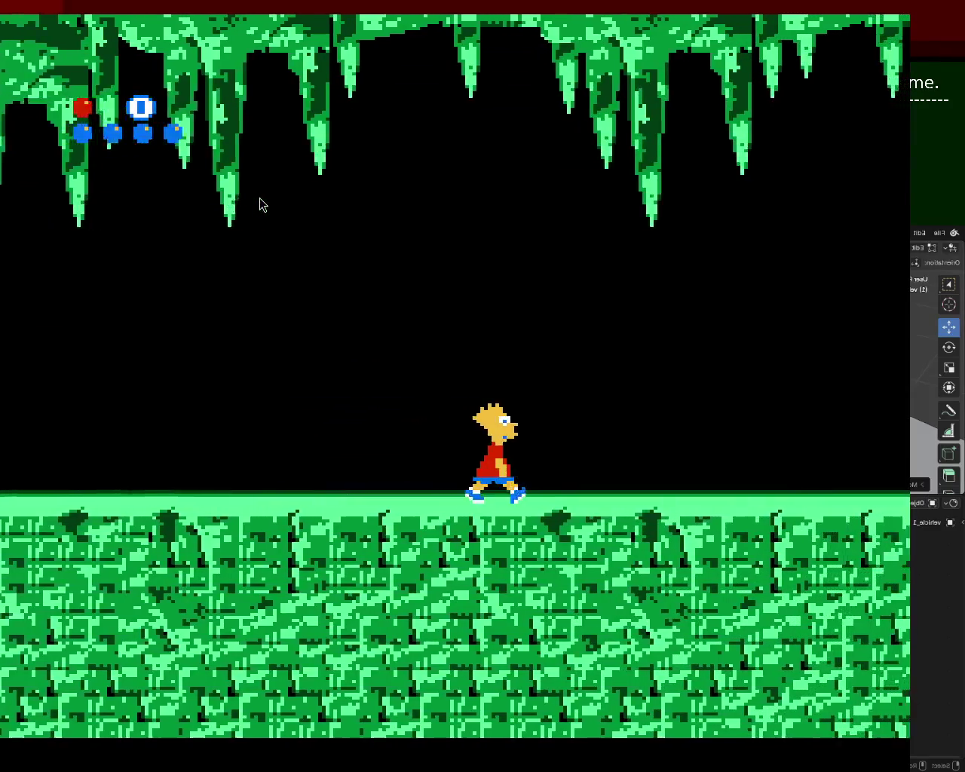
key("Right")
key("x")
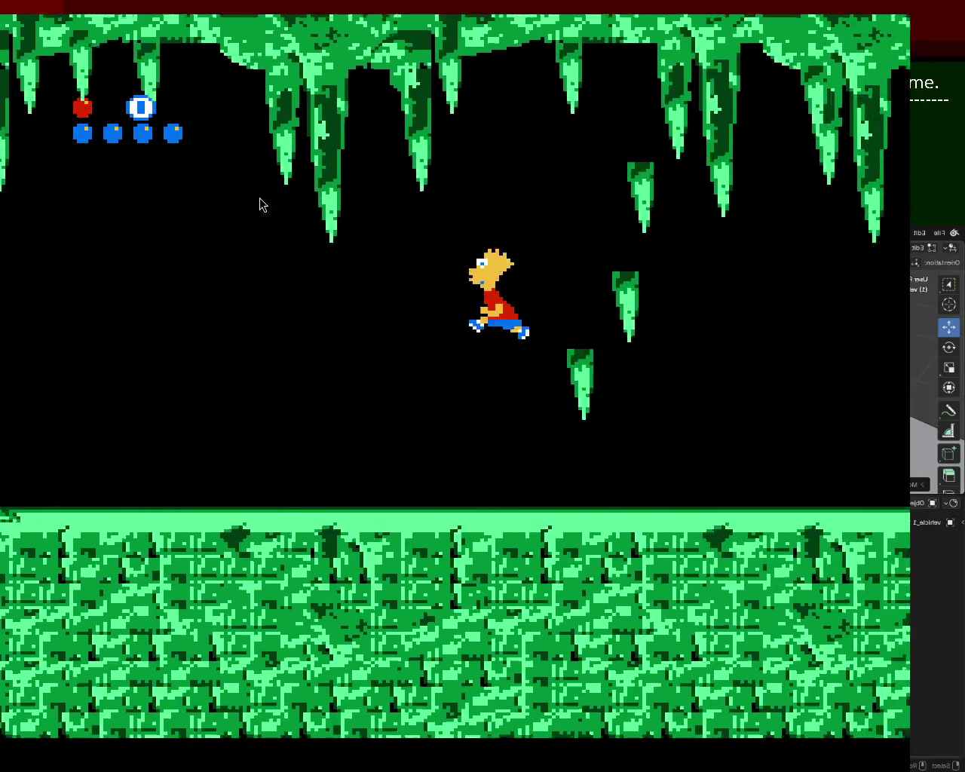
key("x")
key("Right")
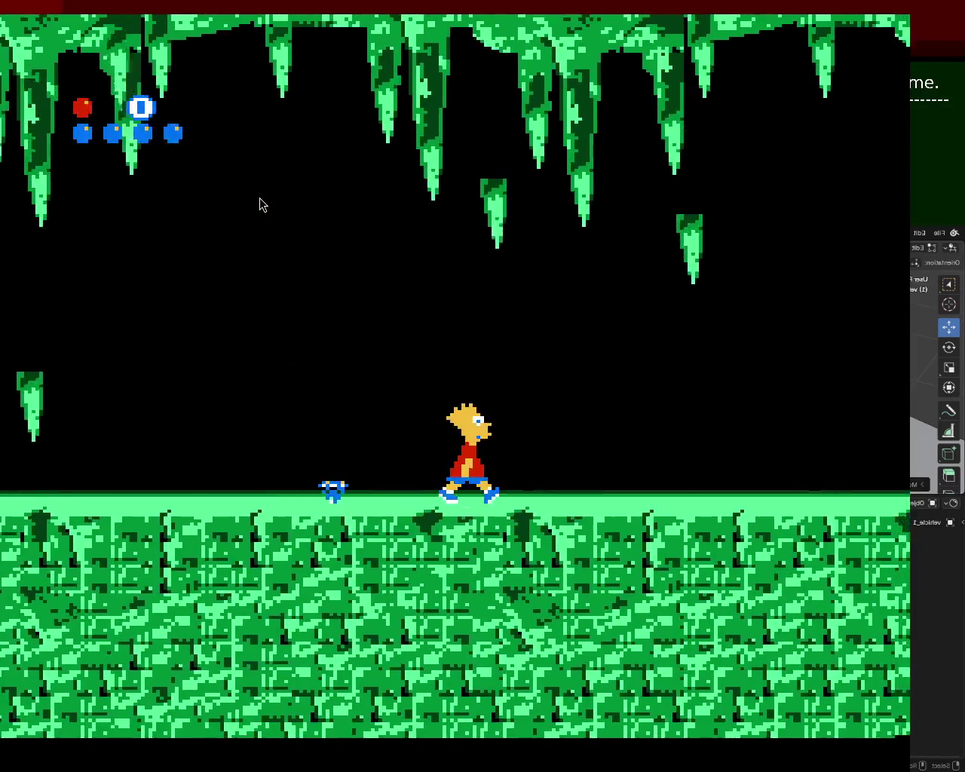
Run and jump Bart across the ice cave's successive gaps
key("Right")
key("x")
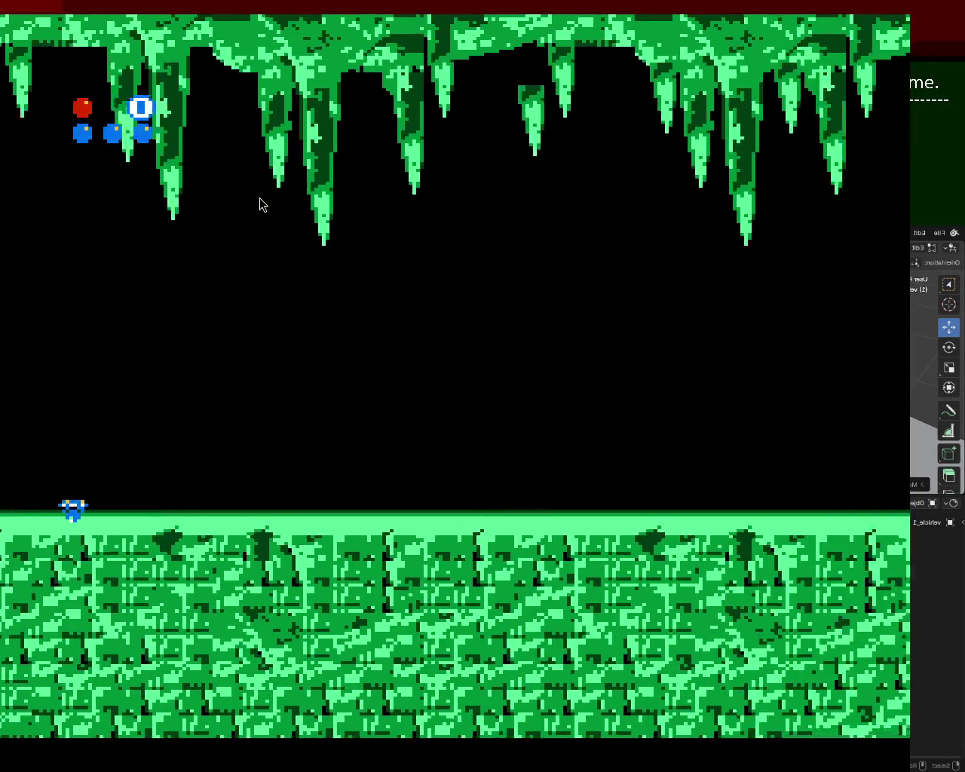
key("Right")
key("x")
key("Right")
key("x")
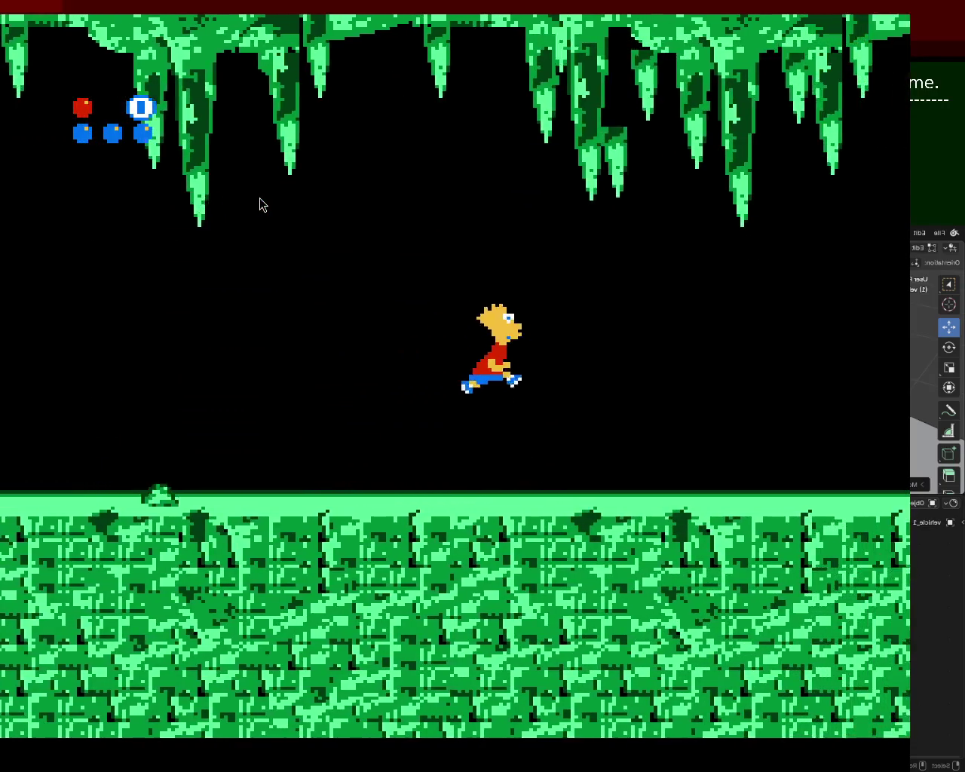
key("x")
key("Right")
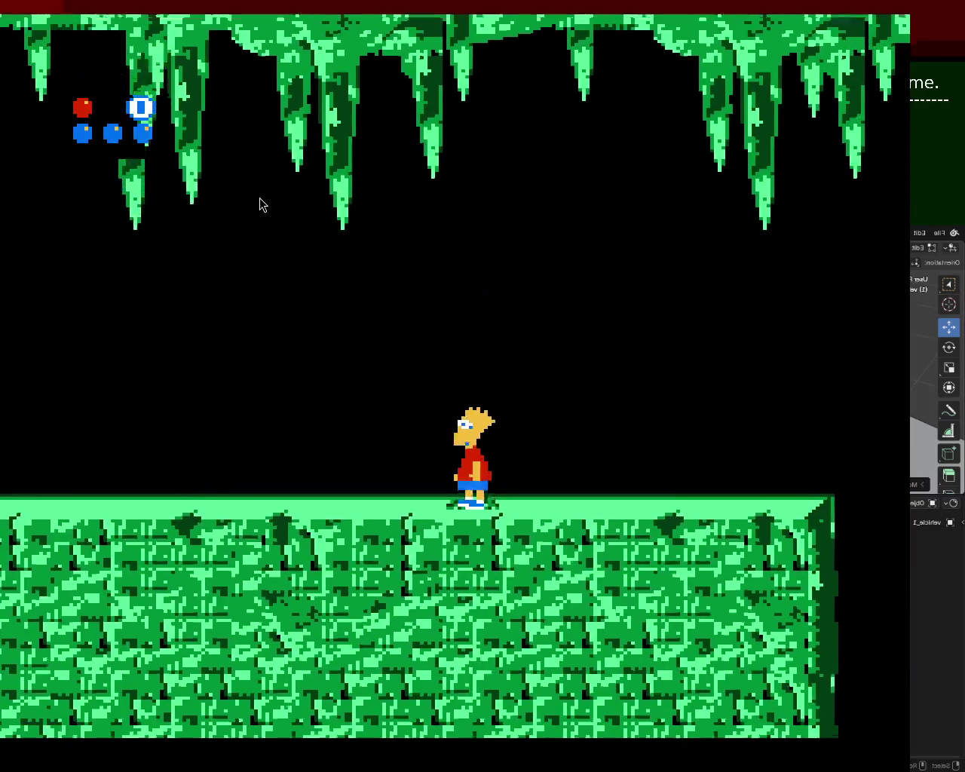
key("Right")
key("x")
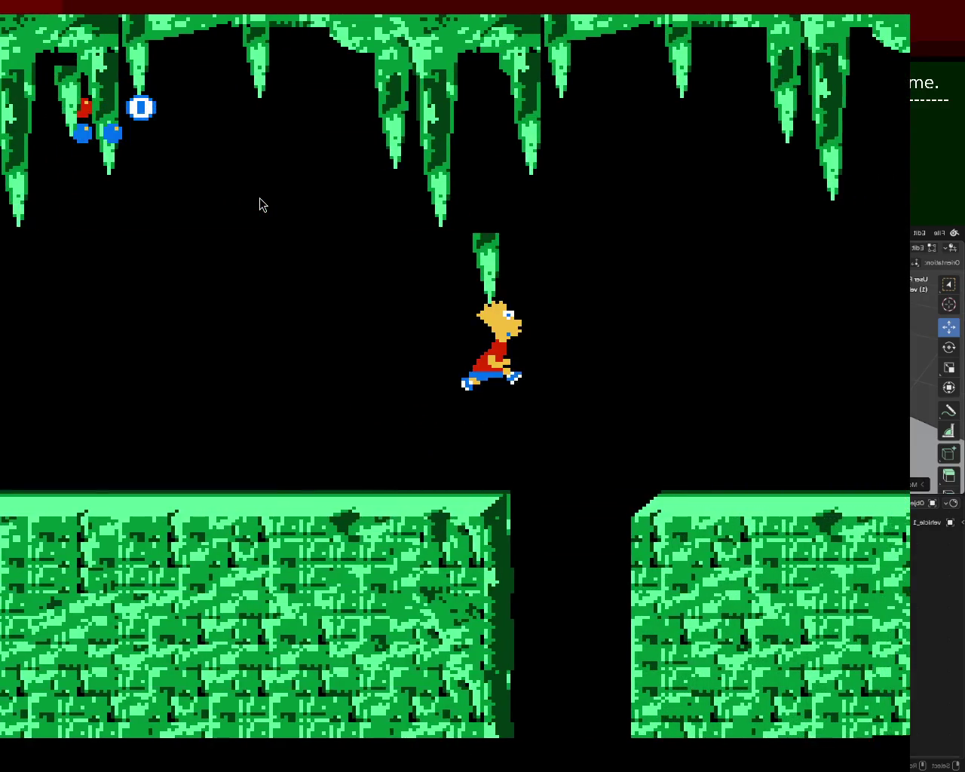
key("Right")
key("x")
key("Right")
key("x")
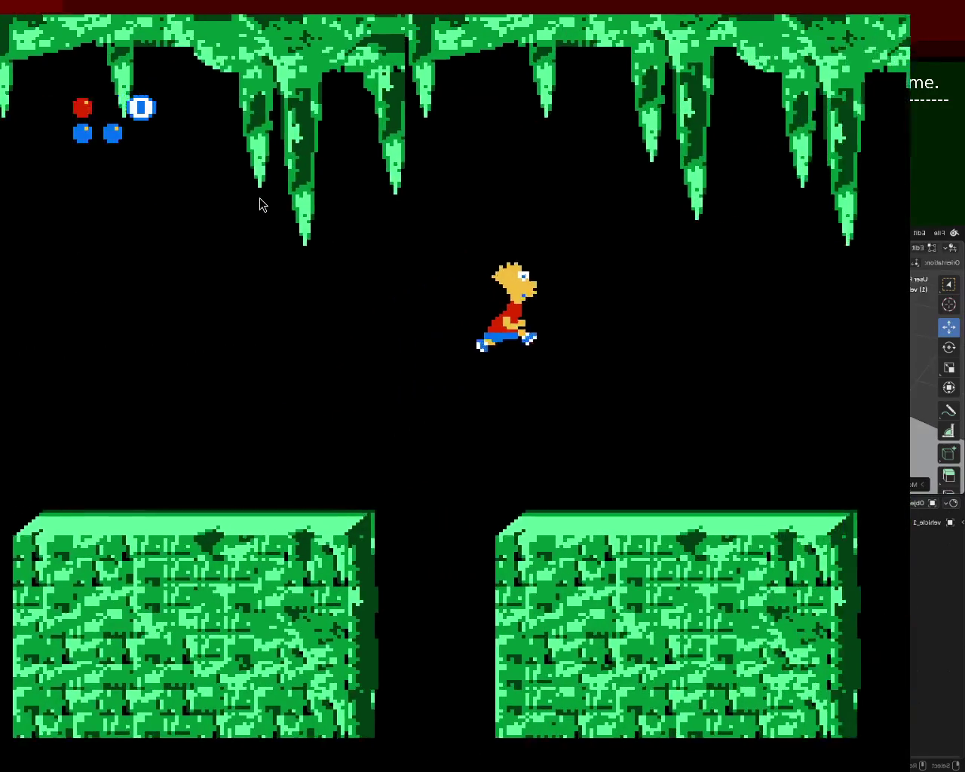
key("Right")
key("x")
key("x")
Hop Bart across the floating platforms onto the large block, then reset and leave full-screen
key("Right")
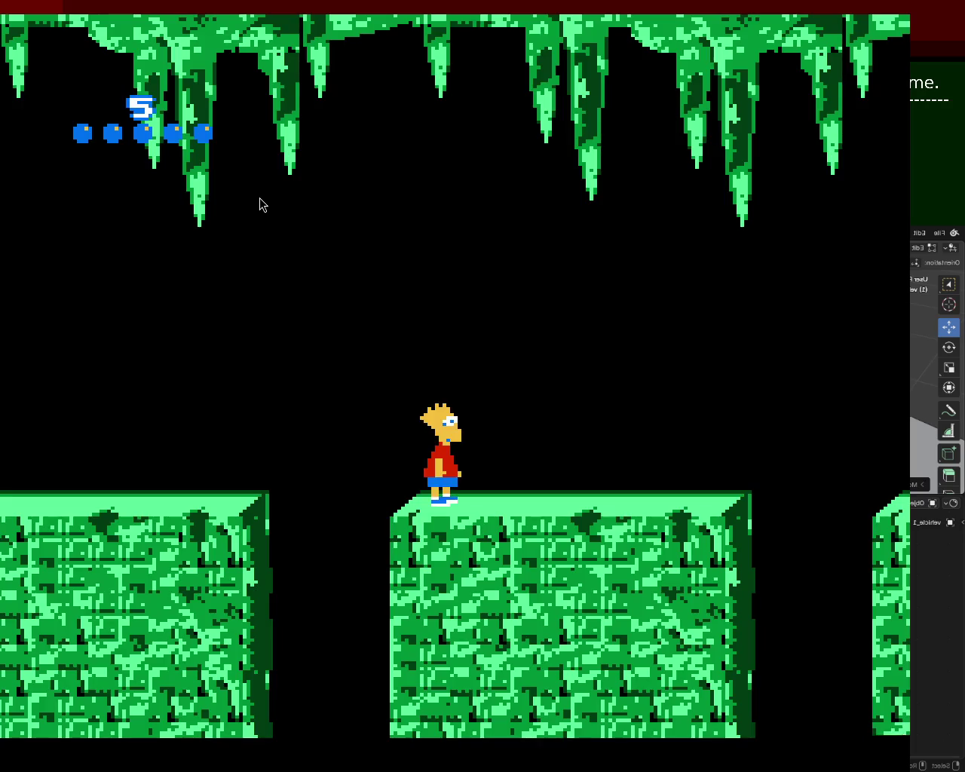
key("Right")
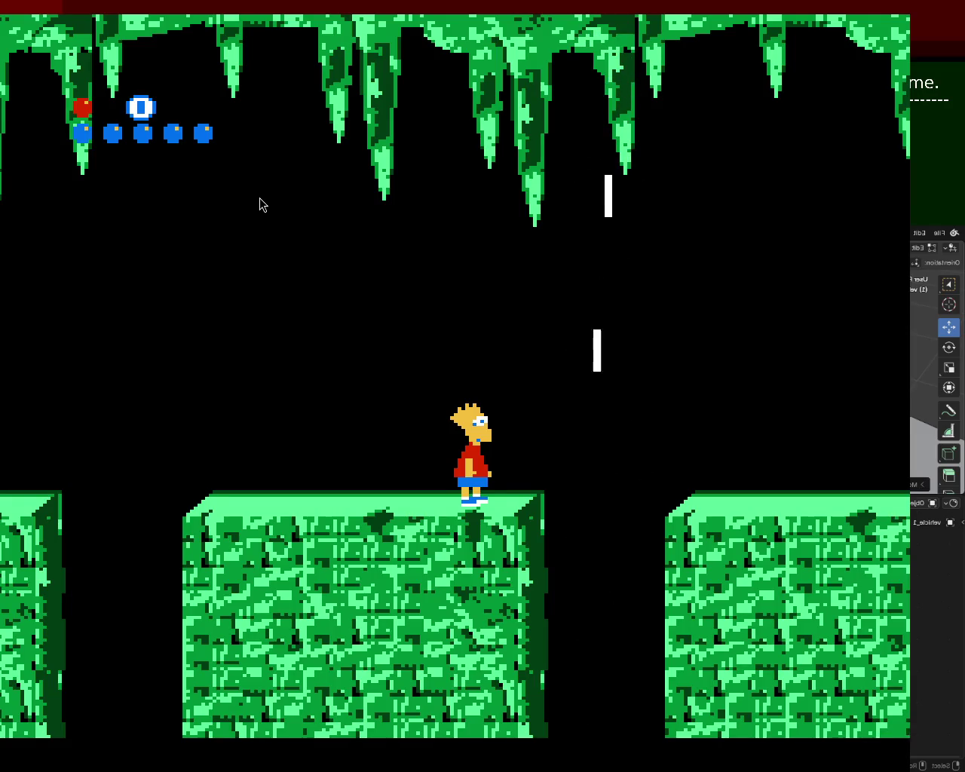
key("Right")
key("x")
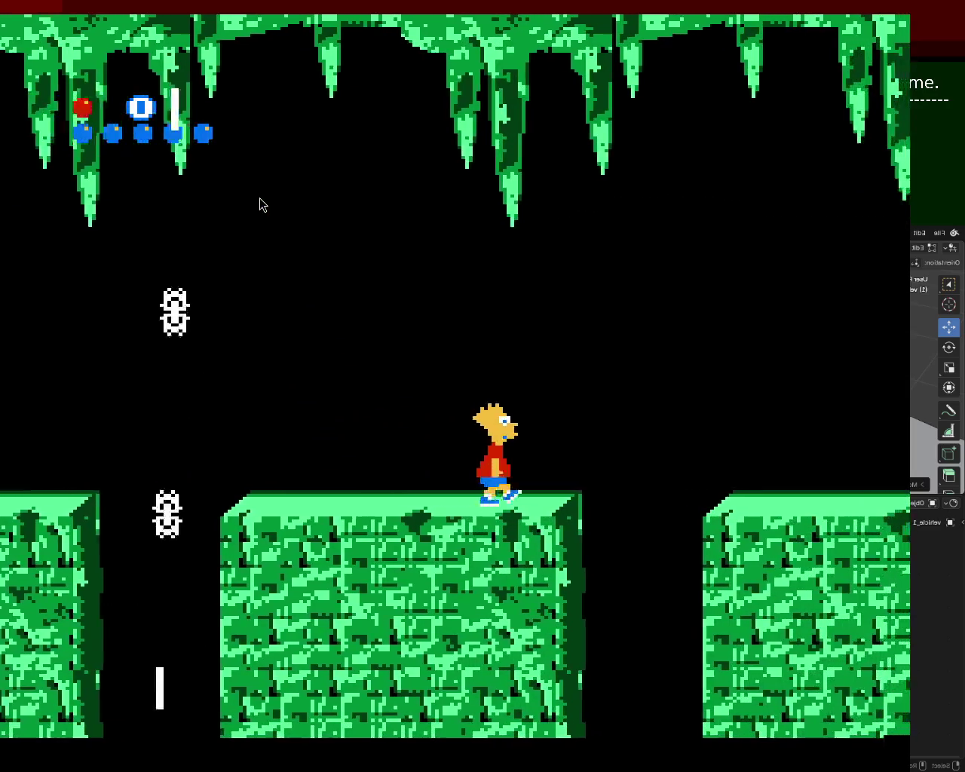
key("Right")
key("x")
key("x")
key("Right")
key("x")
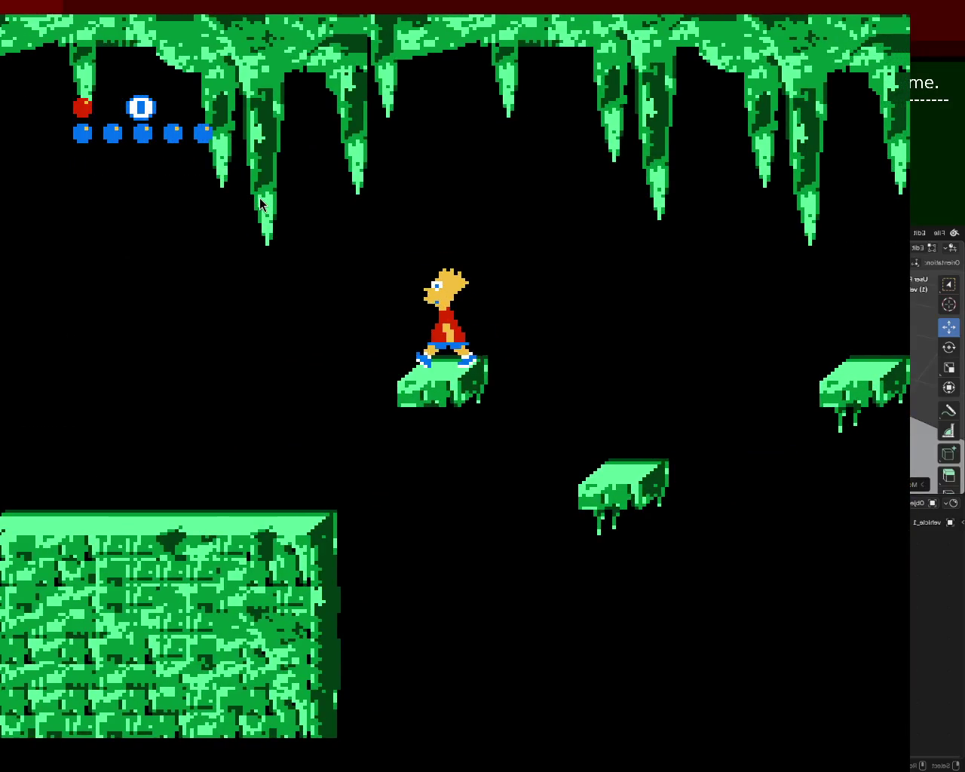
key("Right")
key("x")
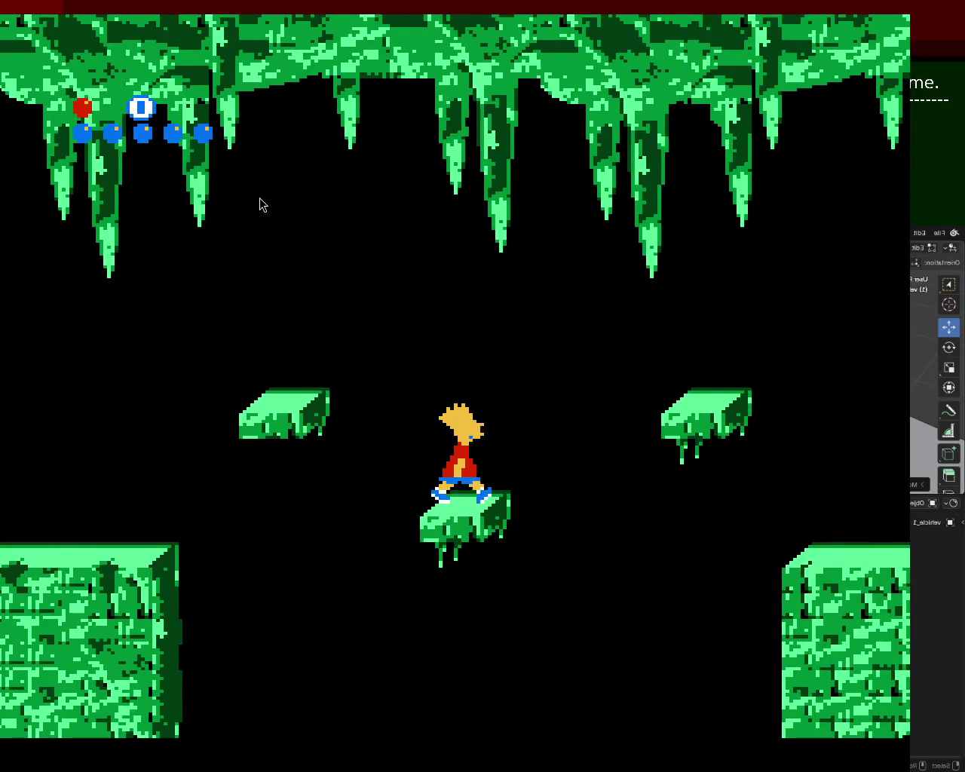
key("Right")
key("x")
key("x")
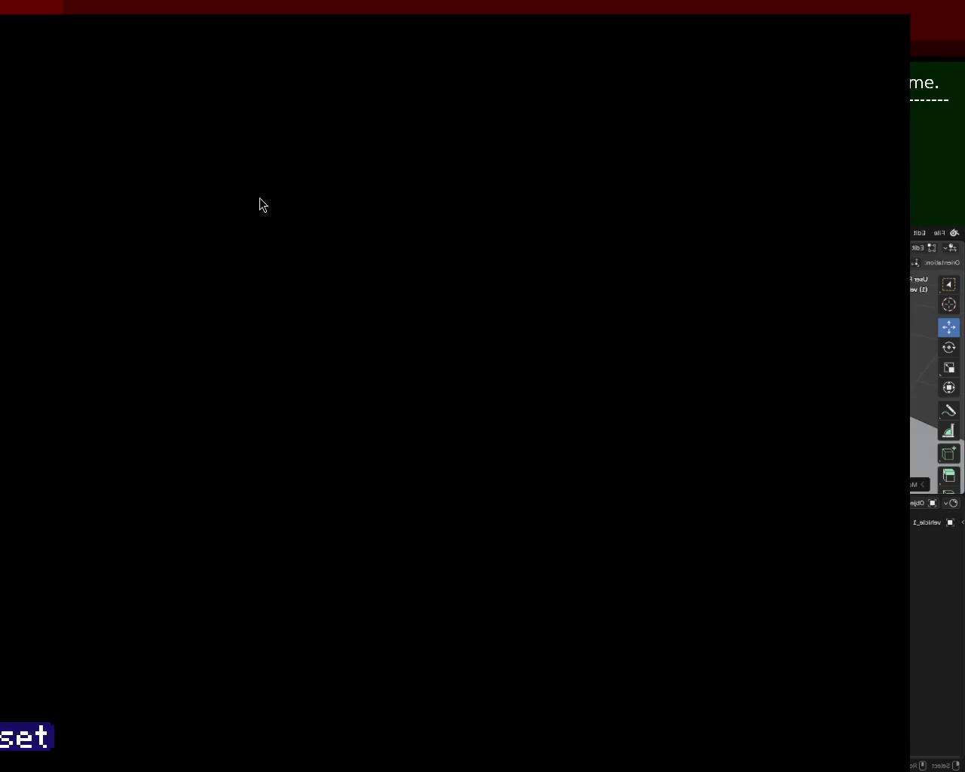
key("Escape")
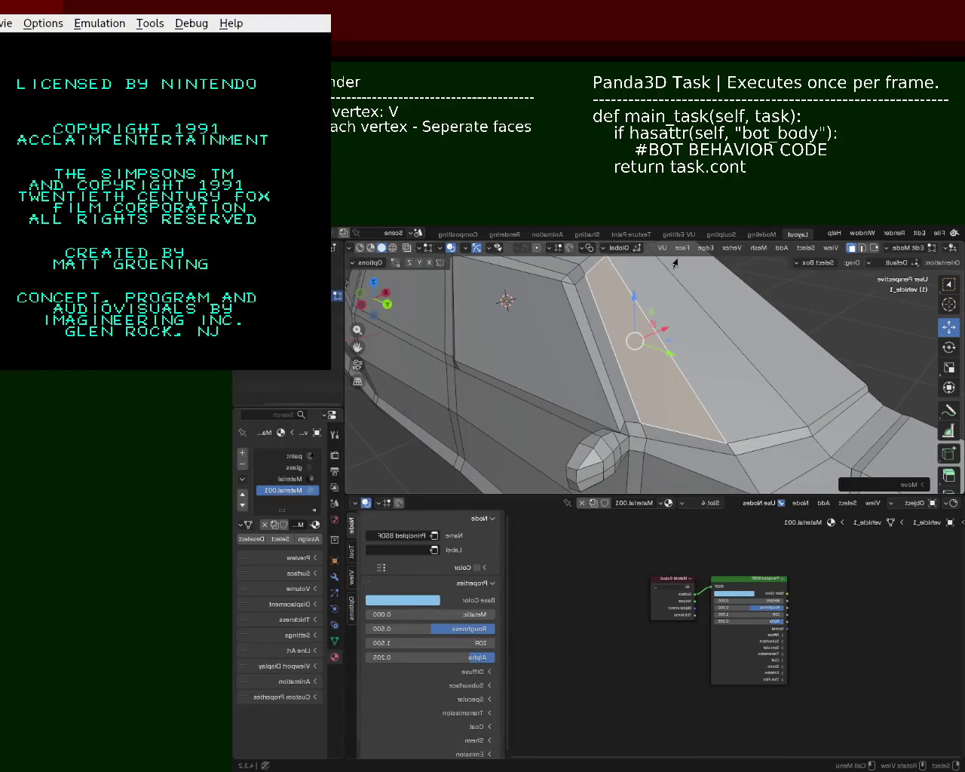
Return to Blender, frame the car body's side, and switch to vertex select
left_click(657, 340)
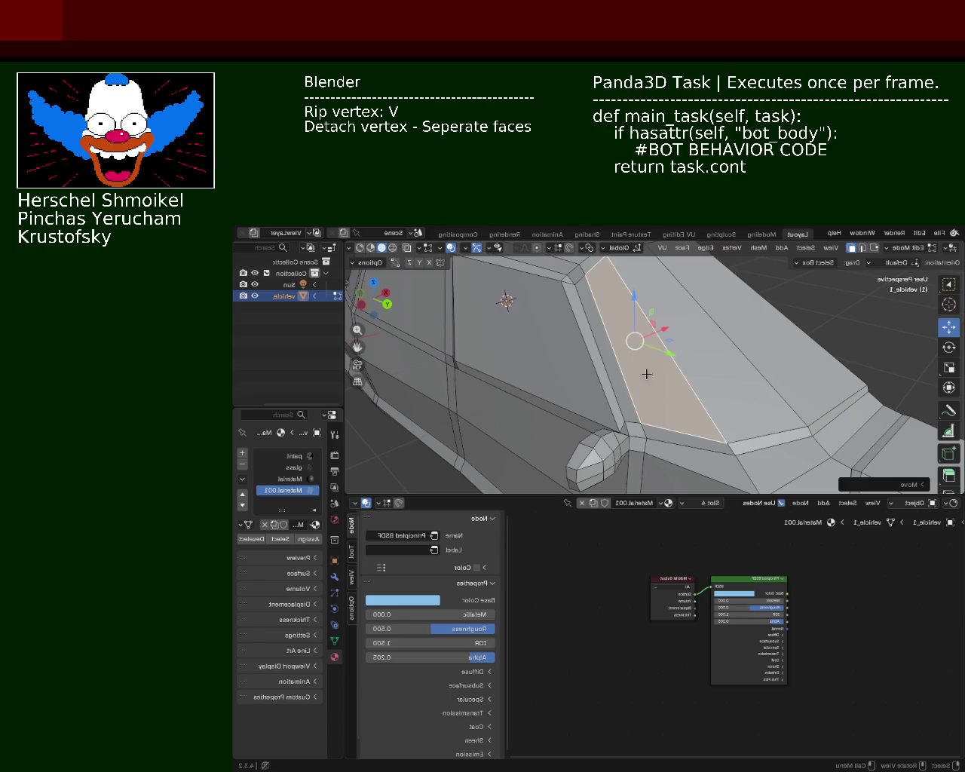
middle_click_drag(646, 379, 486, 332)
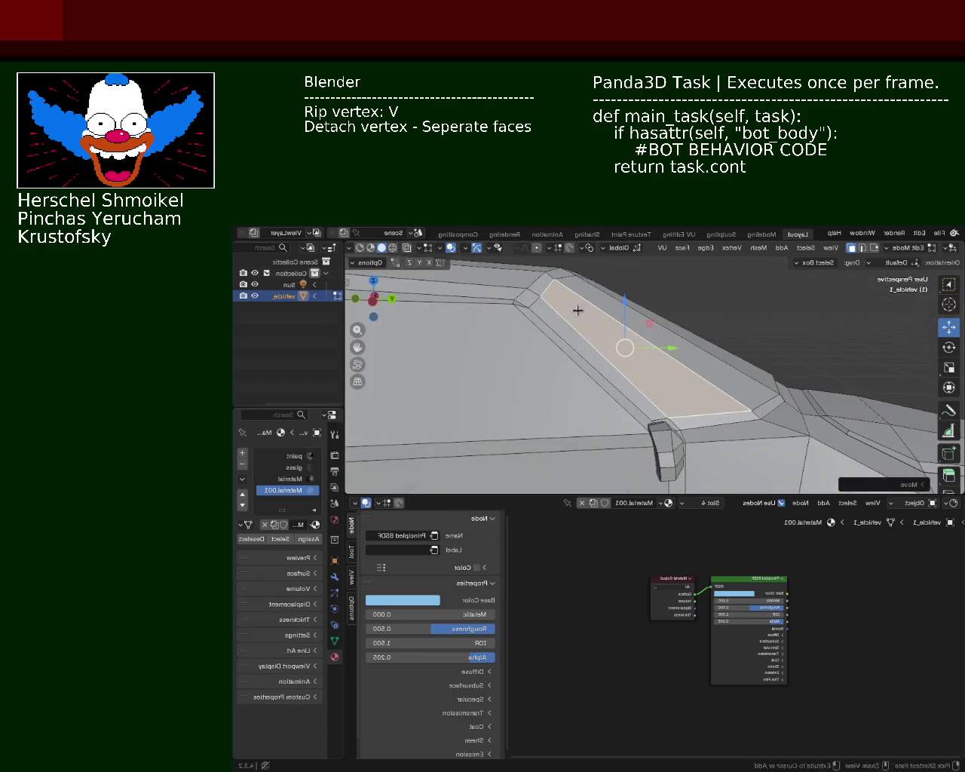
scroll(578, 314, "down", 3)
middle_click_drag(493, 370, 583, 341)
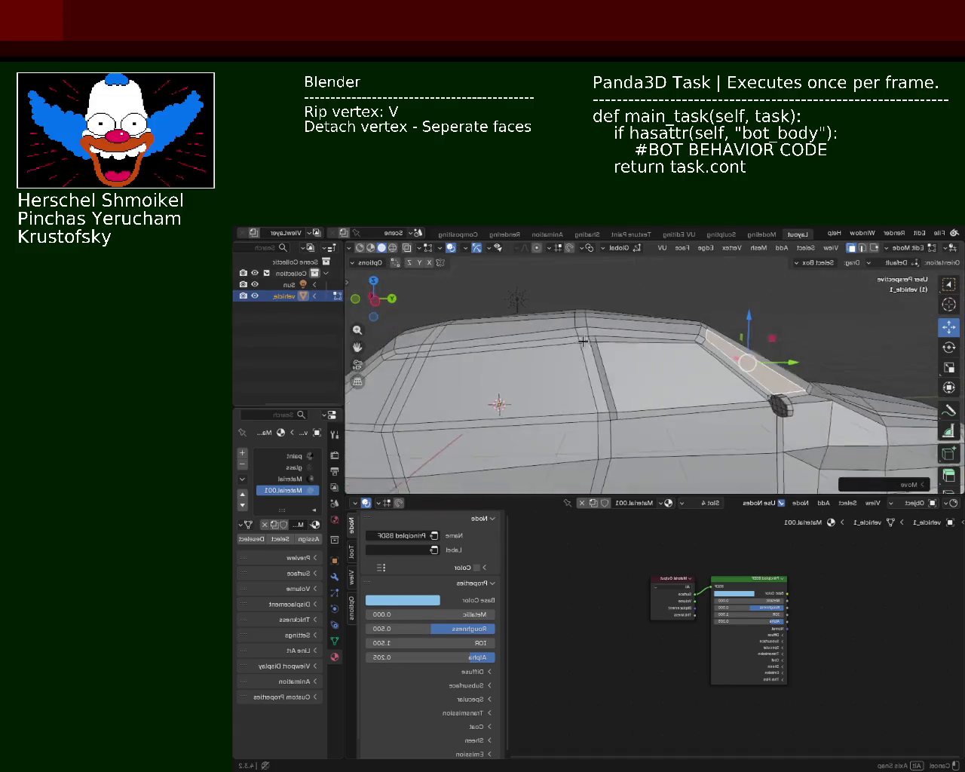
scroll(583, 341, "up", 2)
scroll(582, 336, "up", 2)
scroll(596, 362, "up", 2)
scroll(600, 360, "up", 1)
scroll(545, 325, "up", 2)
scroll(620, 358, "up", 2)
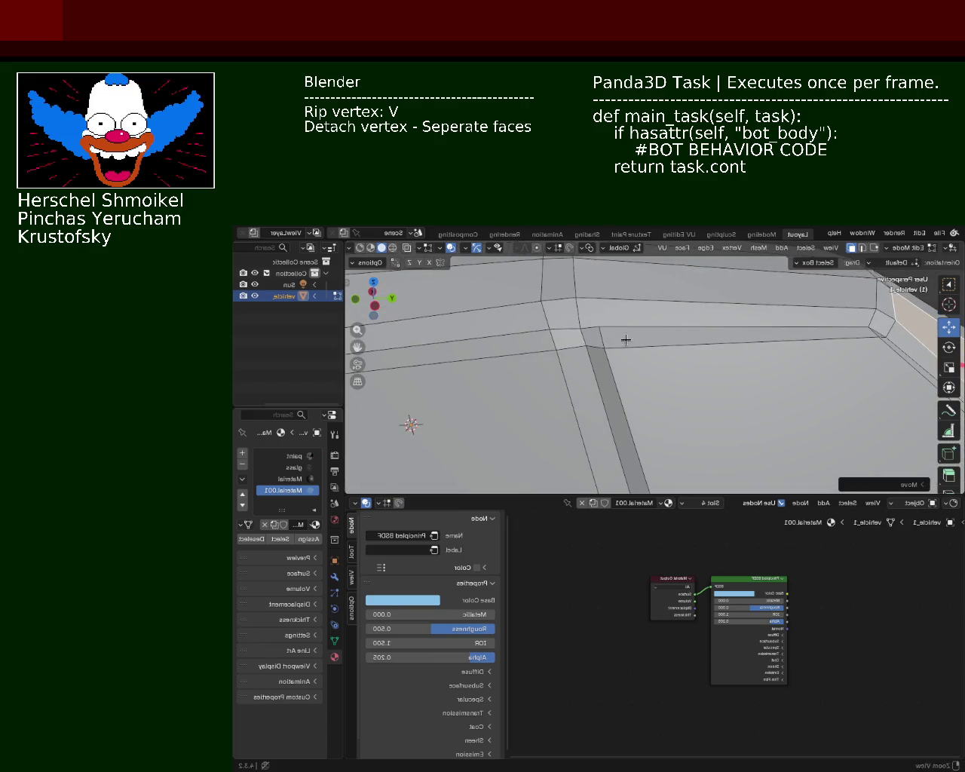
scroll(626, 340, "down", 3)
middle_click_drag(665, 377, 696, 340)
scroll(696, 341, "up", 4)
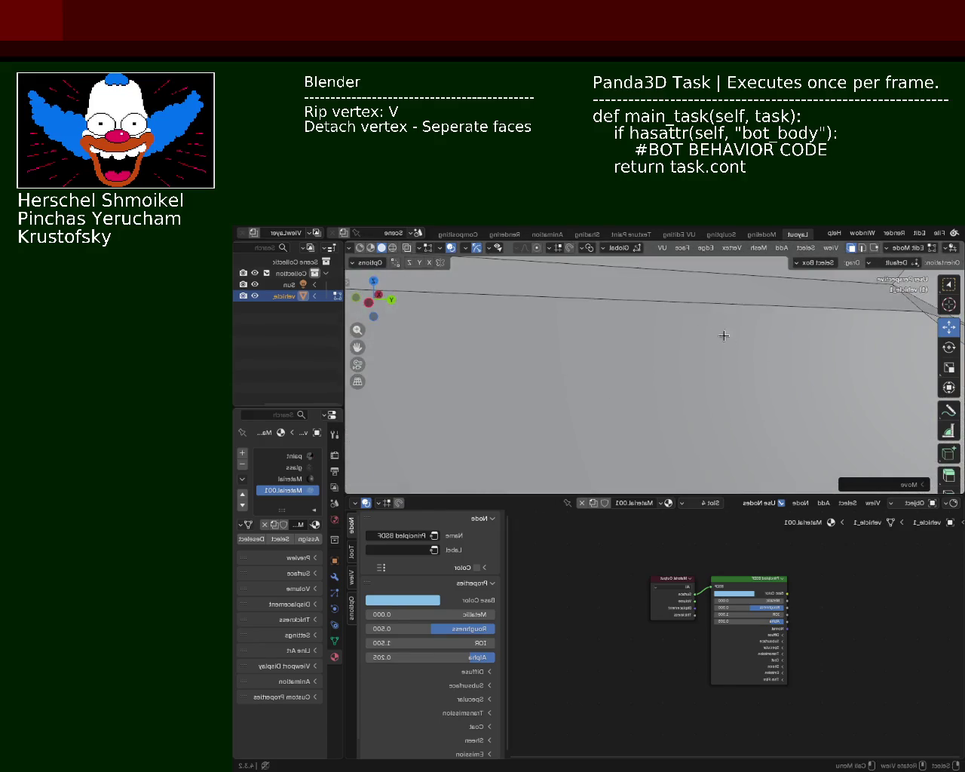
scroll(717, 325, "down", 3)
left_click(874, 249)
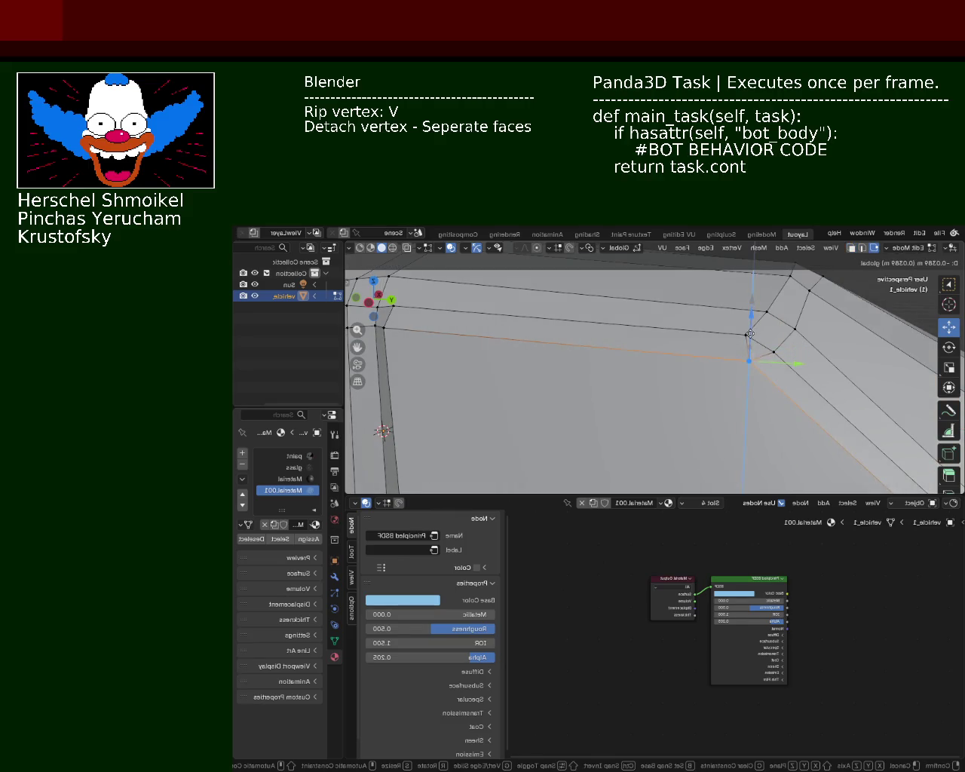
Move the roof-corner vertices, locking one move to the Y axis
middle_click_drag(686, 312, 595, 375)
mouse_move(657, 364)
middle_mouse_down()
mouse_move(645, 388)
mouse_move(669, 363)
middle_mouse_up()
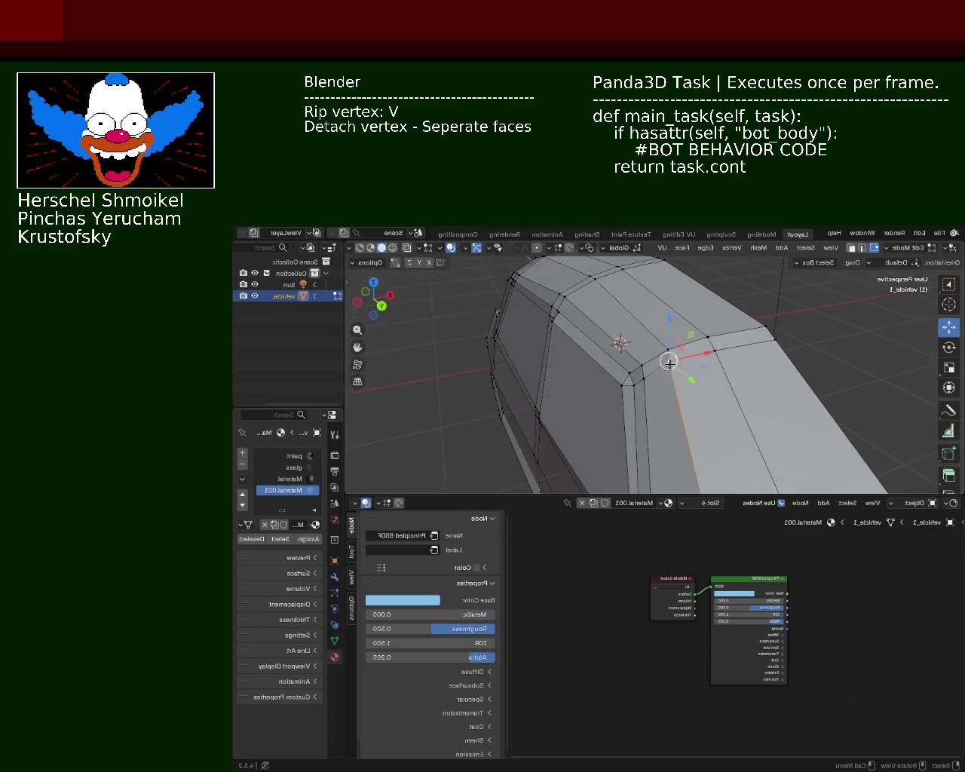
left_click(716, 356)
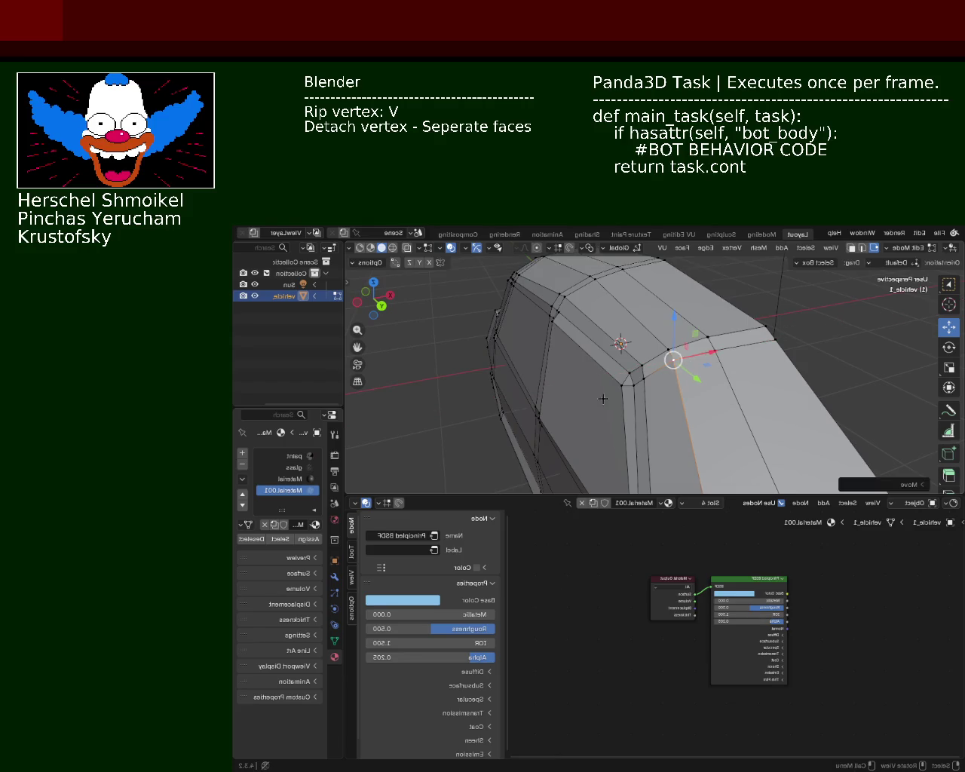
mouse_move(722, 386)
middle_mouse_down()
mouse_move(732, 373)
mouse_move(700, 390)
middle_mouse_up()
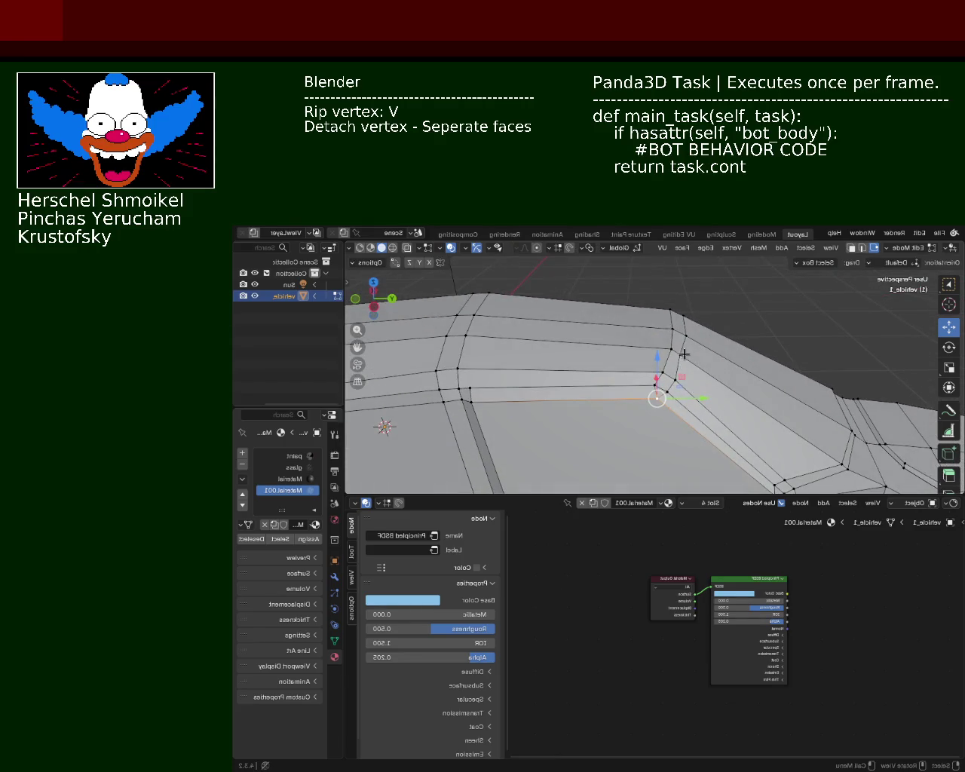
key("v")
key("y")
left_click(716, 359)
Nudge further window-edge vertices vertically along the car body
mouse_move(694, 355)
middle_mouse_down()
mouse_move(617, 295)
mouse_move(598, 384)
mouse_move(649, 368)
mouse_move(654, 349)
middle_mouse_up()
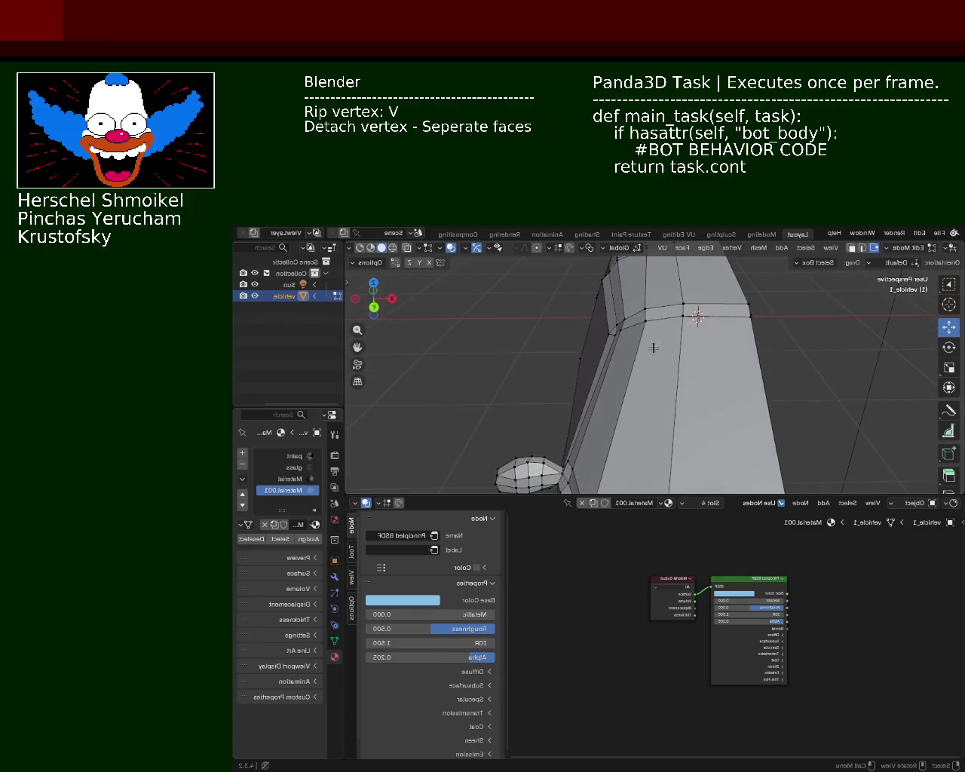
mouse_move(717, 333)
middle_mouse_down()
mouse_move(607, 412)
mouse_move(592, 409)
middle_mouse_up()
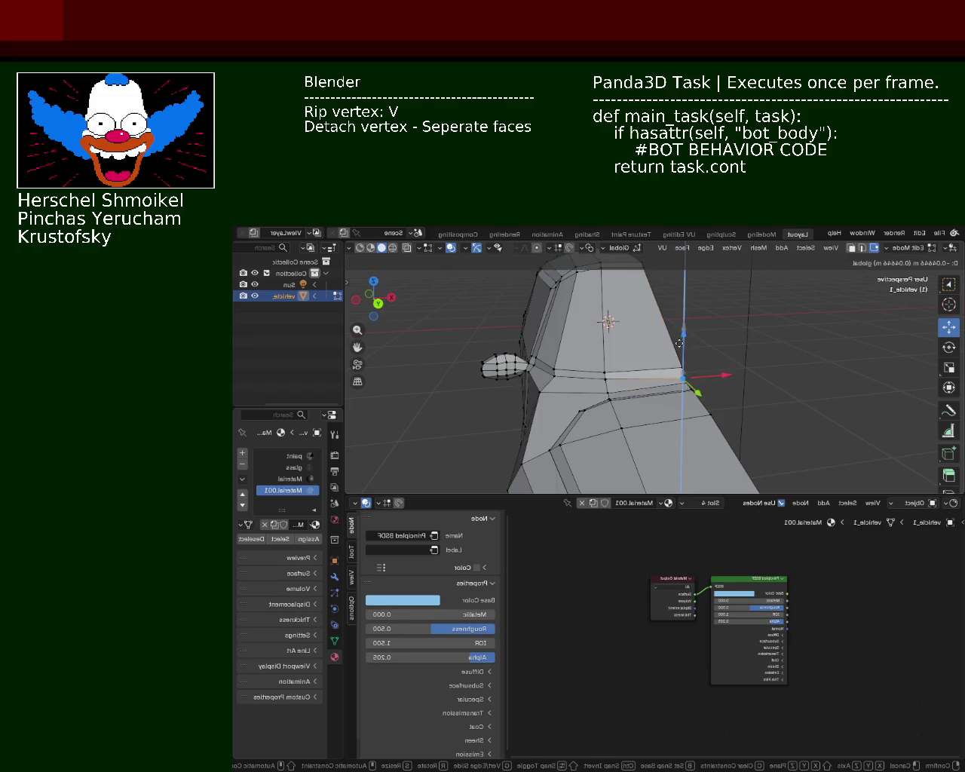
left_click(680, 340)
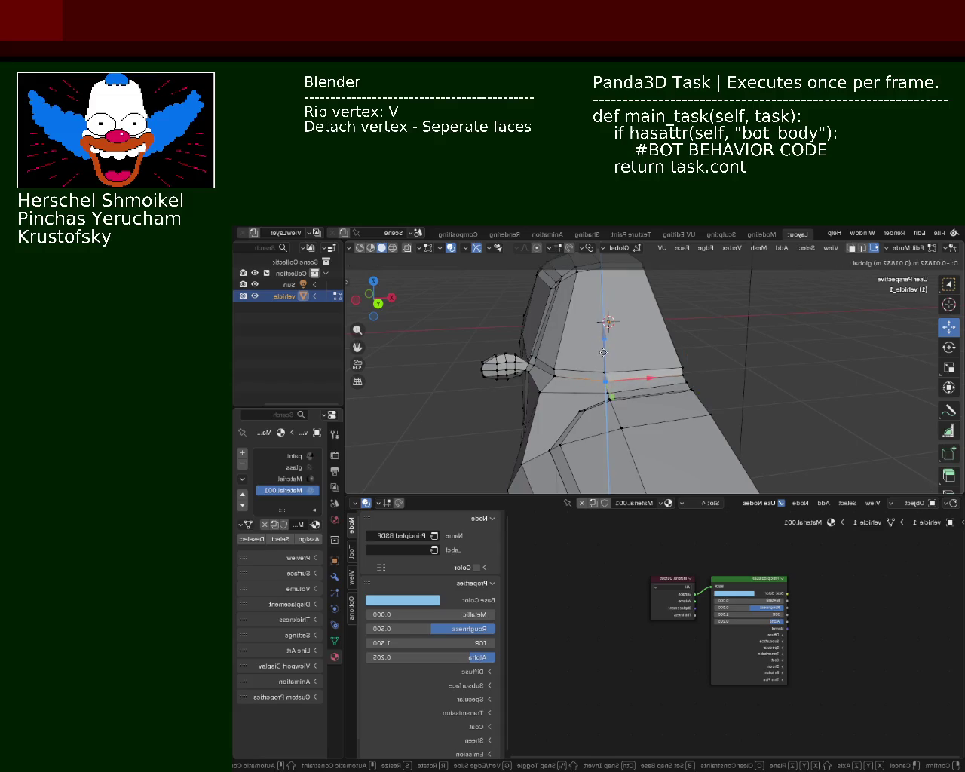
left_click(604, 352)
scroll(604, 352, "down", 3)
middle_click_drag(604, 352, 657, 394)
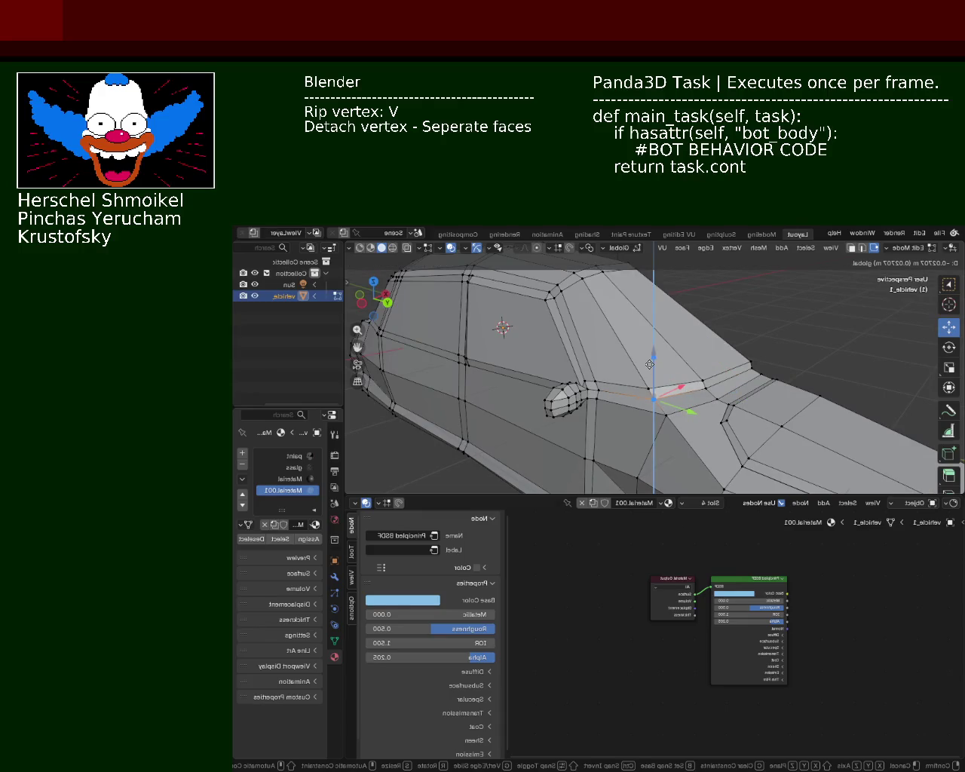
left_click(650, 364)
middle_click_drag(650, 364, 582, 336)
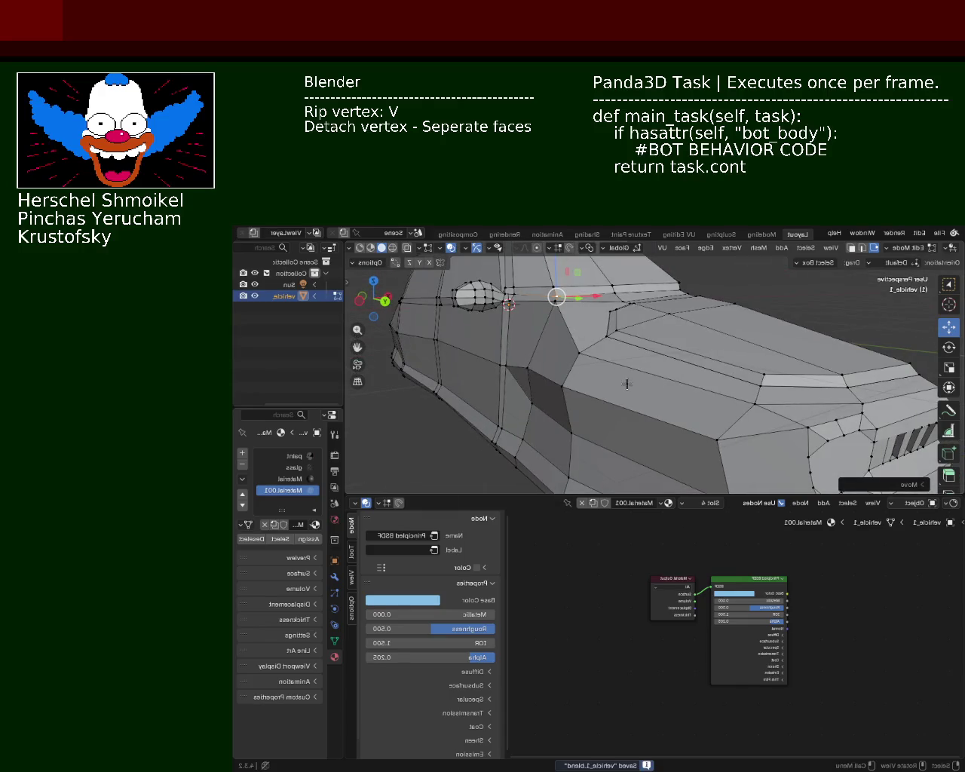
Move the door-pillar vertex about 0.015 m to straighten the side-window edge
mouse_move(650, 368)
middle_mouse_down()
mouse_move(679, 354)
mouse_move(646, 351)
mouse_move(693, 383)
mouse_move(675, 358)
middle_mouse_up()
scroll(679, 355, "up", 5)
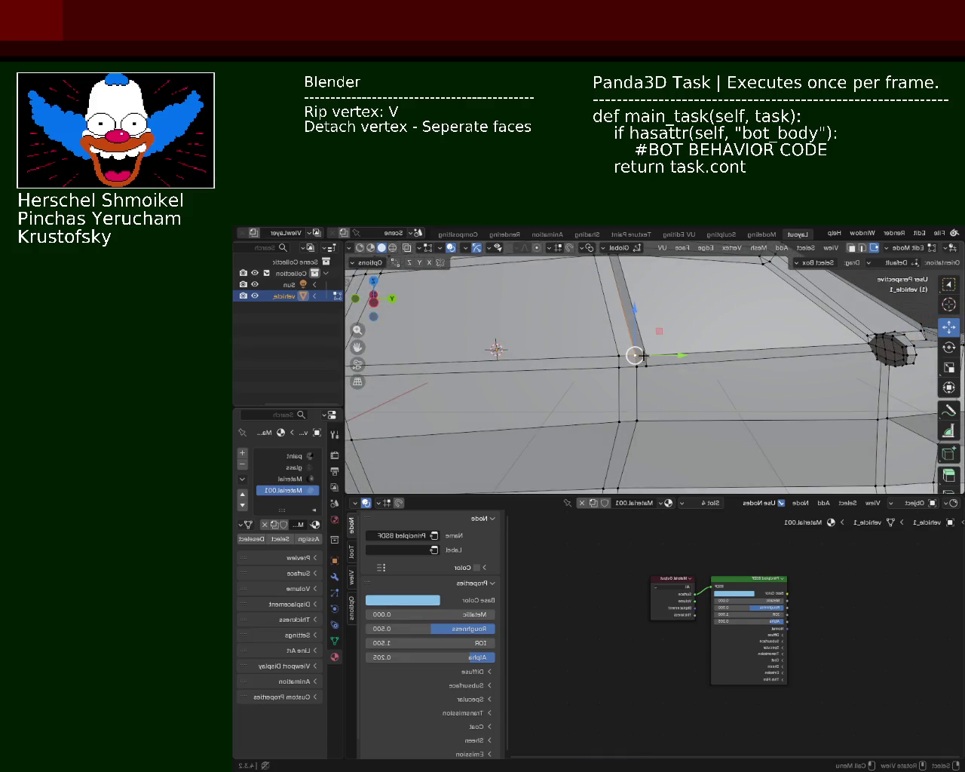
mouse_move(532, 331)
middle_mouse_down("shift")
mouse_move(634, 348)
mouse_move(604, 383)
mouse_move(773, 324)
mouse_move(567, 394)
mouse_move(743, 394)
mouse_move(639, 387)
mouse_move(573, 362)
middle_mouse_up("shift")
scroll(593, 370, "down", 4)
scroll(649, 365, "up", 3)
scroll(639, 387, "up", 3)
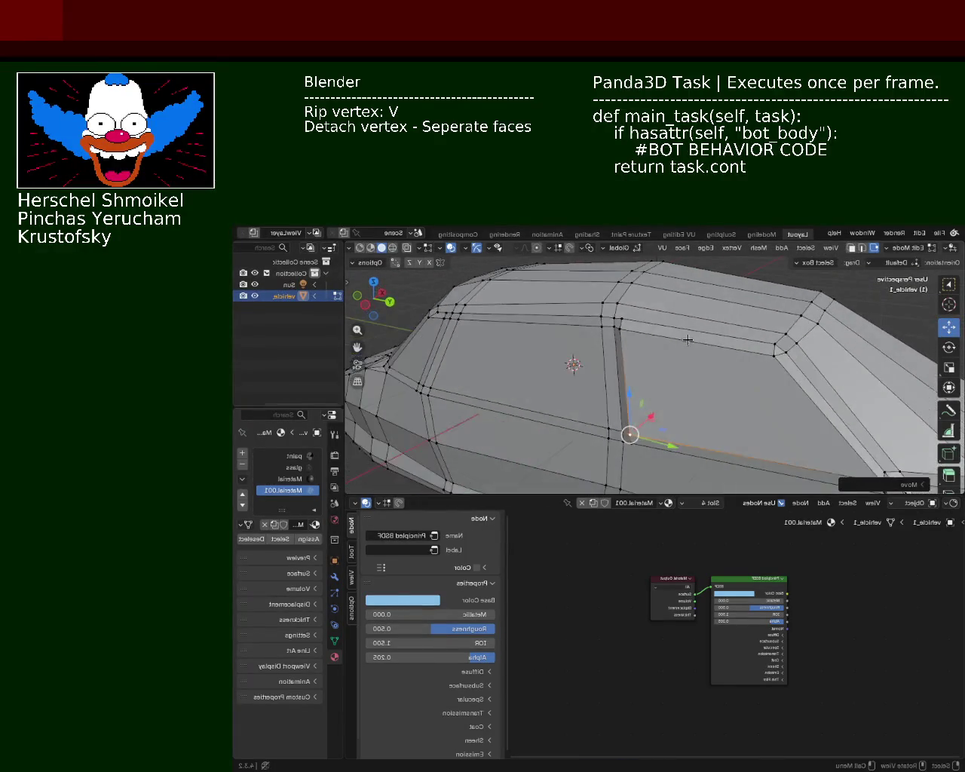
scroll(631, 326, "up", 2)
middle_click_drag(631, 326, 629, 313)
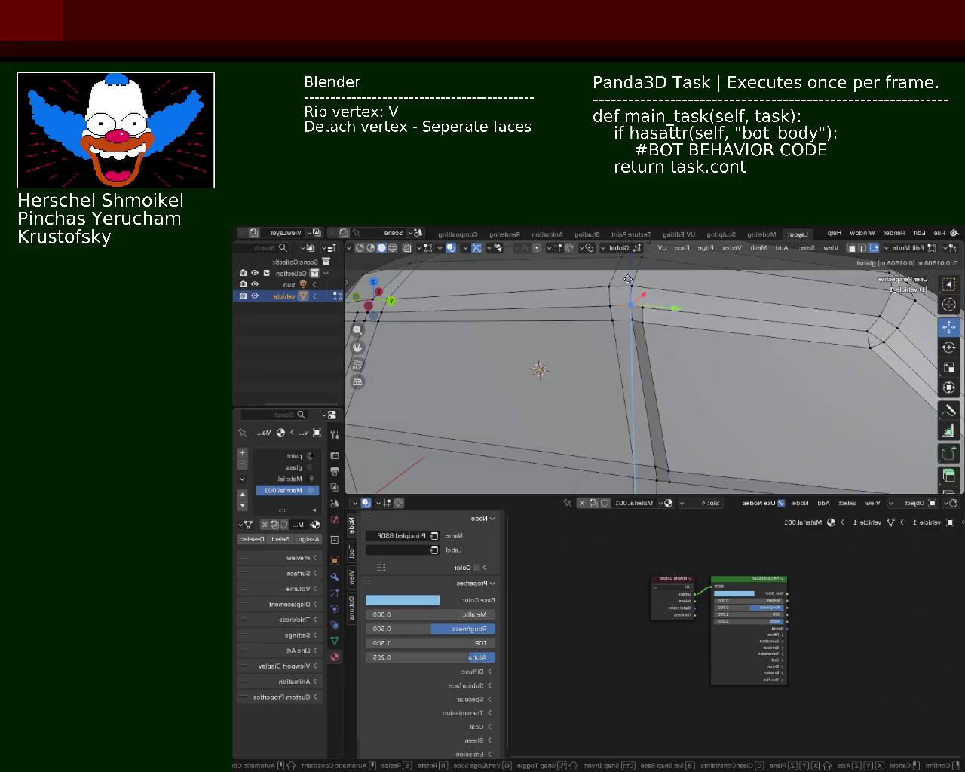
left_click(628, 279)
scroll(637, 368, "down", 2)
scroll(620, 334, "down", 3)
mouse_move(620, 334)
middle_mouse_down()
mouse_move(652, 361)
mouse_move(614, 353)
mouse_move(781, 265)
middle_mouse_up()
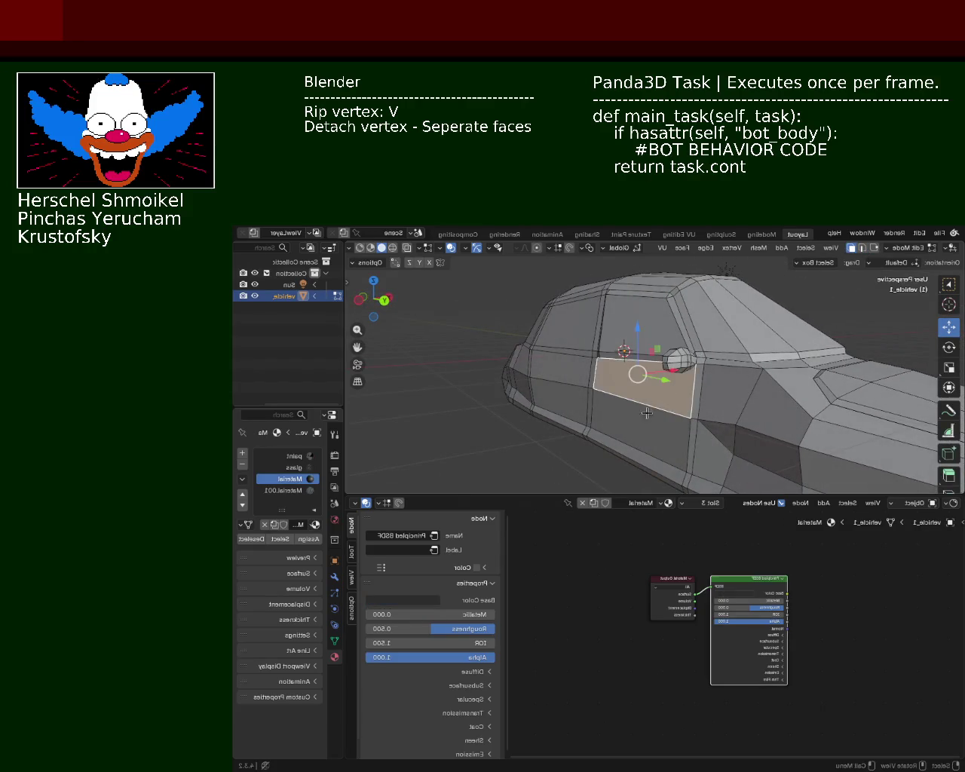
Slide the door face slightly along X and check it from beneath the car
middle_click_drag(648, 411, 659, 391)
left_click_drag(659, 427, 653, 417)
mouse_move(623, 405)
middle_mouse_down()
mouse_move(591, 385)
mouse_move(603, 406)
mouse_move(663, 420)
mouse_move(895, 255)
middle_mouse_up()
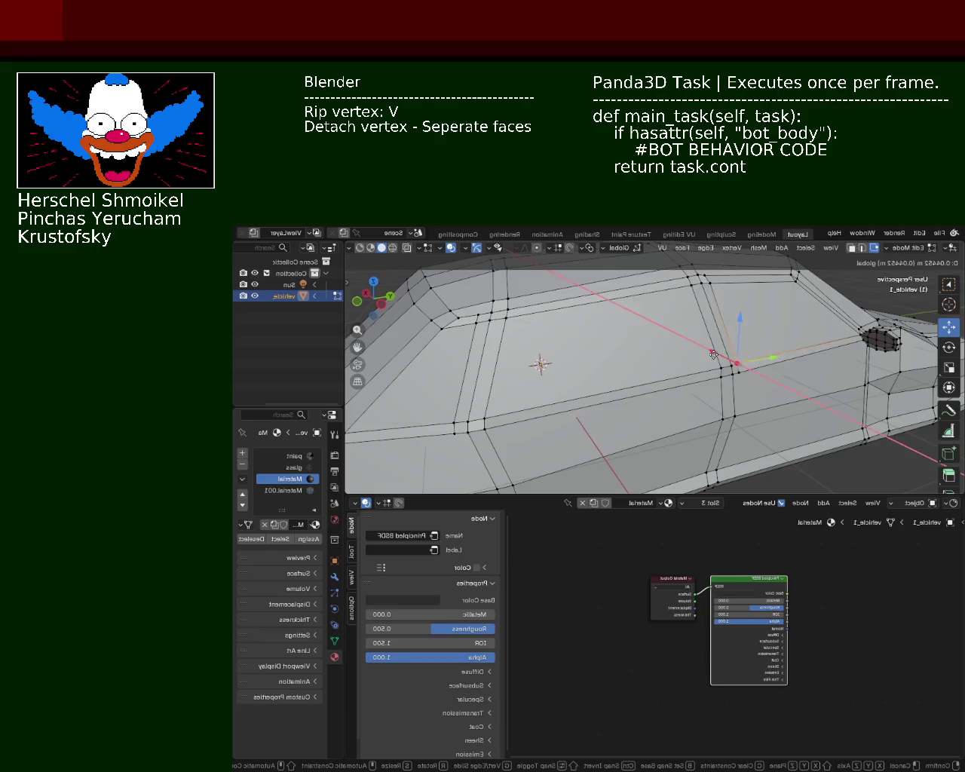
left_click(717, 353)
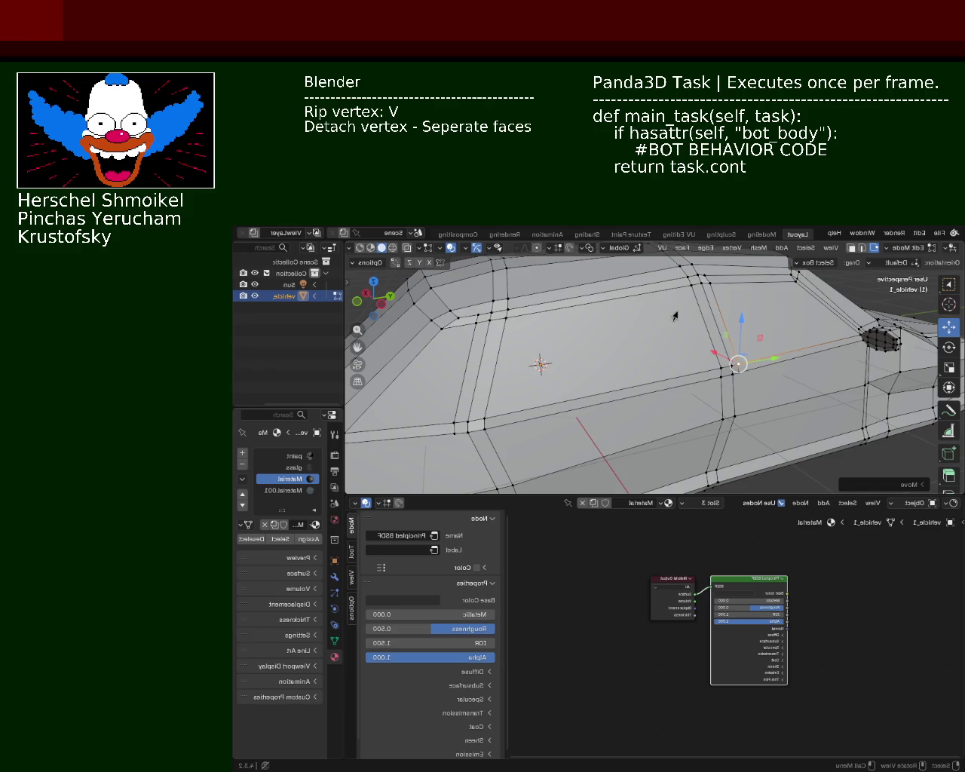
Orbit the car body to inspect the straighter edge lines along the doors
mouse_move(645, 400)
middle_mouse_down()
mouse_move(475, 365)
mouse_move(630, 345)
mouse_move(603, 370)
mouse_move(513, 391)
mouse_move(639, 408)
mouse_move(599, 437)
mouse_move(689, 327)
mouse_move(612, 396)
mouse_move(657, 382)
mouse_move(716, 316)
middle_mouse_up()
Shift the large side-window face slightly along X, then save vehicle_1.blend
scroll(694, 384, "down", 5)
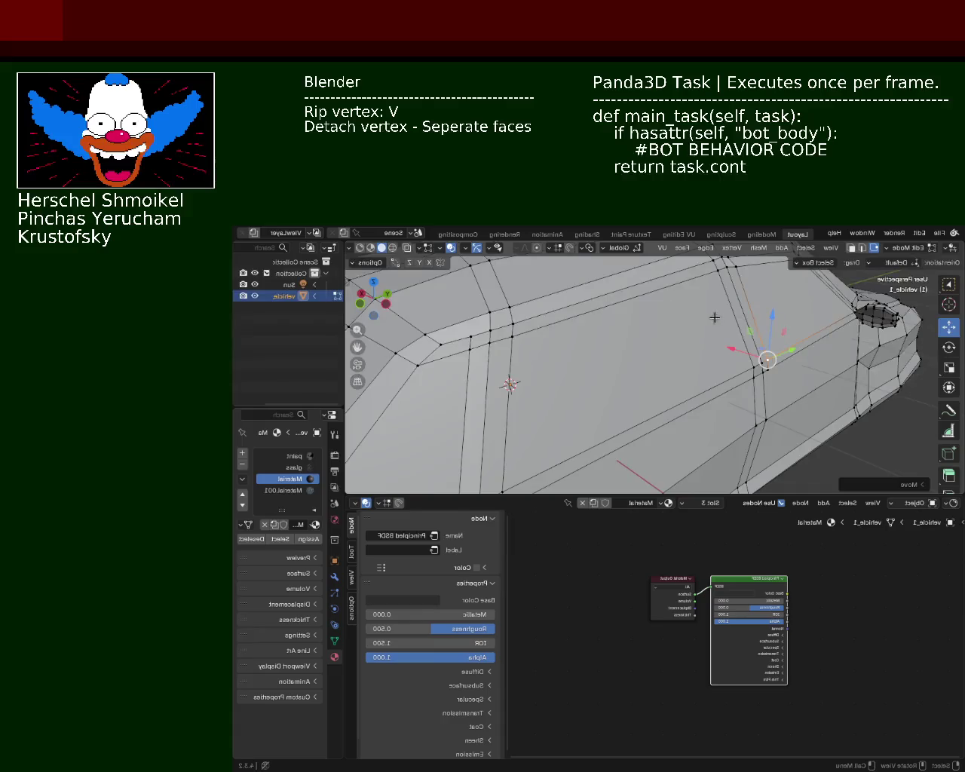
left_click(851, 249)
left_click(562, 401)
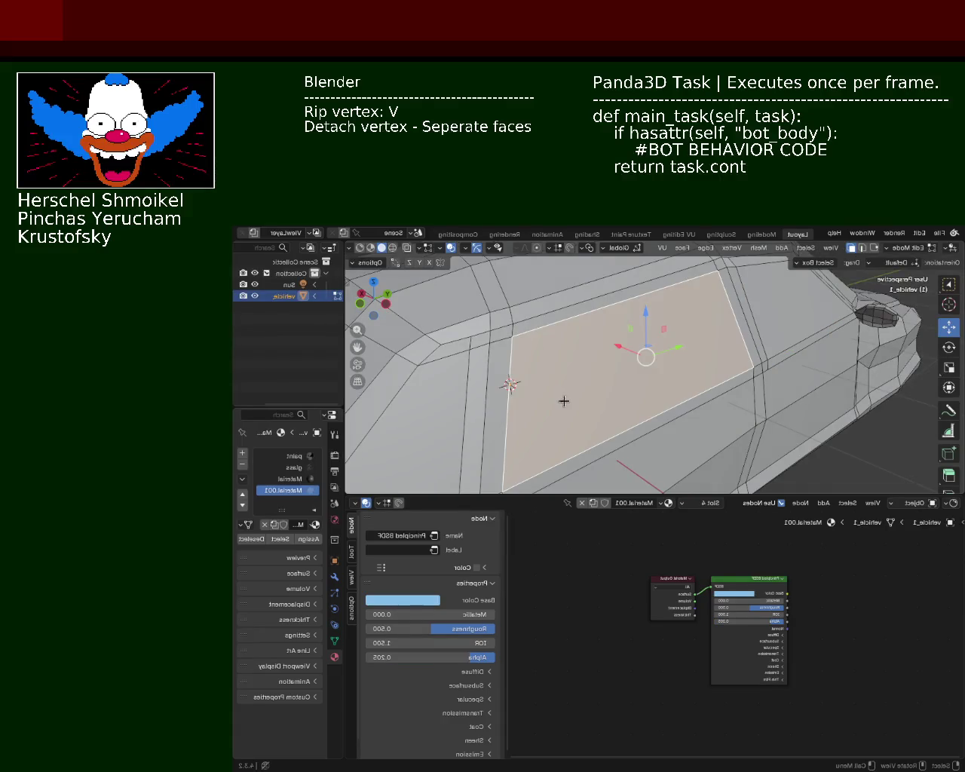
left_click_drag(617, 347, 630, 351)
middle_click_drag(474, 355, 511, 306, "shift")
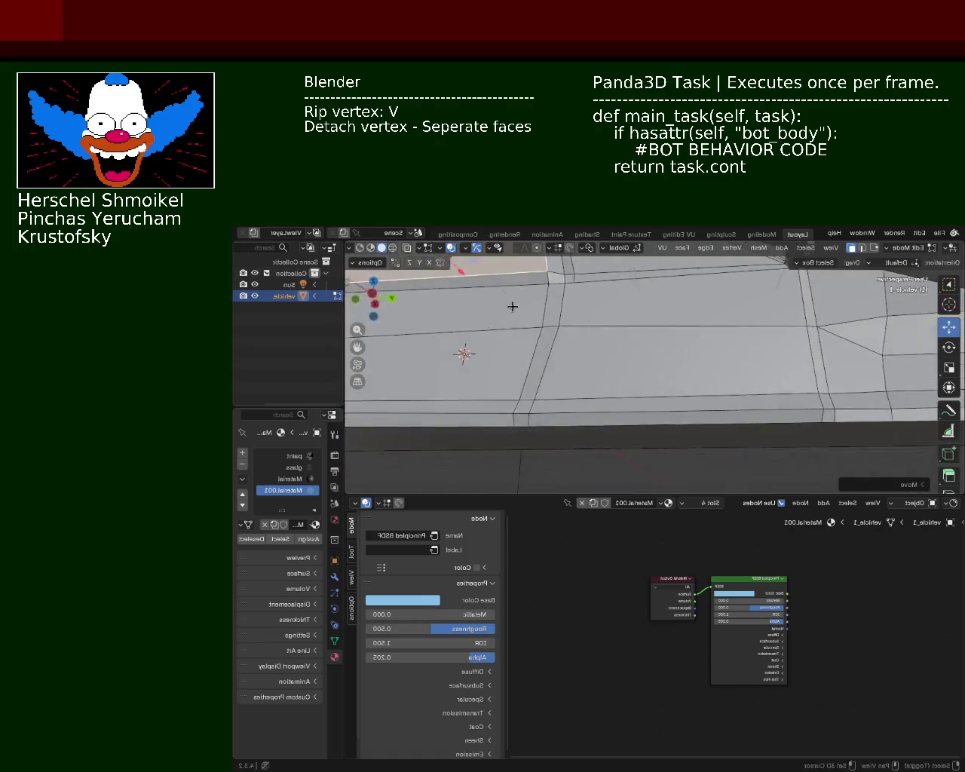
scroll(511, 306, "down", 3)
middle_click_drag(640, 349, 605, 403)
key("ctrl+s")
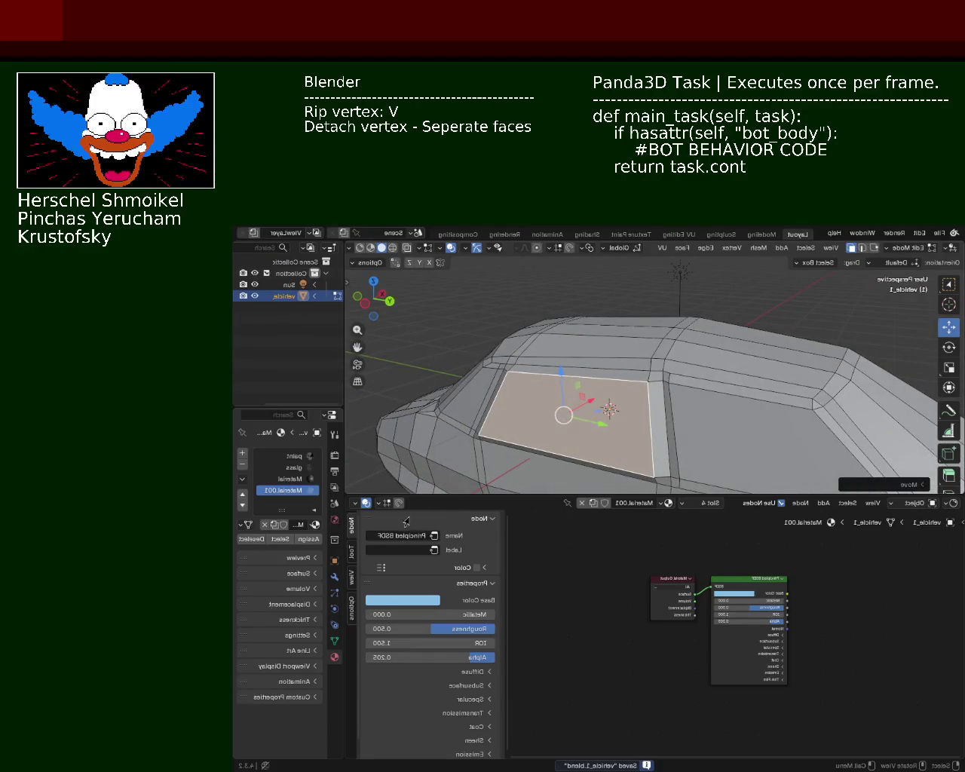
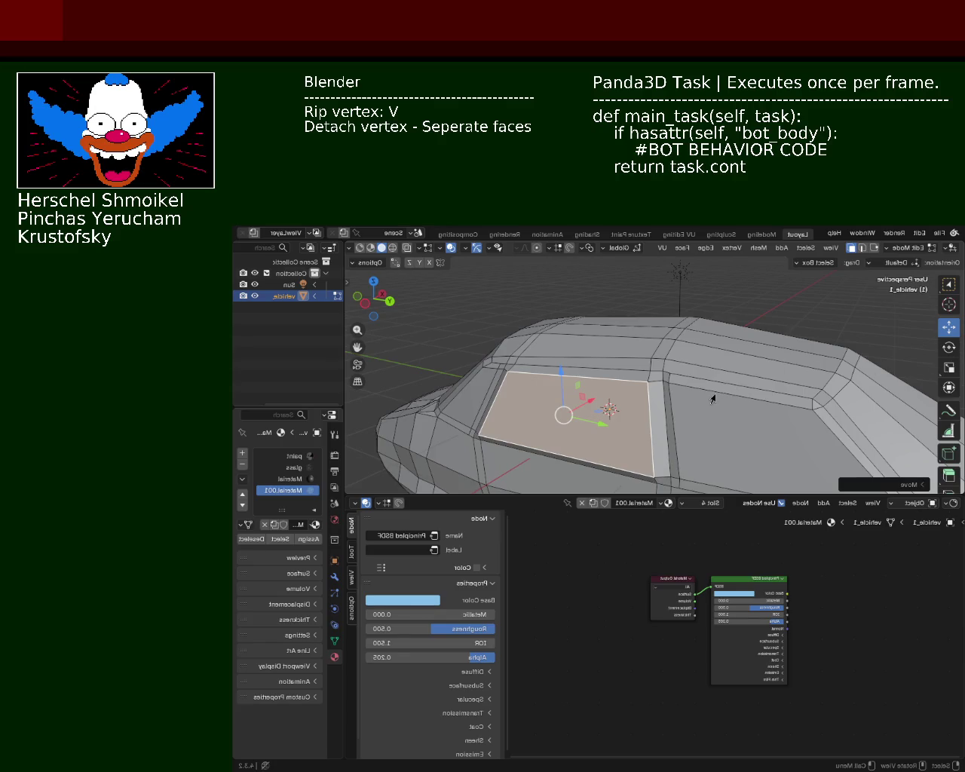
Slide a vertex of the window's lower edge toward the mirror with Vertex Slide (Shift+V)
mouse_move(630, 388)
middle_mouse_down()
mouse_move(696, 334)
mouse_move(659, 383)
mouse_move(578, 354)
mouse_move(571, 394)
mouse_move(610, 382)
mouse_move(578, 336)
mouse_move(584, 351)
middle_mouse_up()
mouse_move(681, 366)
middle_mouse_down("ctrl")
mouse_move(670, 349)
mouse_move(660, 368)
middle_mouse_up("ctrl")
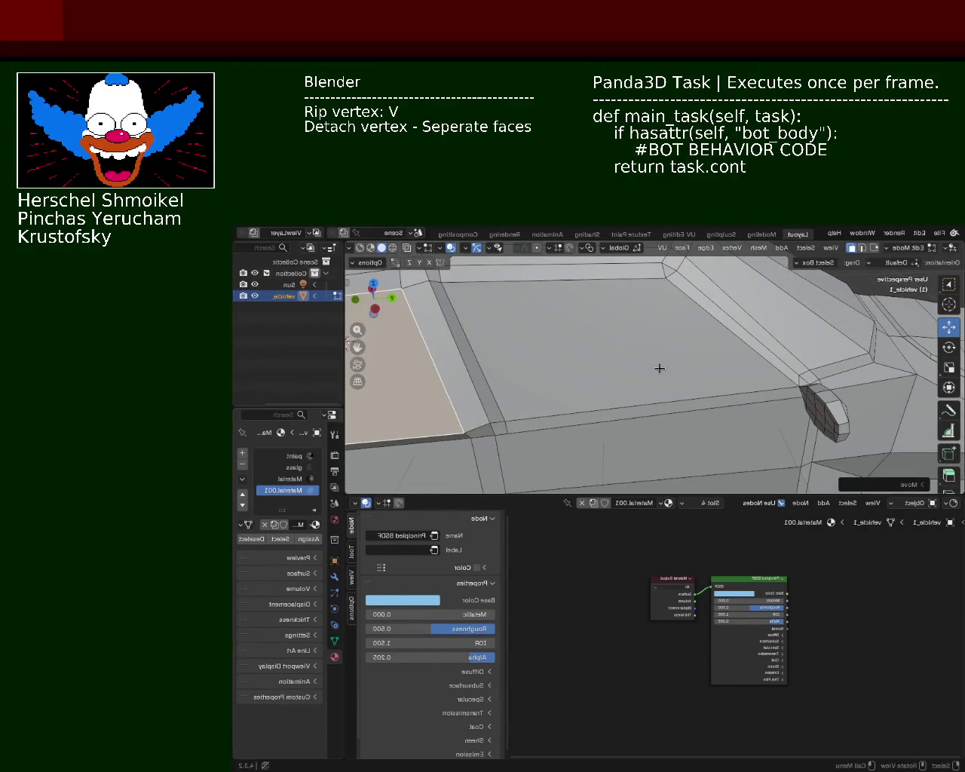
left_click(875, 249)
left_click(798, 392)
key("v")
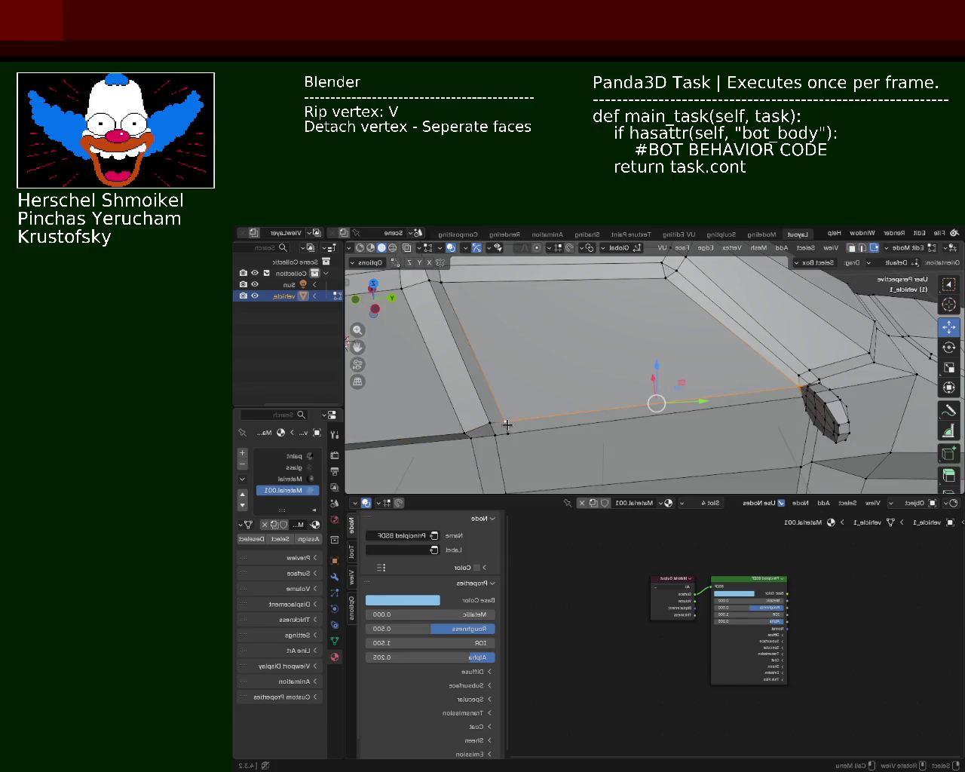
left_click(798, 377, "shift")
right_click(720, 339)
key("Escape")
key("shift+v")
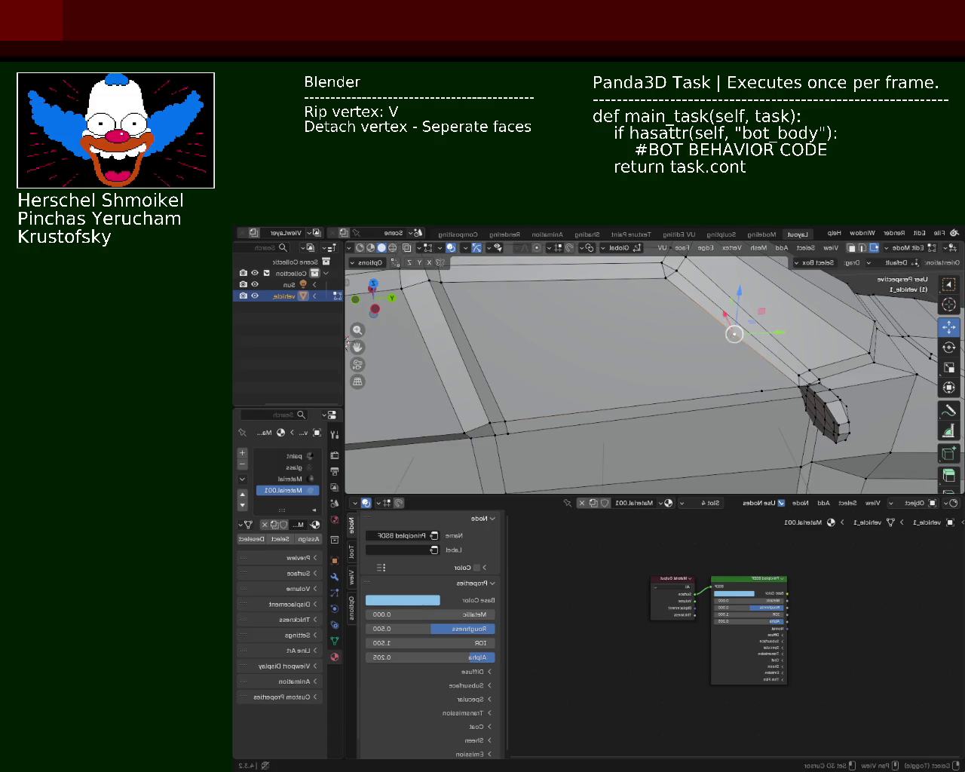
left_click(771, 397)
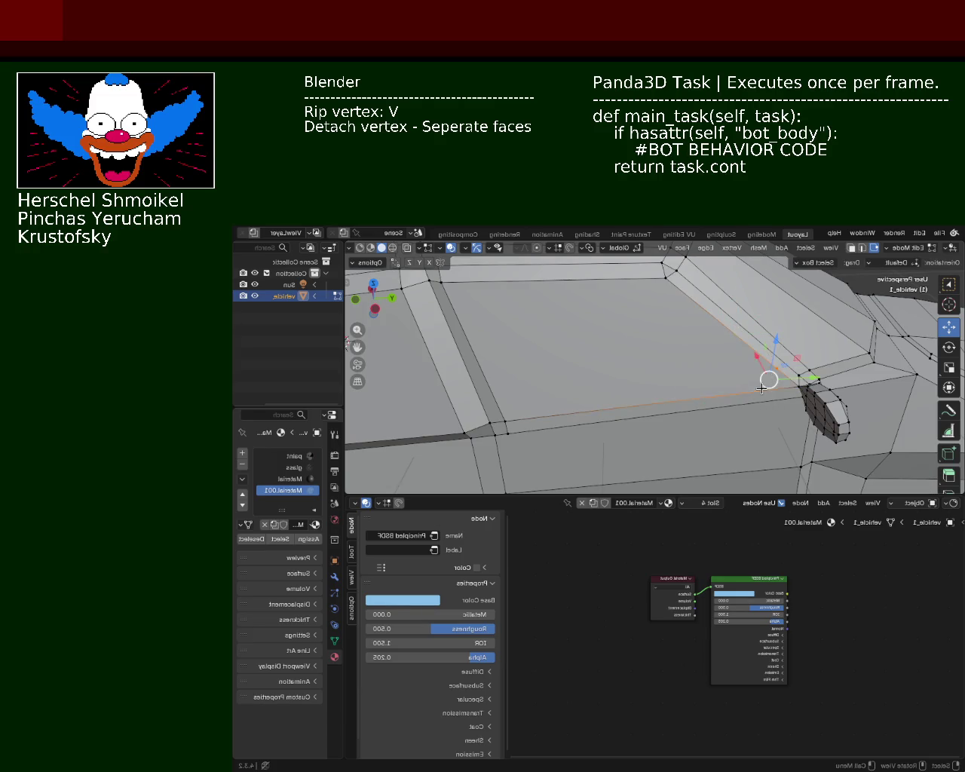
Move the small triangular face beside the mirror along the X axis
mouse_move(750, 378)
middle_mouse_down()
mouse_move(694, 323)
mouse_move(732, 299)
middle_mouse_up()
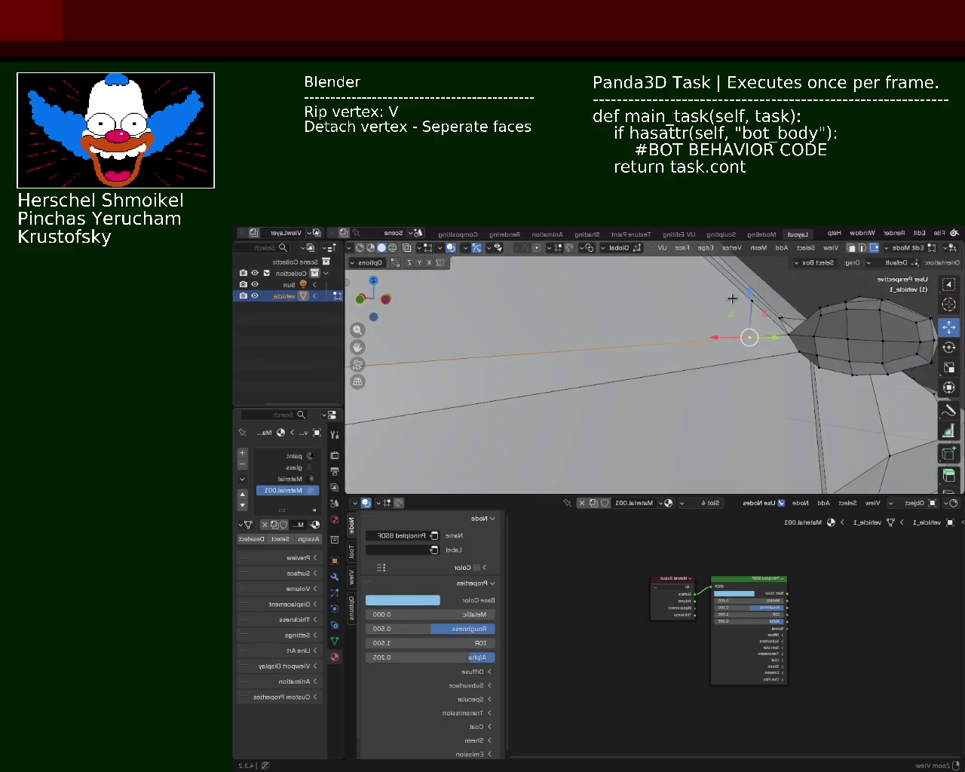
left_click(852, 249)
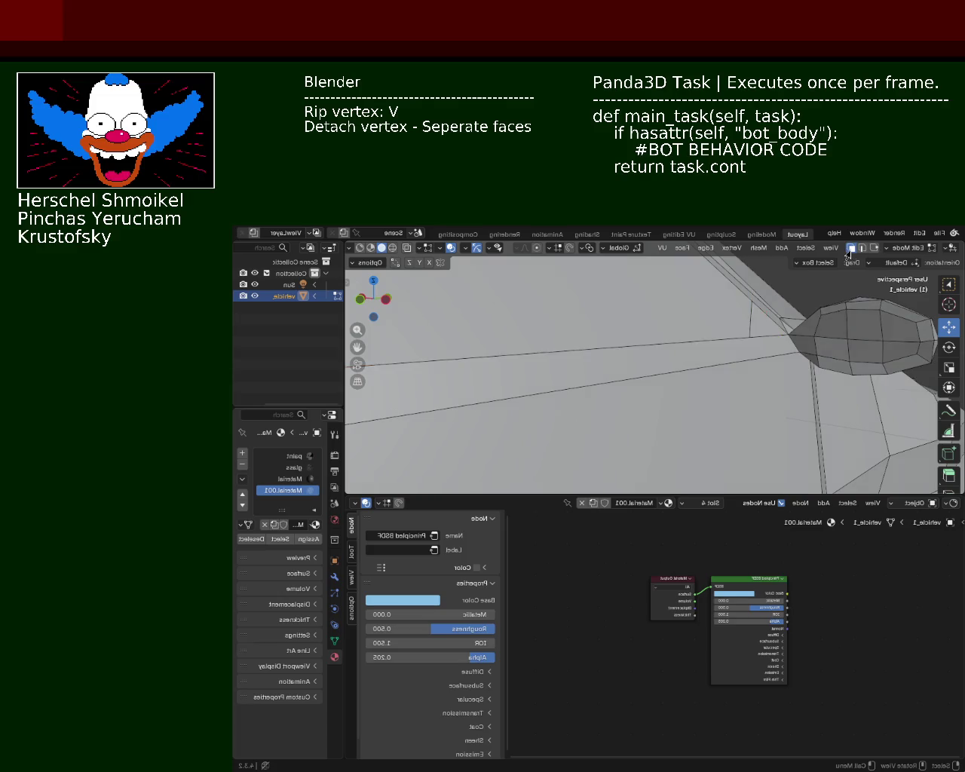
left_click(766, 322)
mouse_move(766, 322)
middle_mouse_down()
mouse_move(732, 373)
mouse_move(665, 415)
middle_mouse_up()
key("g")
key("x")
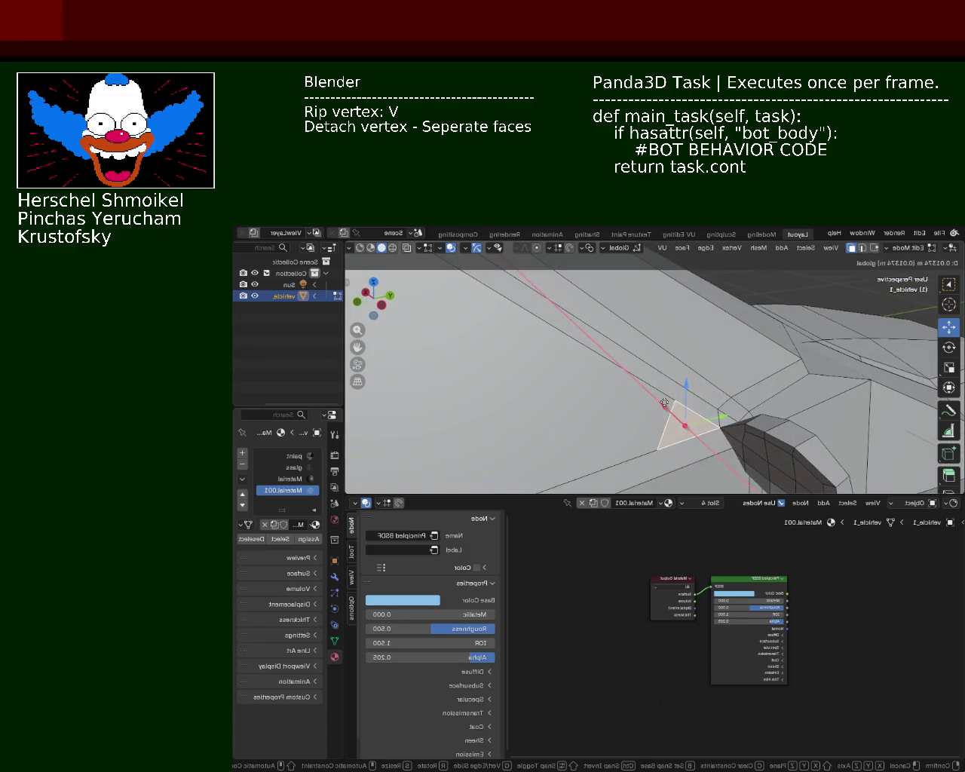
left_click(687, 402)
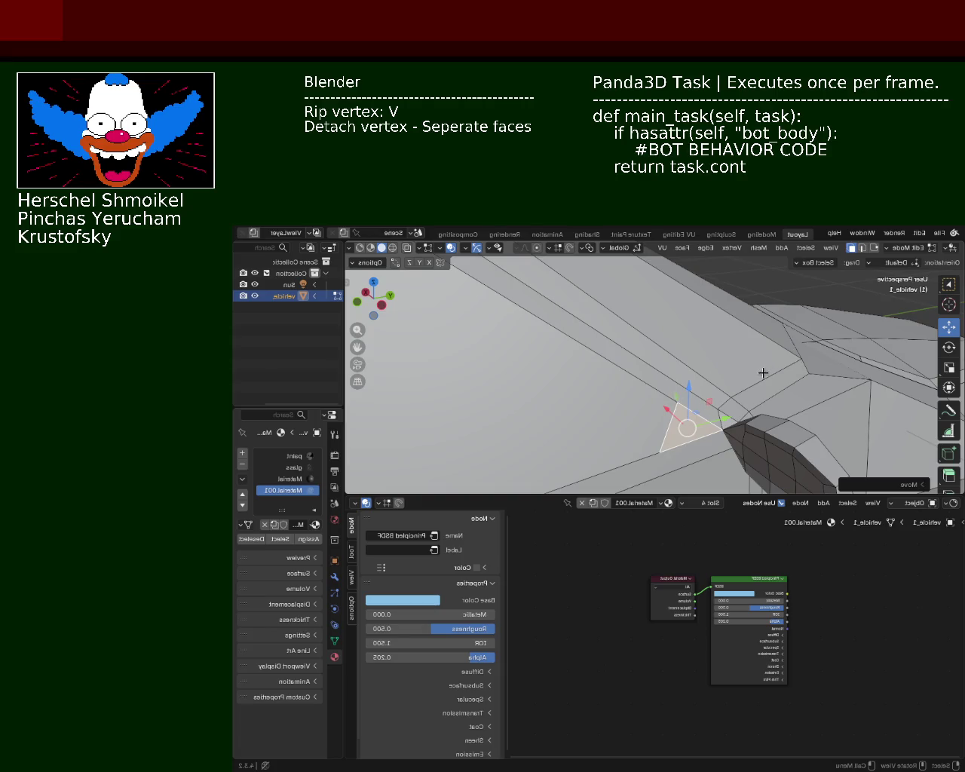
key("g")
key("x")
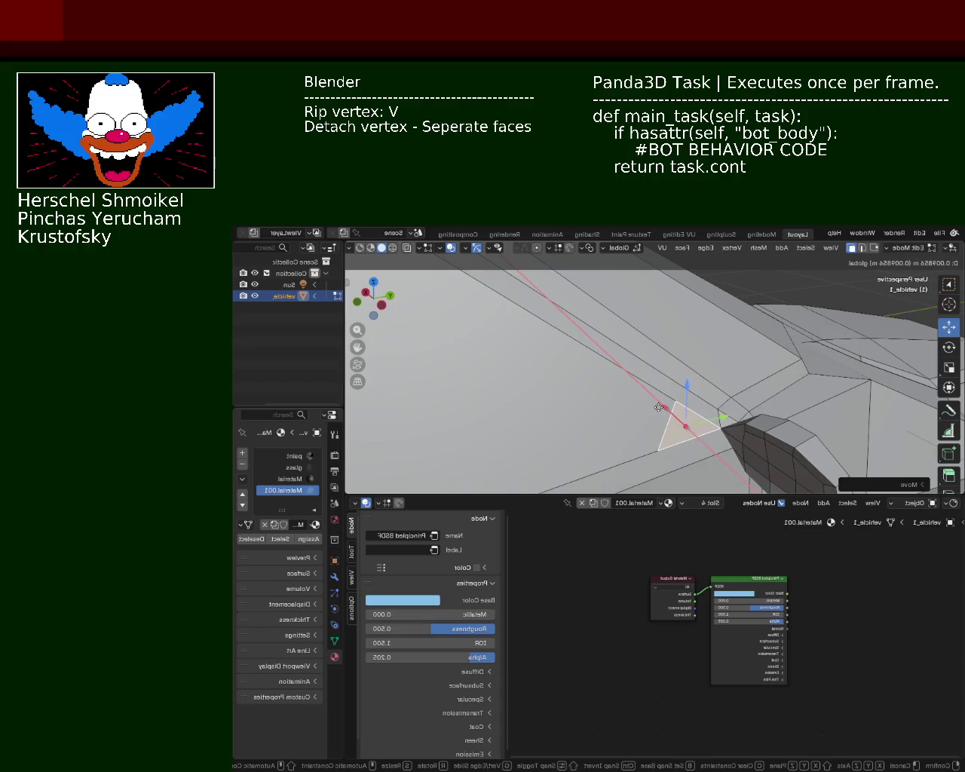
left_click(654, 407)
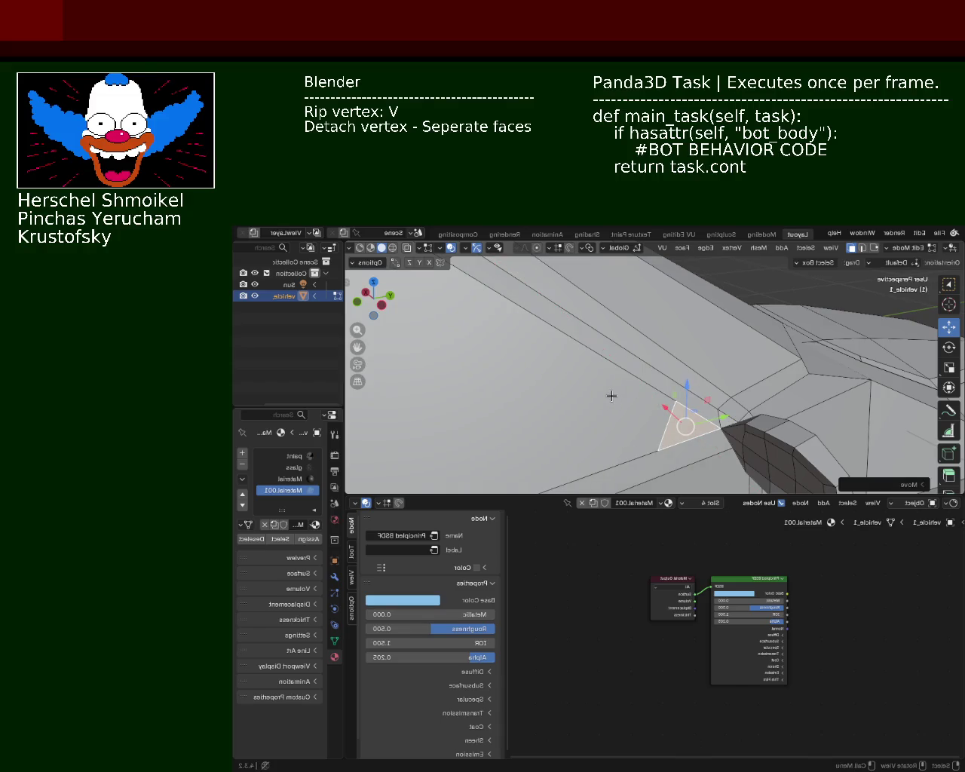
Select two vertices of the triangle near the mirror
left_click(873, 249)
left_click(720, 413)
left_click(676, 401, "shift")
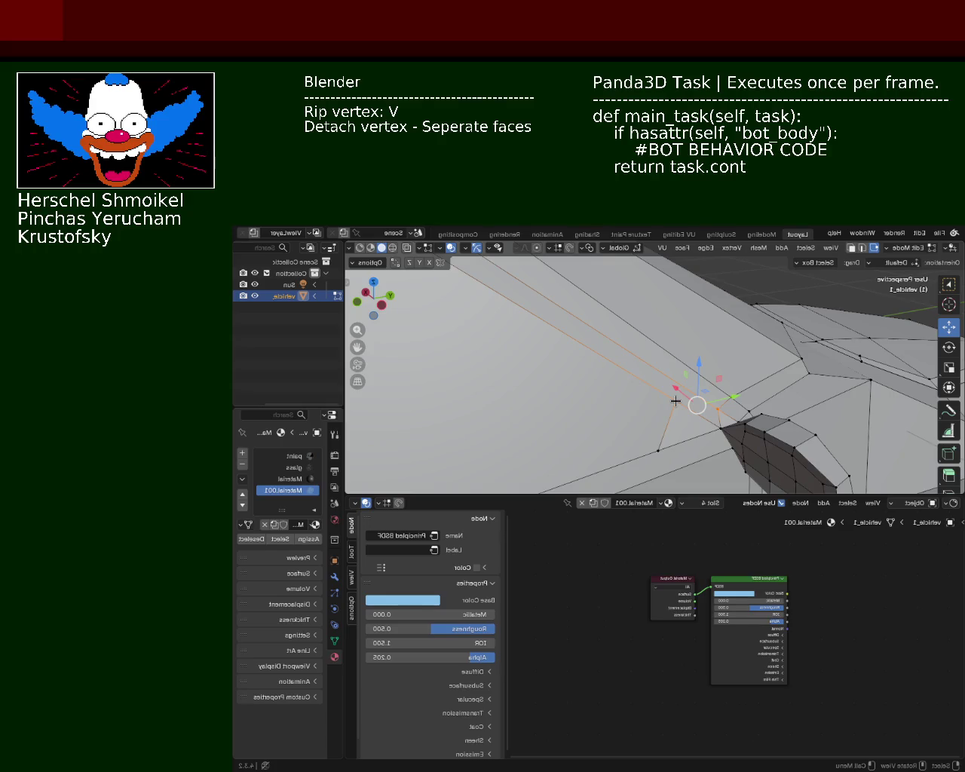
mouse_move(675, 401)
middle_mouse_down()
mouse_move(521, 405)
mouse_move(581, 387)
mouse_move(592, 398)
mouse_move(527, 398)
mouse_move(500, 384)
mouse_move(518, 367)
mouse_move(510, 355)
mouse_move(603, 346)
mouse_move(573, 381)
mouse_move(834, 296)
middle_mouse_up()
left_click(851, 247)
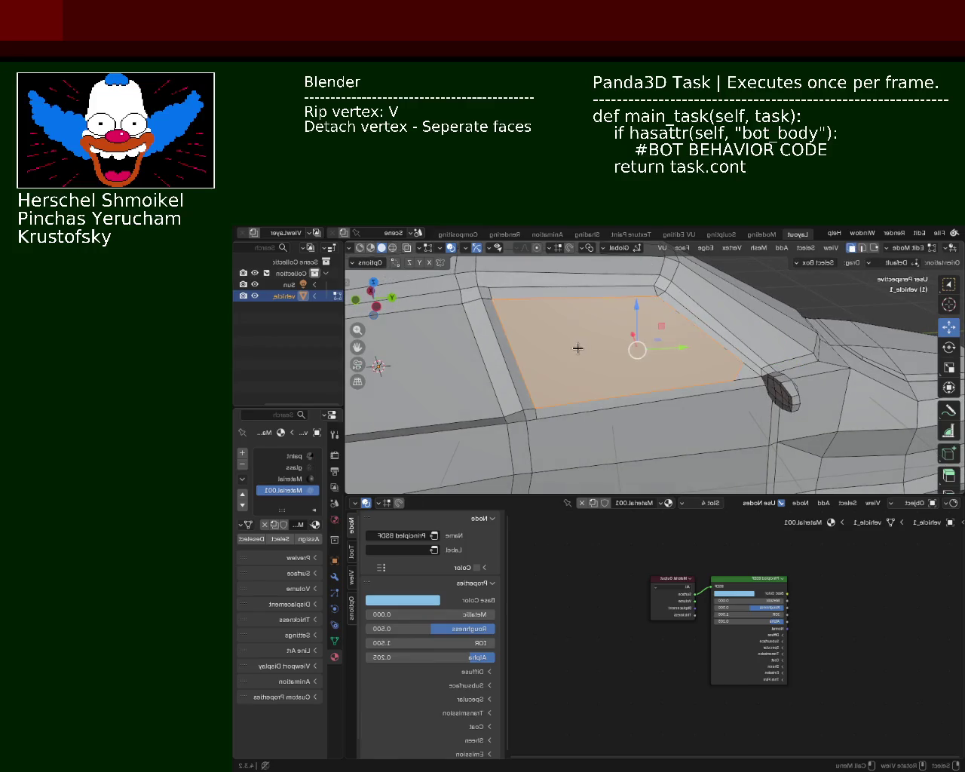
Frame the side window face and push it slightly along the X axis
left_click(578, 344)
key("KP_Decimal")
key("g")
key("x")
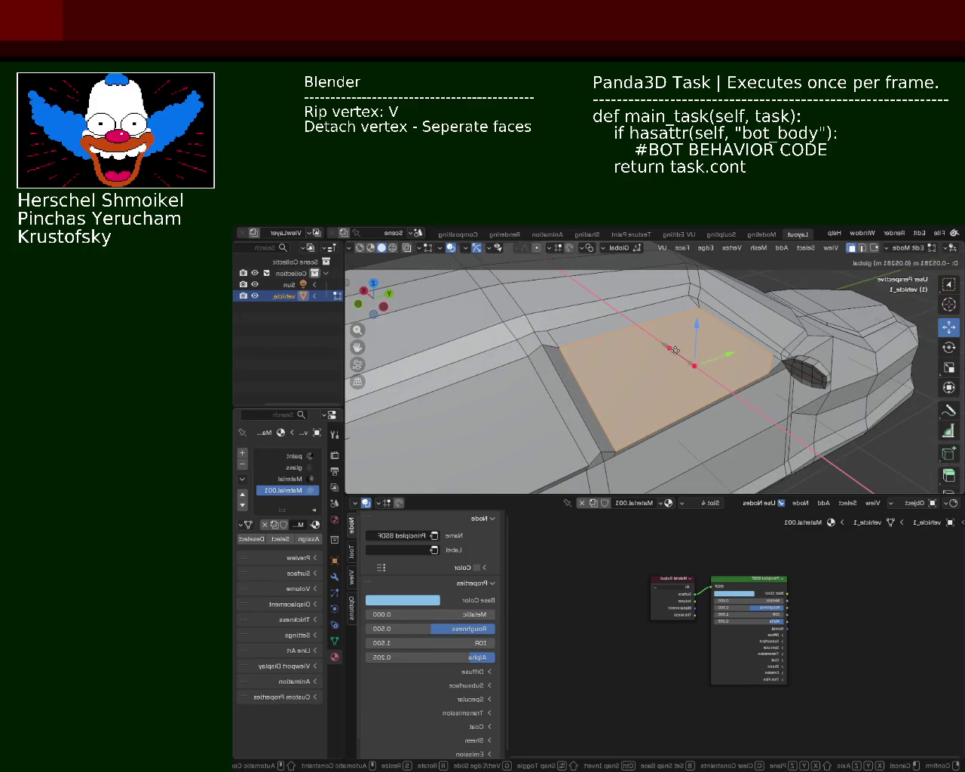
left_click(675, 350)
left_click_drag(698, 324, 700, 322)
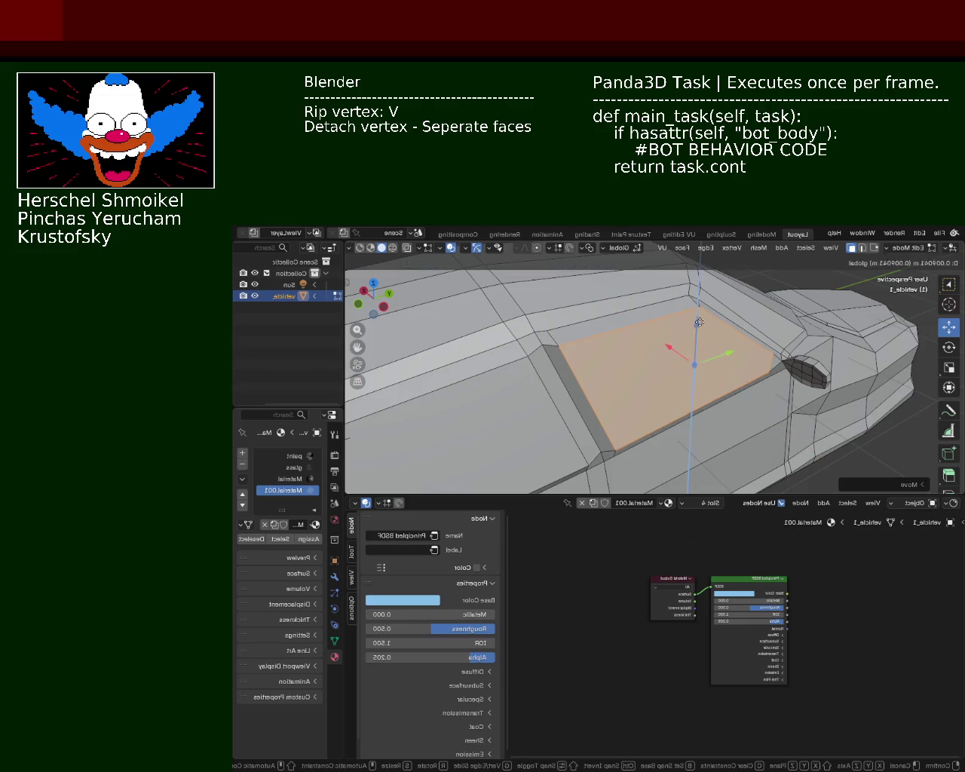
middle_click_drag(699, 322, 630, 405)
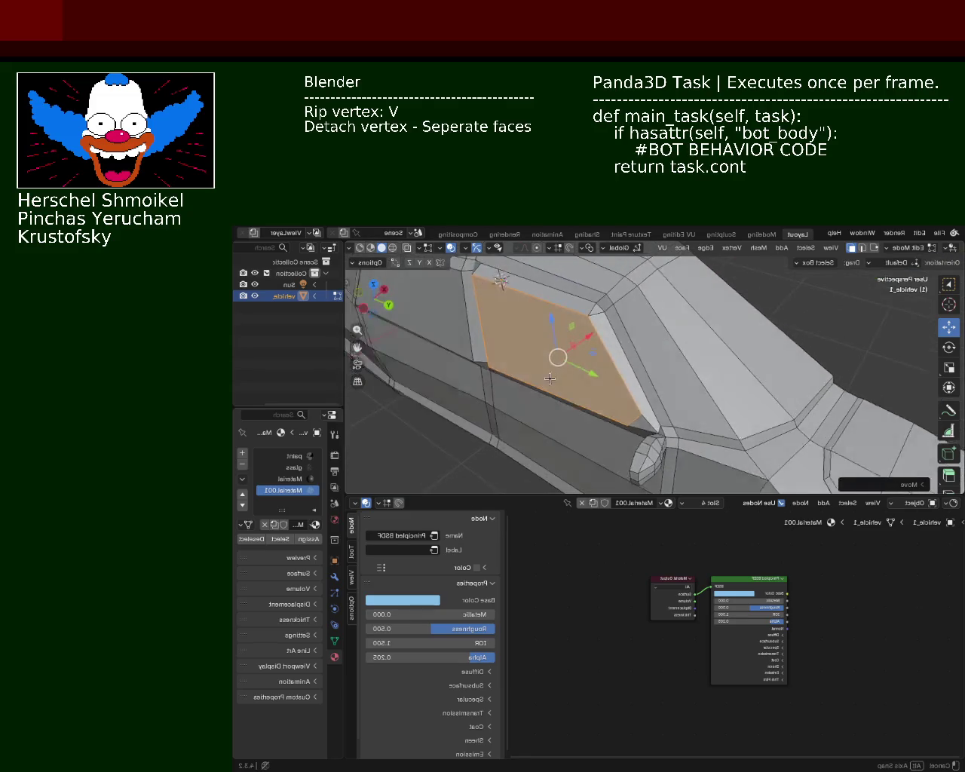
mouse_move(630, 405)
middle_mouse_down()
mouse_move(567, 369)
mouse_move(592, 380)
middle_mouse_up()
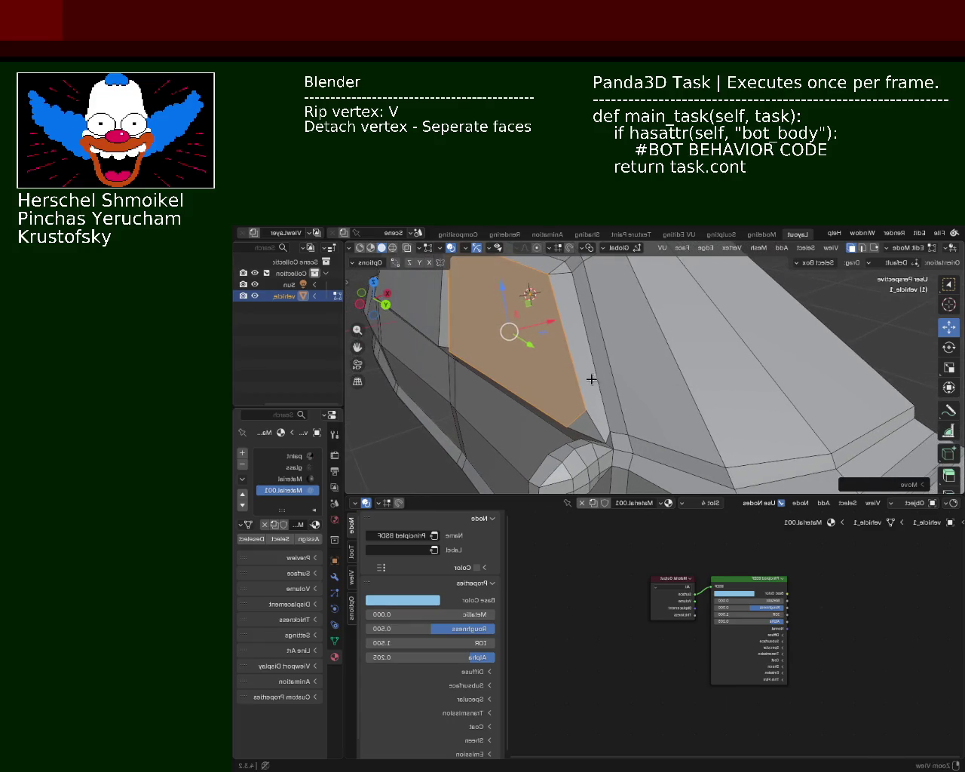
Select the two vertices of the front window pillar to form an edge
left_click(872, 249)
left_click(610, 431)
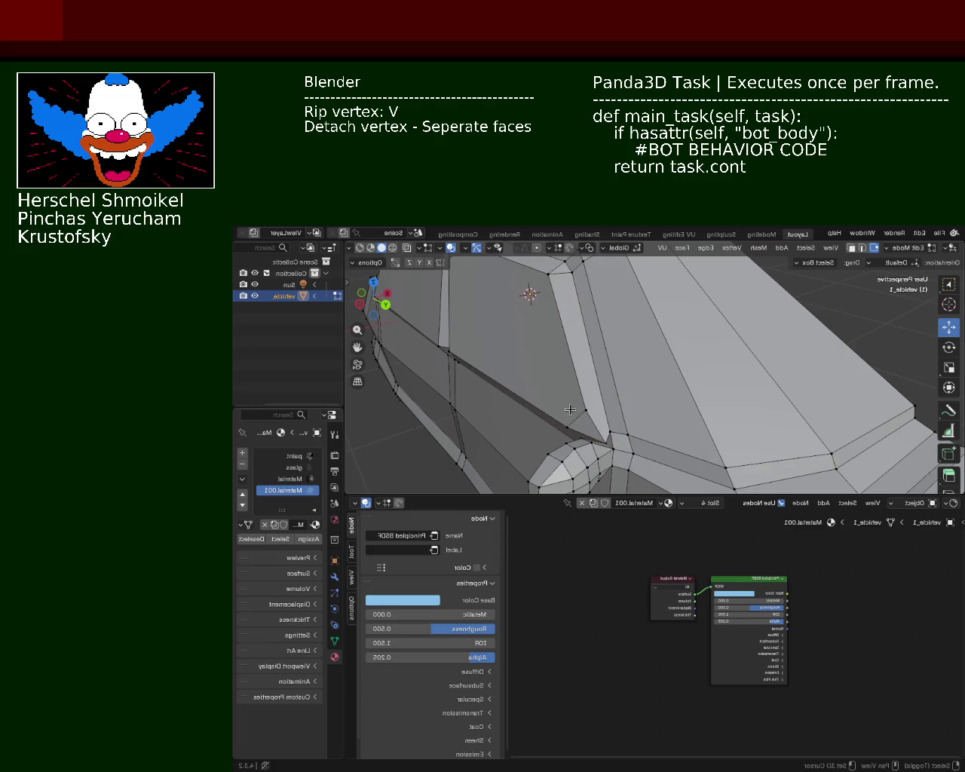
left_click(586, 411, "shift")
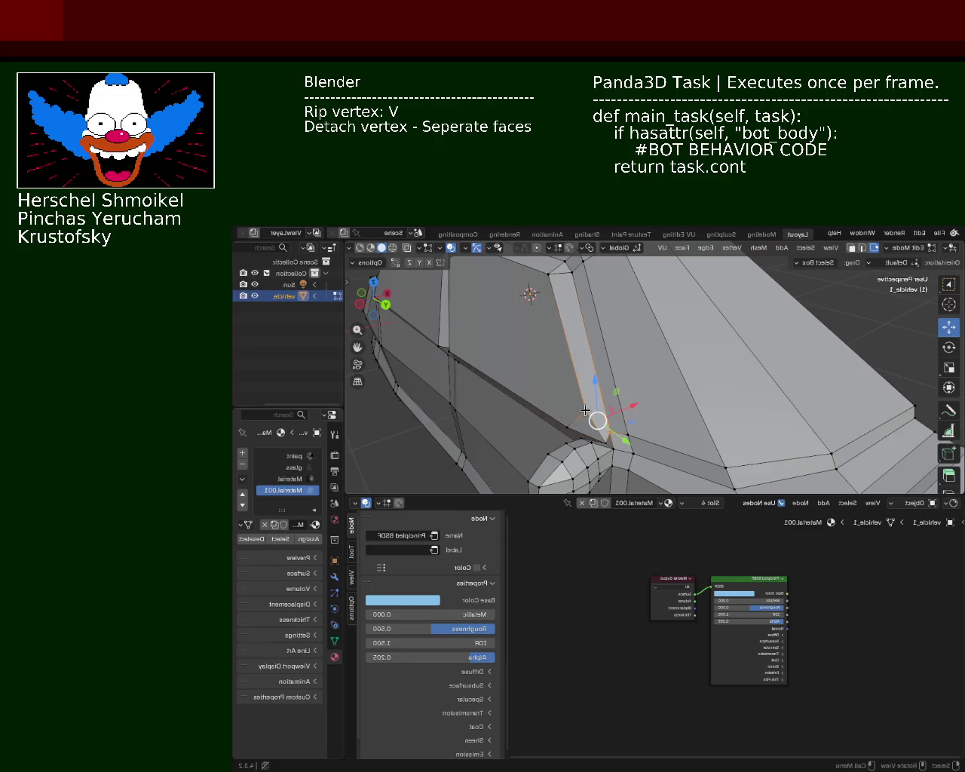
mouse_move(585, 410)
middle_mouse_down()
mouse_move(683, 403)
mouse_move(584, 422)
mouse_move(617, 398)
mouse_move(708, 363)
middle_mouse_up()
left_click(861, 249)
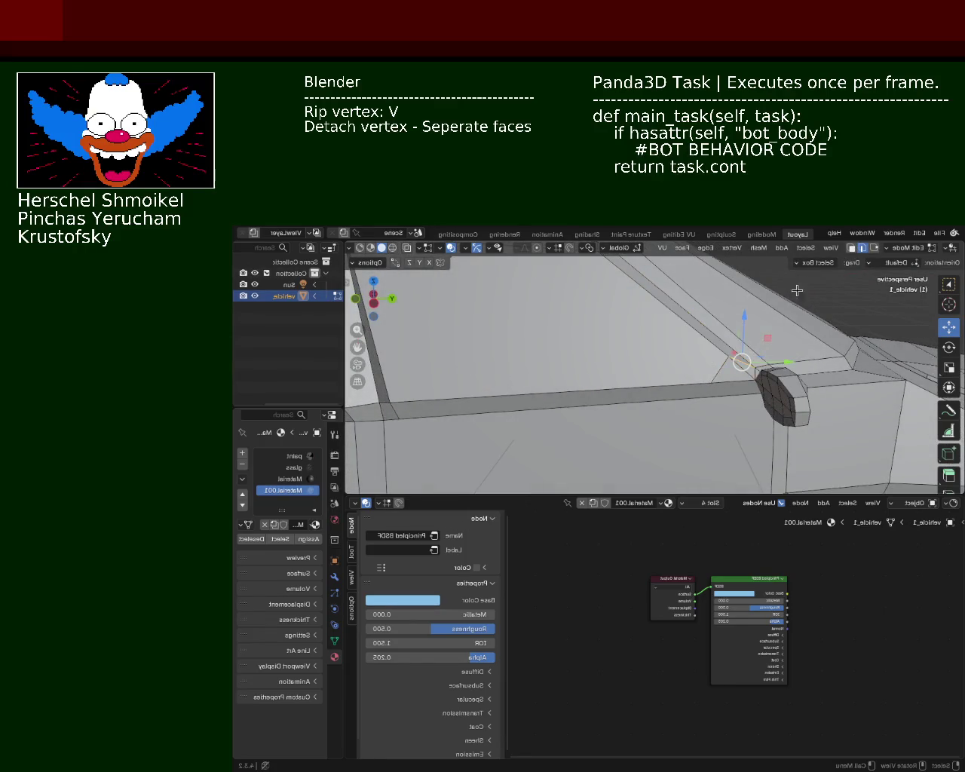
Dissolve the unwanted edges around the side mirror's base
right_click(706, 384)
left_click(734, 393)
mouse_move(644, 358)
middle_mouse_down()
mouse_move(605, 366)
mouse_move(608, 377)
mouse_move(641, 366)
mouse_move(661, 323)
mouse_move(687, 329)
mouse_move(631, 434)
mouse_move(546, 407)
mouse_move(599, 388)
middle_mouse_up()
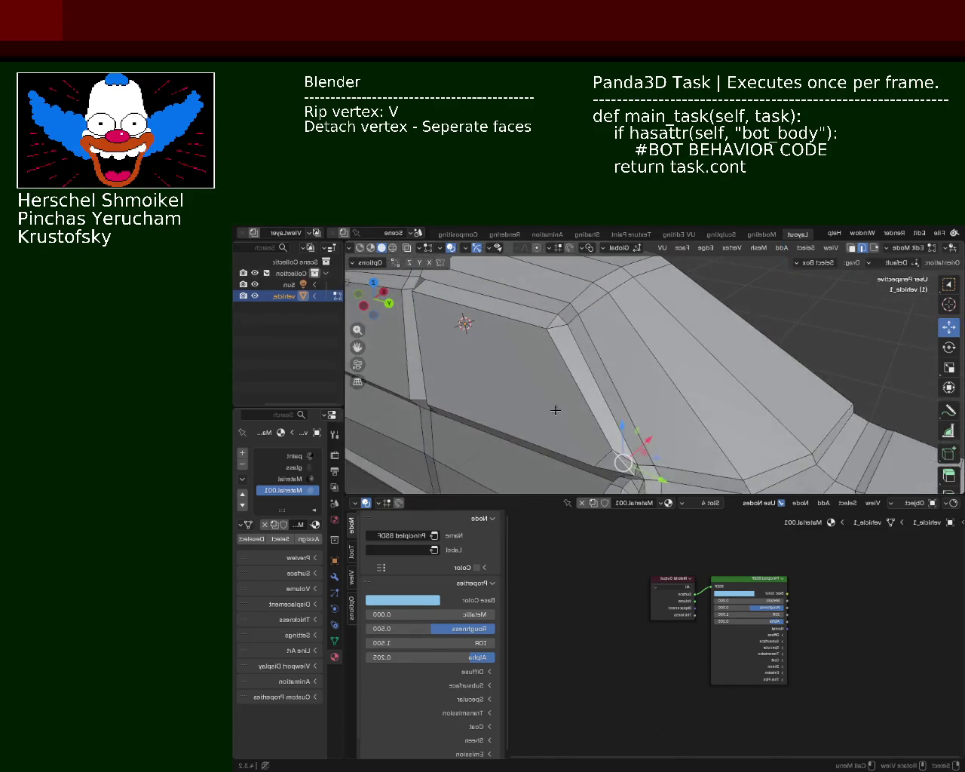
left_click(556, 408)
middle_click_drag(721, 429, 717, 378, "ctrl")
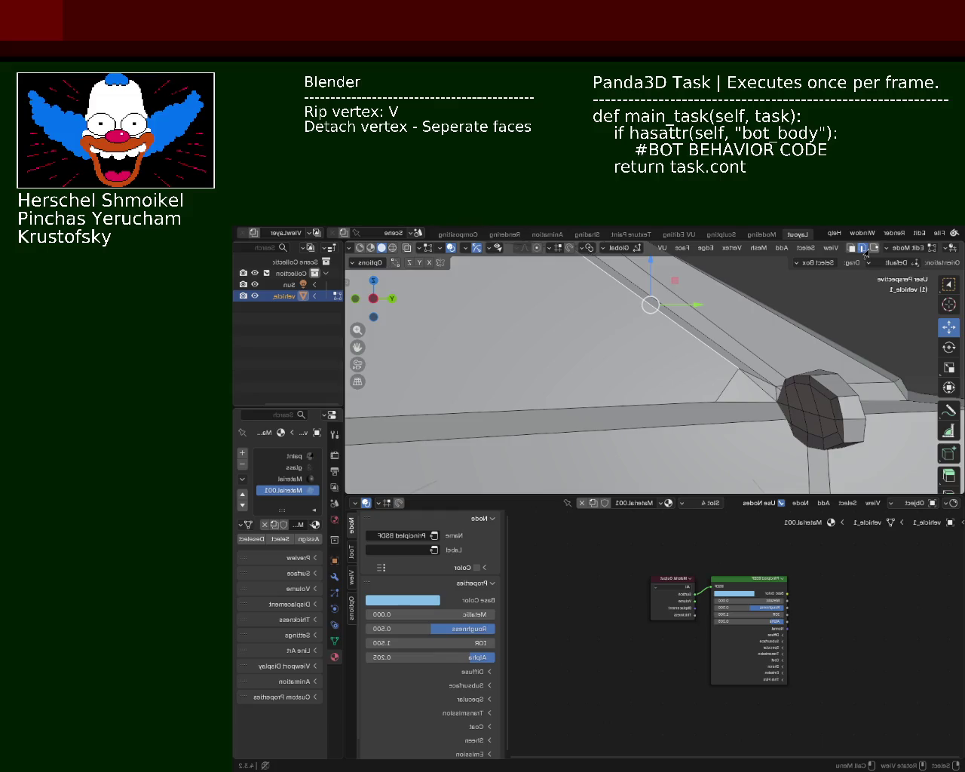
left_click(717, 399)
key("ctrl+e")
key("Escape")
left_click(742, 367)
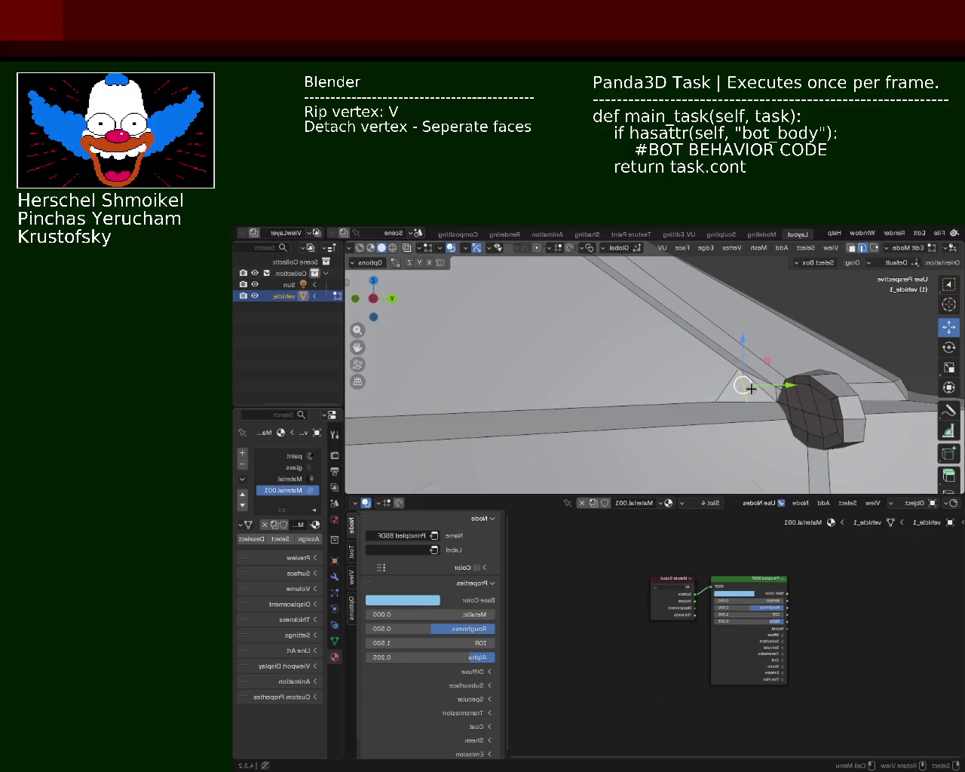
key("x")
left_click(761, 390)
Nudge the vertex at the mirror base along the Y axis
mouse_move(728, 405)
middle_mouse_down()
mouse_move(700, 440)
mouse_move(683, 401)
mouse_move(803, 317)
middle_mouse_up()
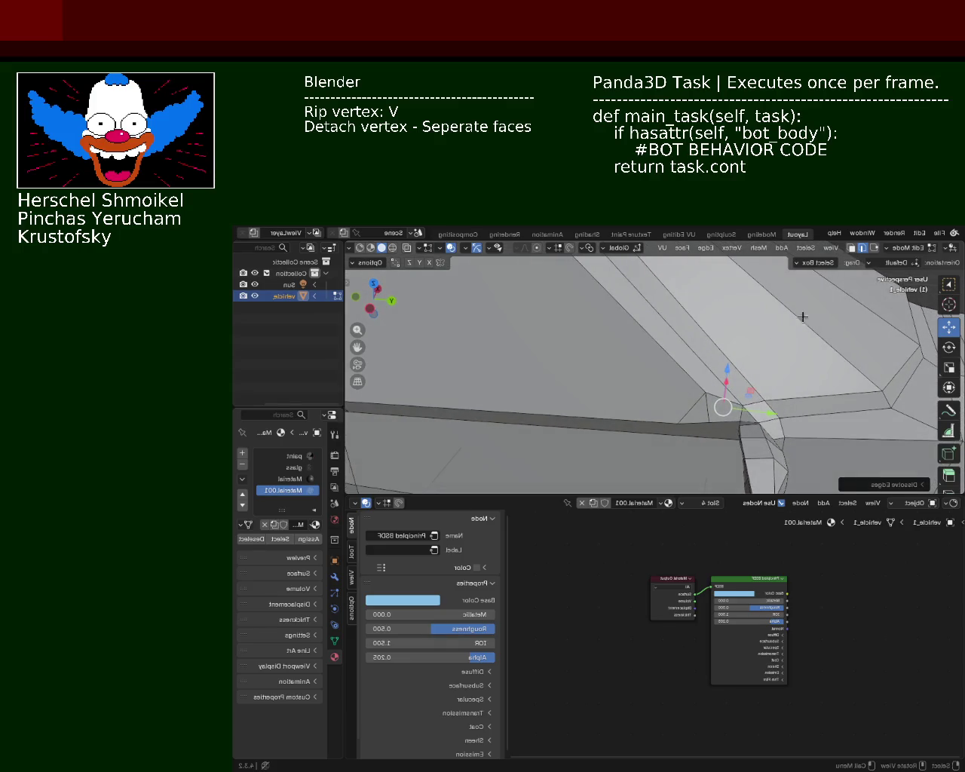
left_click(875, 249)
left_click(703, 426)
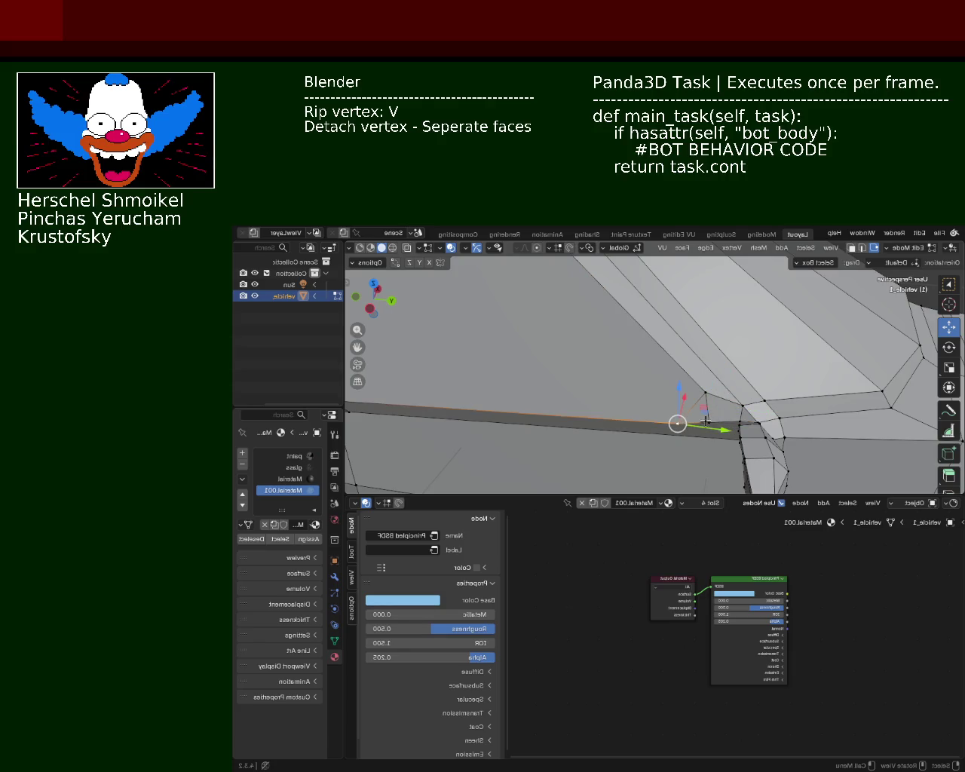
mouse_move(705, 420)
left_mouse_down()
mouse_move(735, 428)
mouse_move(707, 423)
left_mouse_up()
middle_click_drag(707, 423, 700, 341)
left_click(762, 332)
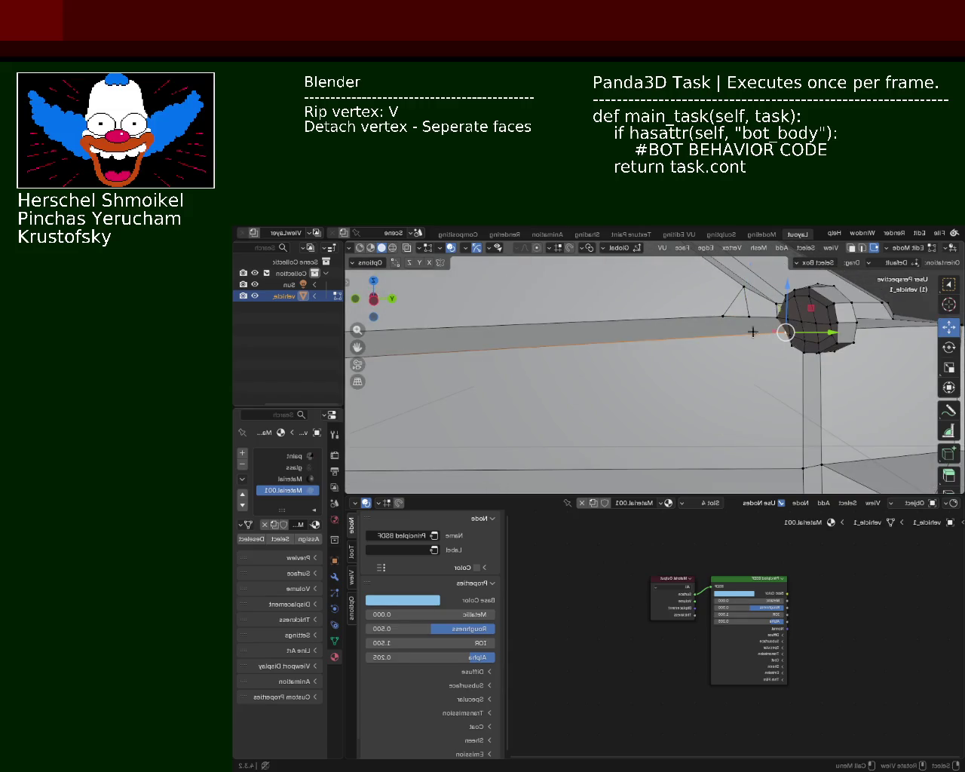
scroll(497, 371, "down", 2)
left_click(434, 366)
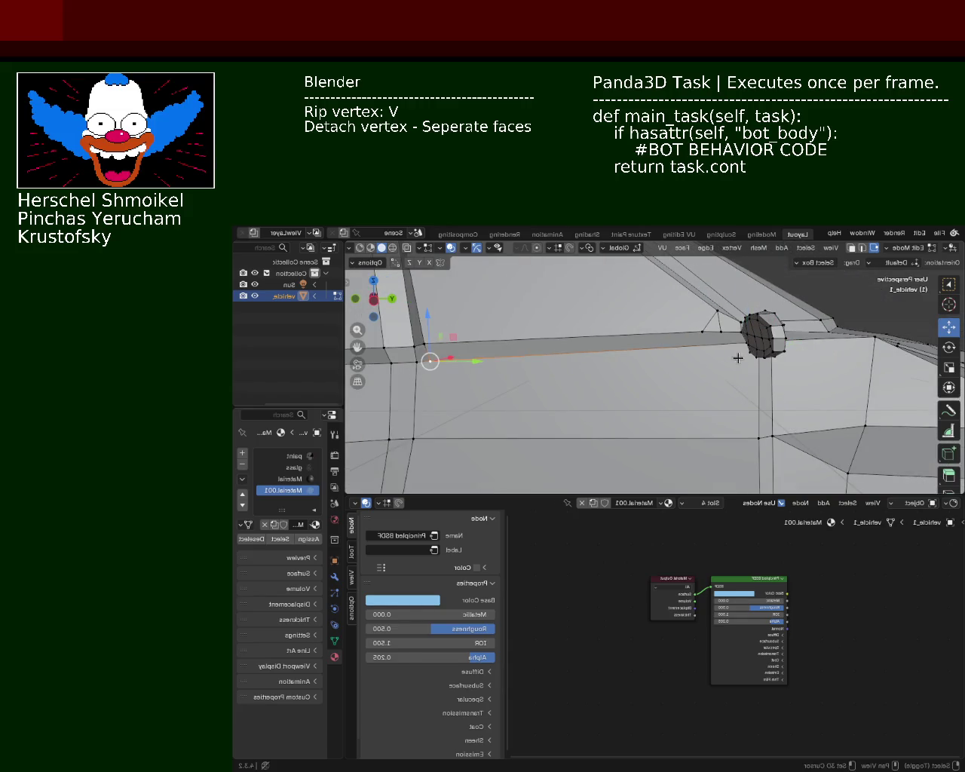
key("g")
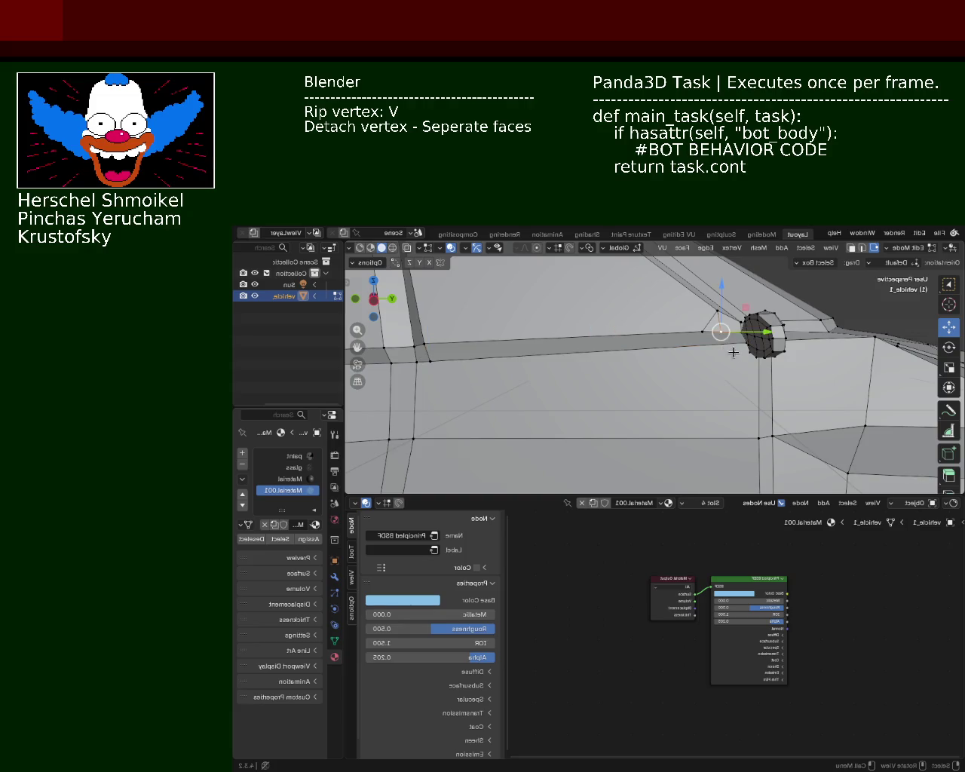
left_click(732, 350)
mouse_move(733, 350)
middle_mouse_down()
mouse_move(764, 345)
mouse_move(657, 367)
middle_mouse_up()
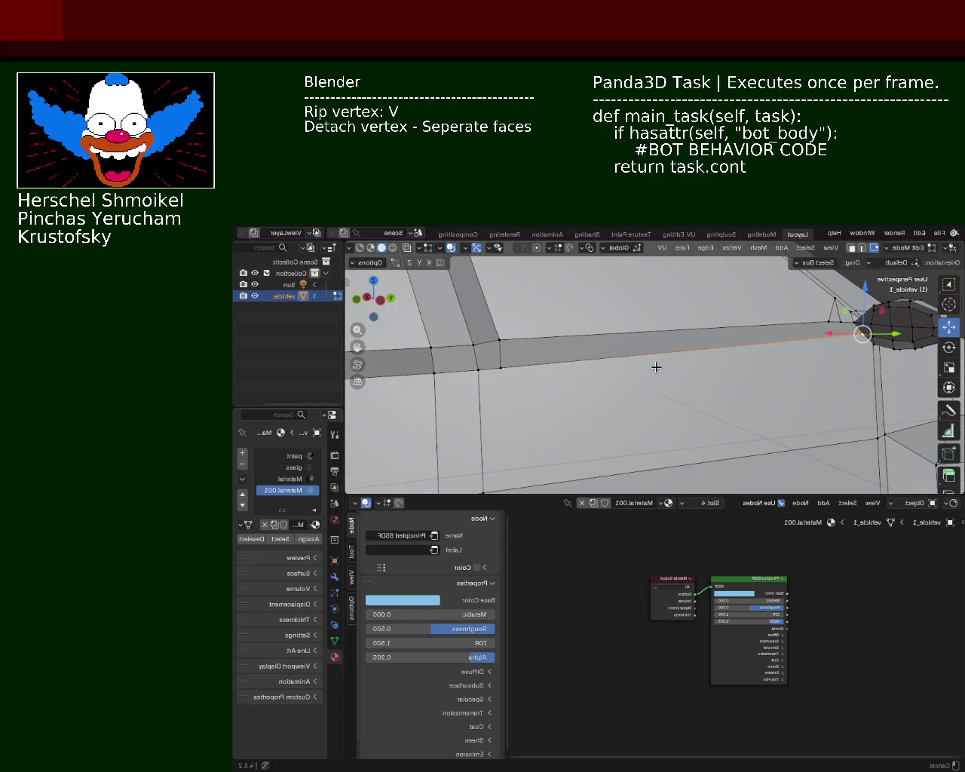
Subdivide the long body edge and slide the new vertex toward the mirror end
left_click(491, 366, "shift")
right_click(491, 365)
left_click(527, 356)
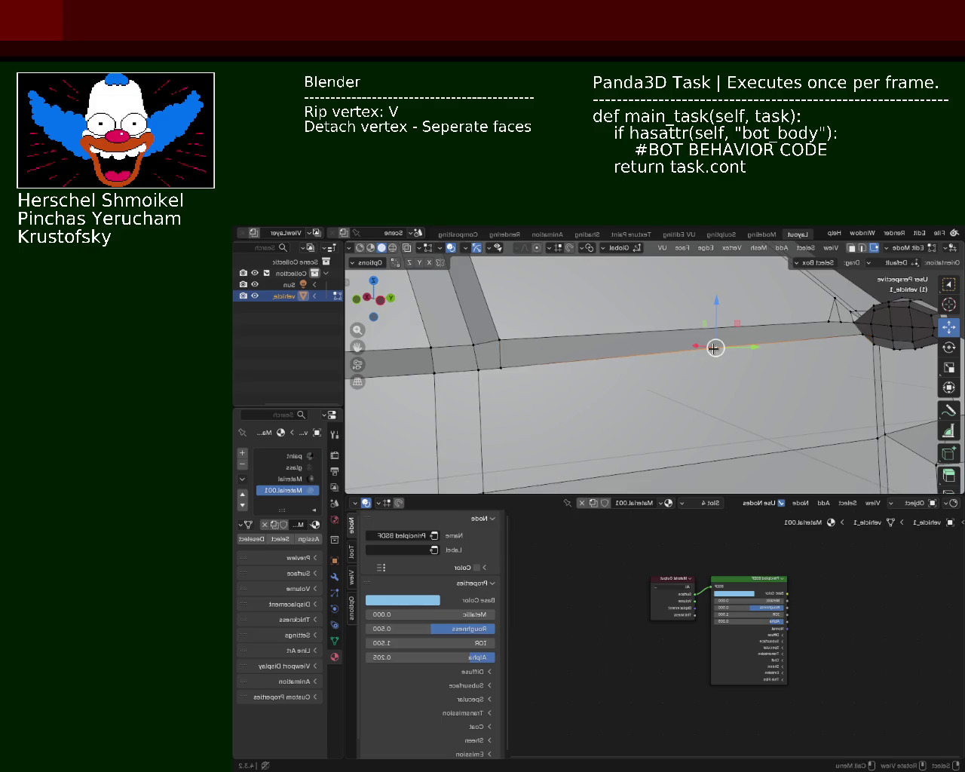
key("g")
key("g")
left_click(826, 339)
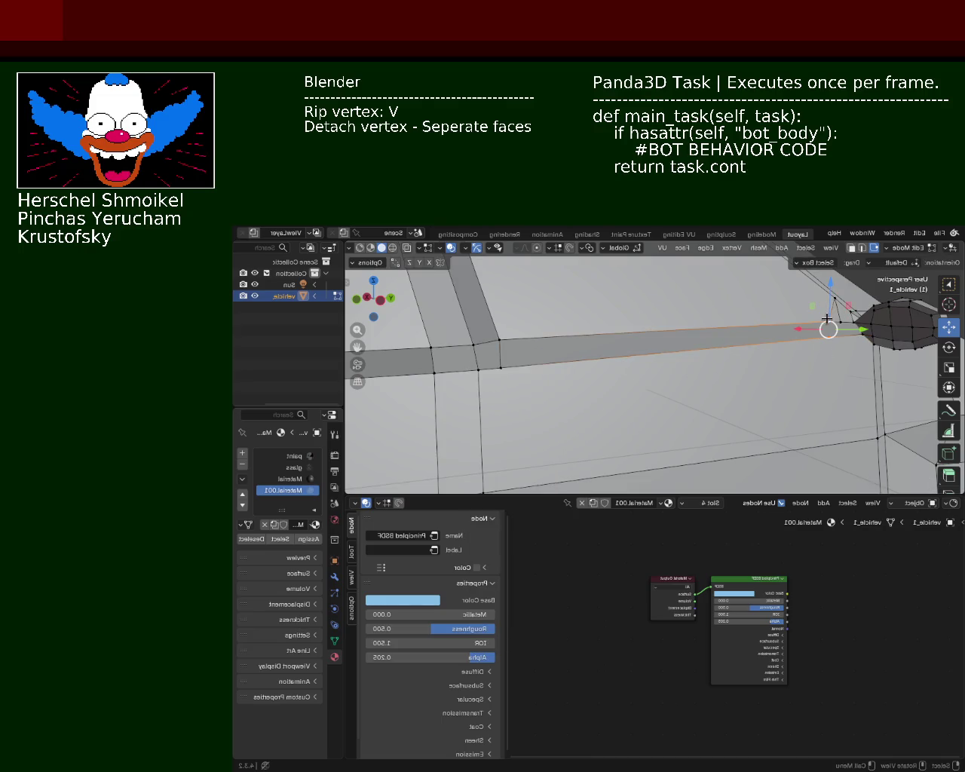
Nudge the vertices beside the mirror along Y and Z, then save vehicle_1.blend
mouse_move(827, 319)
middle_mouse_down()
mouse_move(613, 363)
mouse_move(698, 386)
middle_mouse_up()
left_click_drag(789, 424, 785, 423)
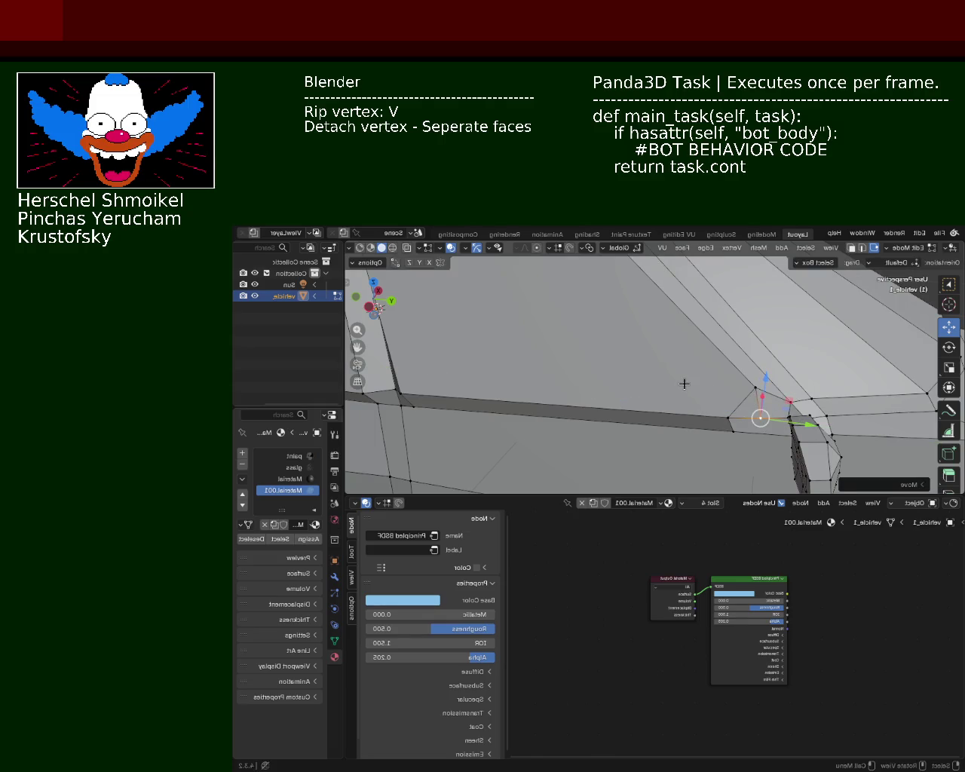
middle_click_drag(683, 383, 670, 351)
left_click_drag(669, 351, 672, 359)
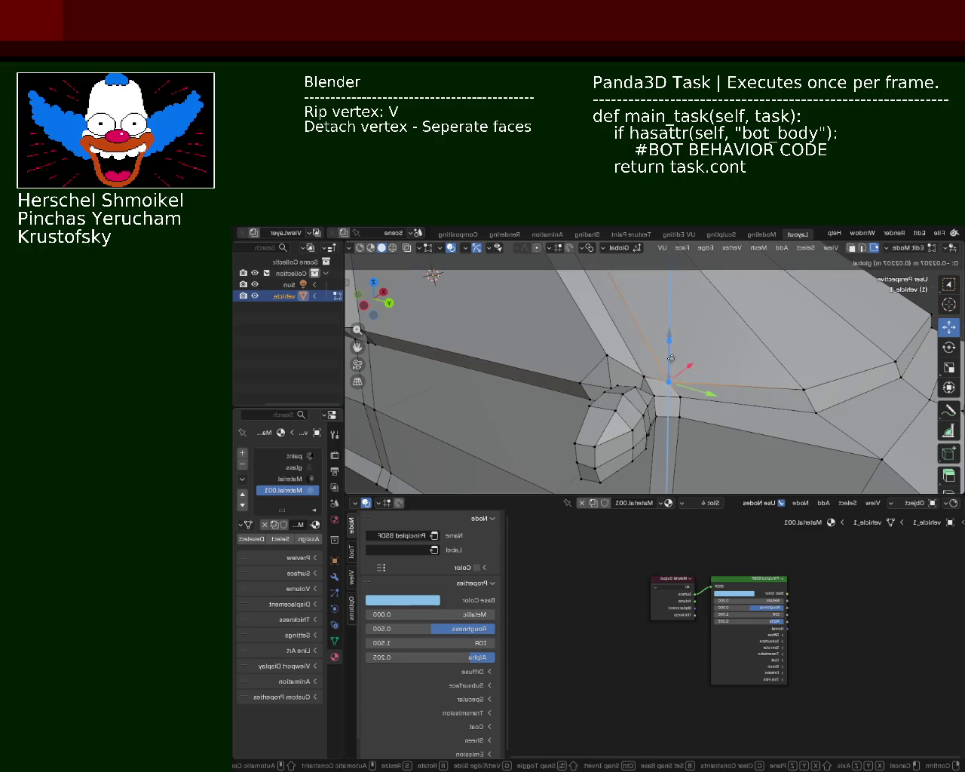
left_click(672, 357)
left_click(680, 397)
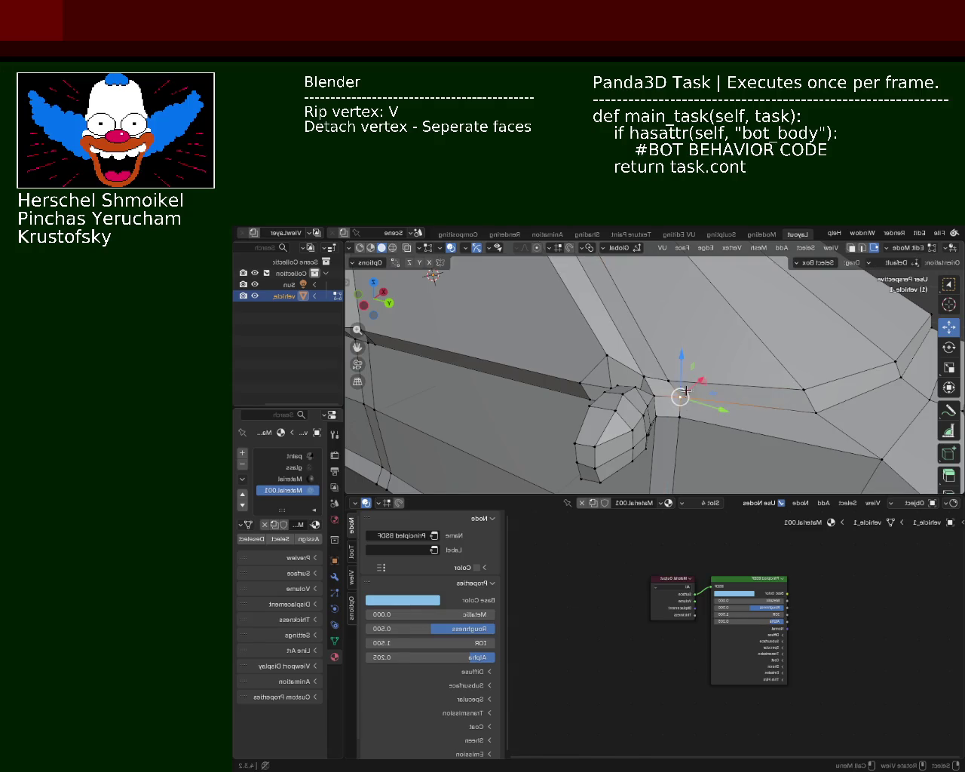
mouse_move(716, 410)
left_mouse_down()
mouse_move(679, 355)
mouse_move(678, 370)
left_mouse_up()
key("ctrl+s")
Apply a mesh operation to the mirror vertex cluster and shift it along Y
mouse_move(677, 371)
middle_mouse_down()
mouse_move(588, 379)
mouse_move(707, 357)
middle_mouse_up()
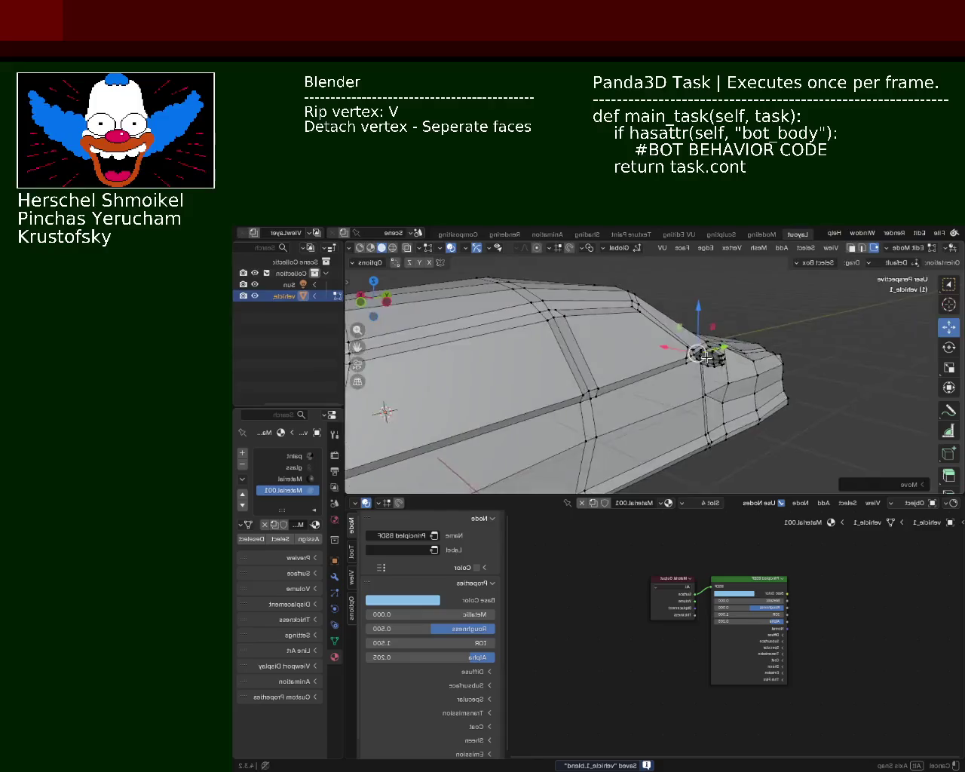
mouse_move(706, 358)
middle_mouse_down()
mouse_move(747, 369)
mouse_move(613, 348)
mouse_move(654, 367)
middle_mouse_up()
middle_click_drag(705, 400, 696, 400)
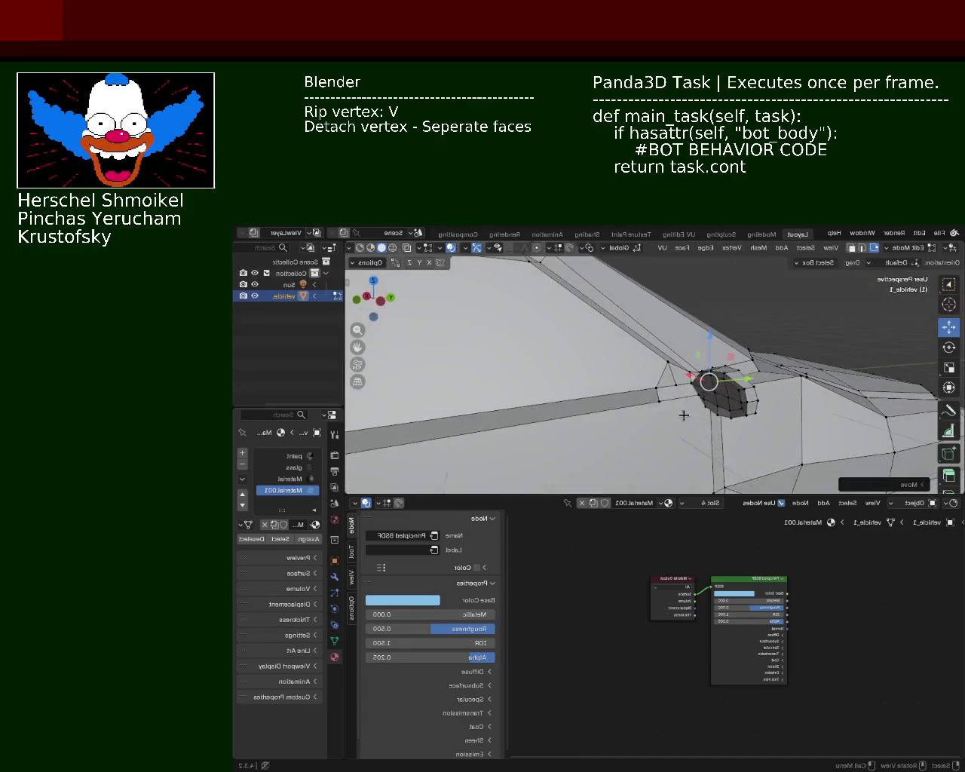
right_click(661, 402)
left_click(672, 386)
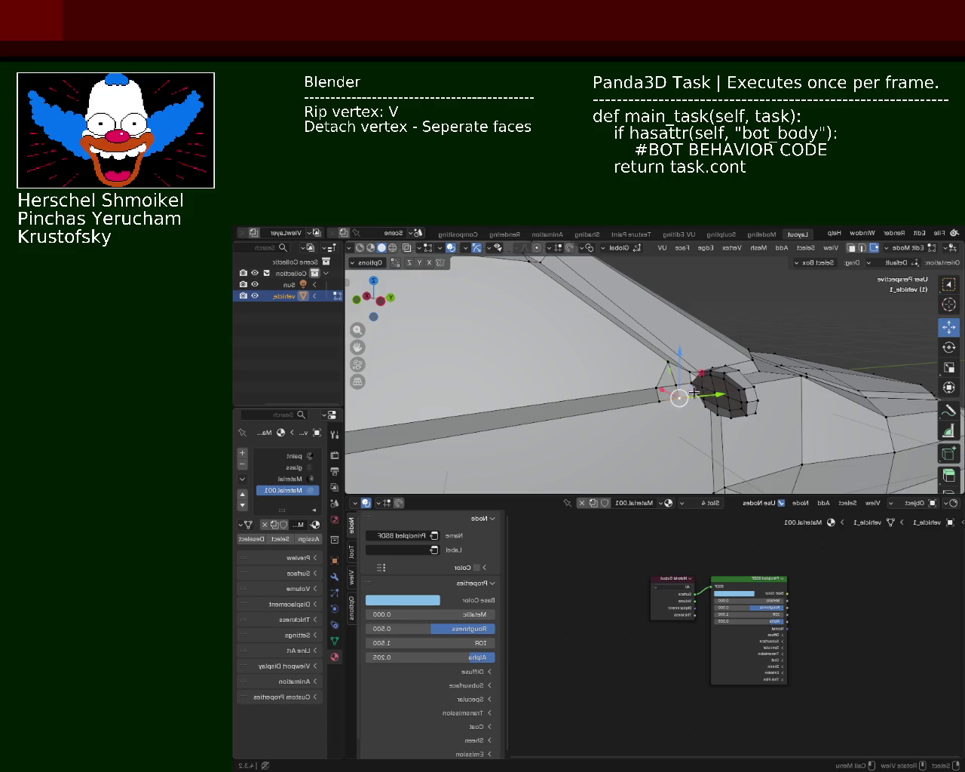
left_click_drag(691, 394, 702, 394)
left_click(701, 395)
Select the side-window face in Face select mode
mouse_move(595, 371)
middle_mouse_down()
mouse_move(571, 351)
mouse_move(562, 382)
mouse_move(550, 383)
mouse_move(668, 366)
mouse_move(582, 344)
mouse_move(625, 334)
mouse_move(578, 423)
mouse_move(618, 366)
mouse_move(517, 389)
mouse_move(625, 323)
mouse_move(609, 364)
middle_mouse_up()
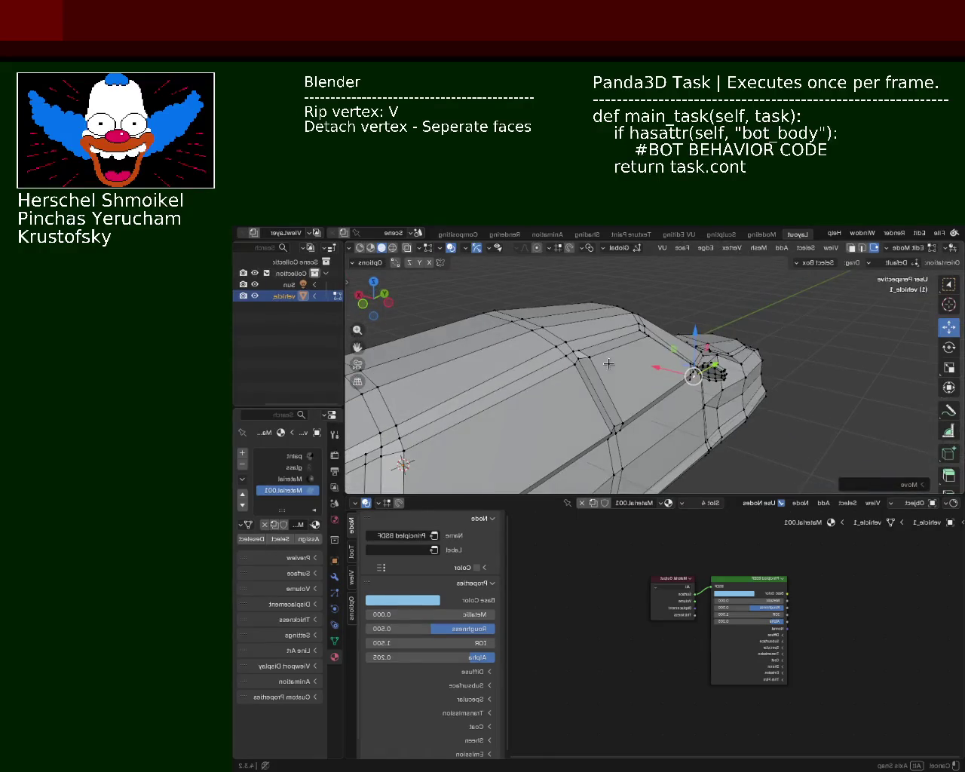
left_click(851, 248)
left_click(635, 371)
Move the side-window face along X and Z, then save vehicle_1.blend
key("g")
key("x")
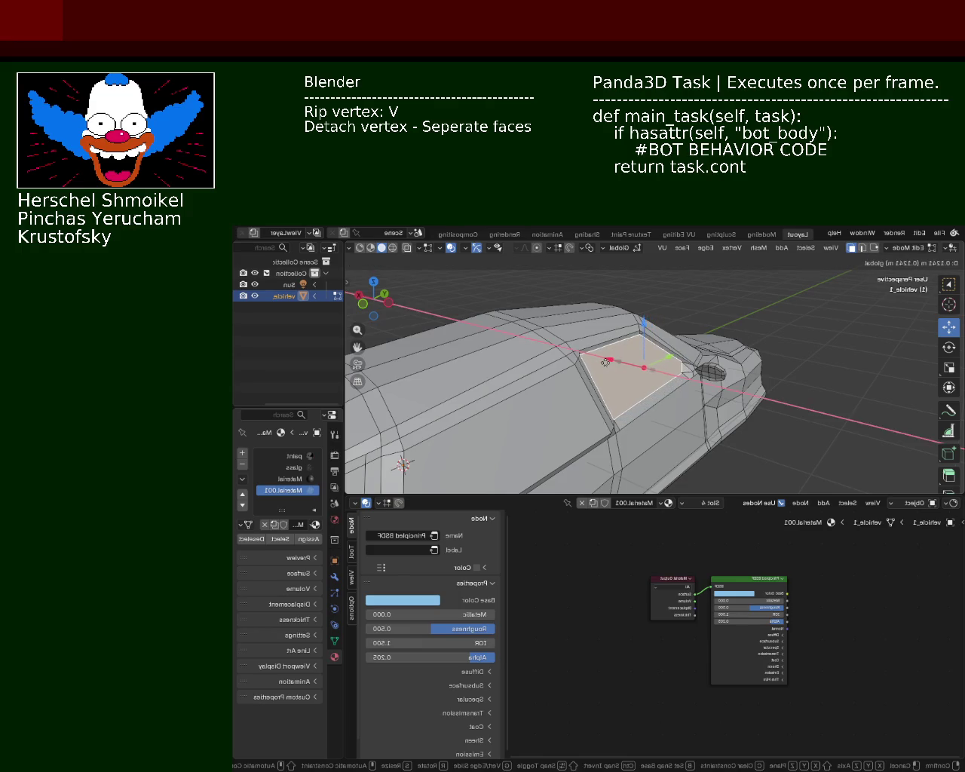
left_click(612, 367)
key("g")
key("z")
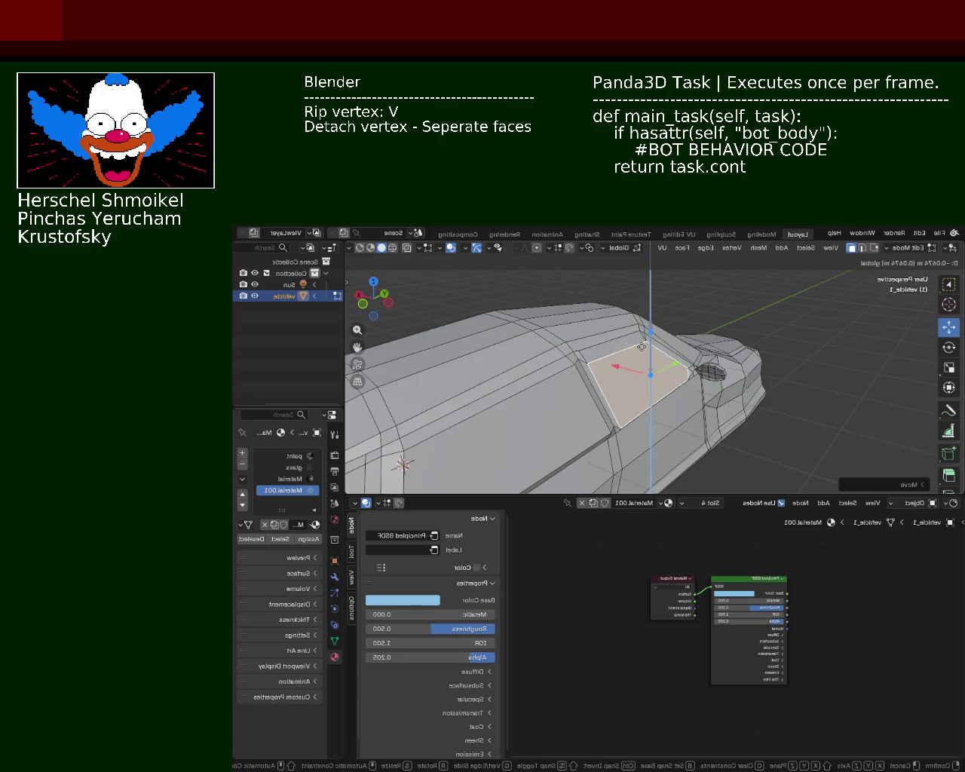
left_click(642, 341)
mouse_move(642, 340)
middle_mouse_down()
mouse_move(678, 376)
mouse_move(457, 352)
mouse_move(703, 365)
mouse_move(657, 345)
mouse_move(574, 367)
middle_mouse_up()
left_click_drag(575, 362, 658, 378)
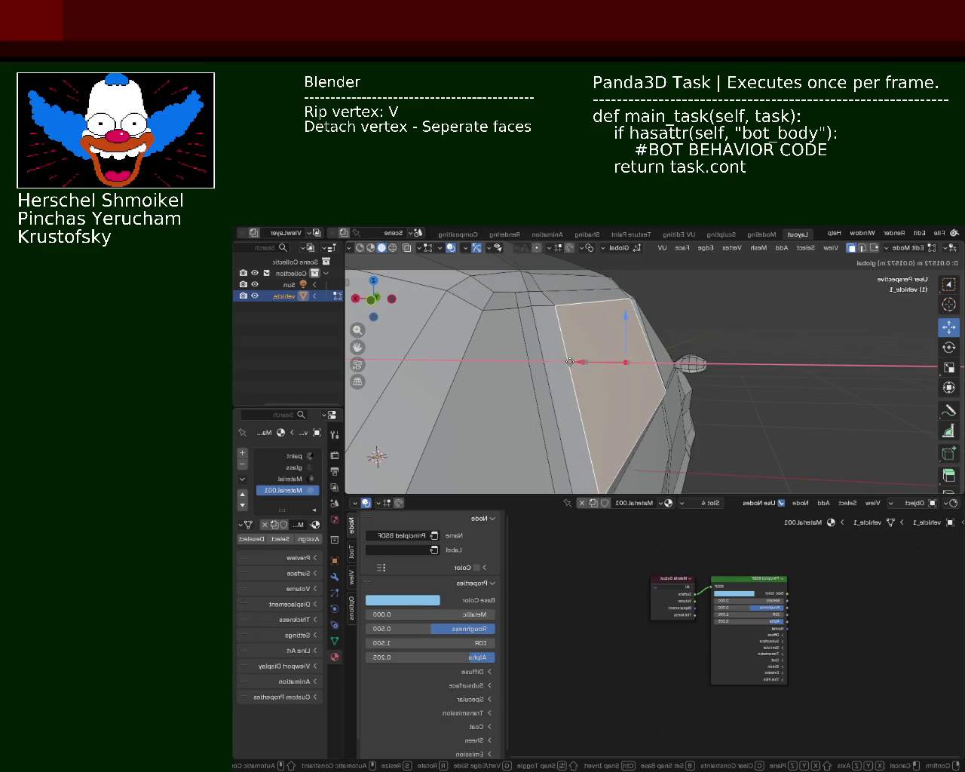
mouse_move(658, 377)
middle_mouse_down()
mouse_move(580, 390)
mouse_move(732, 390)
mouse_move(575, 415)
mouse_move(614, 396)
middle_mouse_up()
key("ctrl+s")
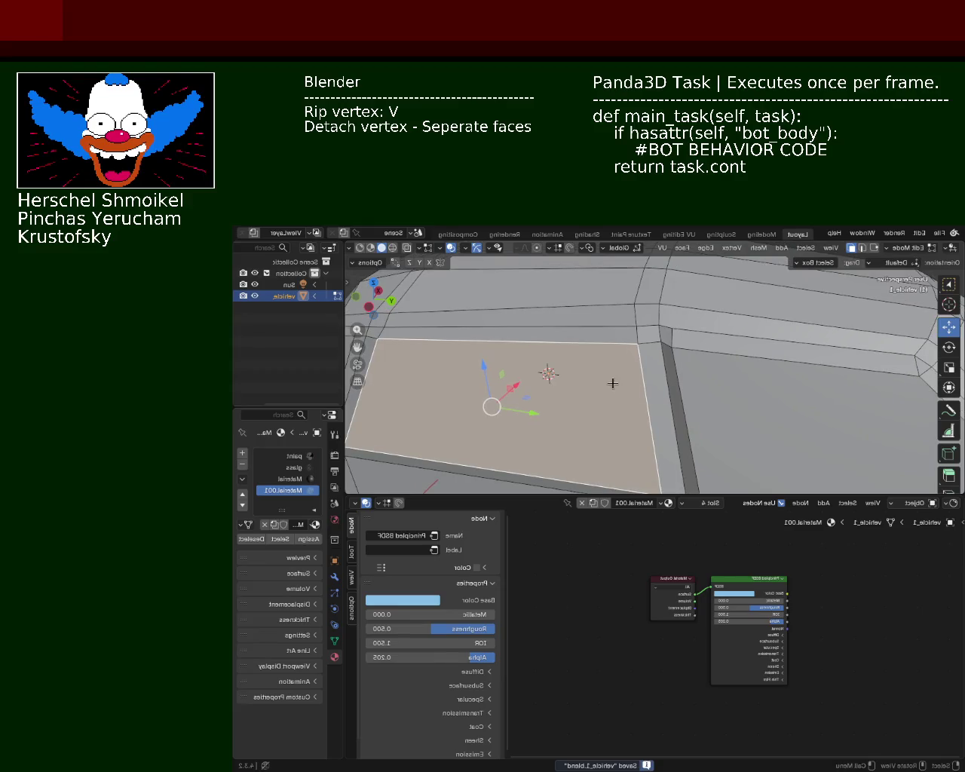
Lower the bottom window-pillar vertex along the Z axis
scroll(613, 335, "down", 5)
mouse_move(613, 335)
middle_mouse_down()
mouse_move(634, 406)
mouse_move(722, 481)
middle_mouse_up()
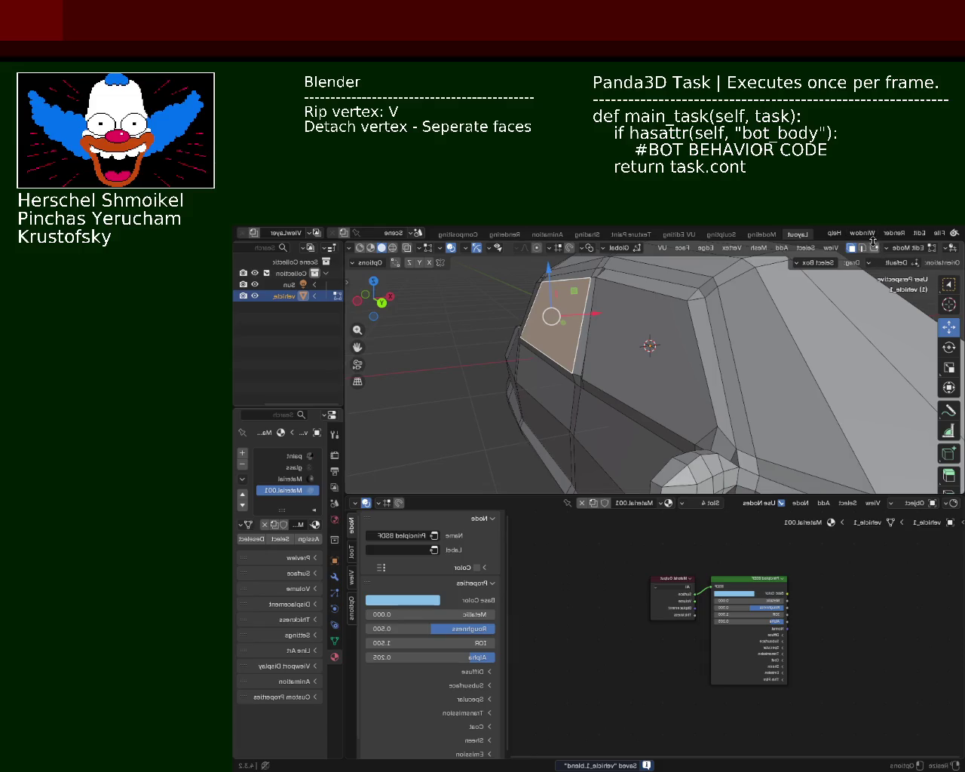
left_click(709, 446)
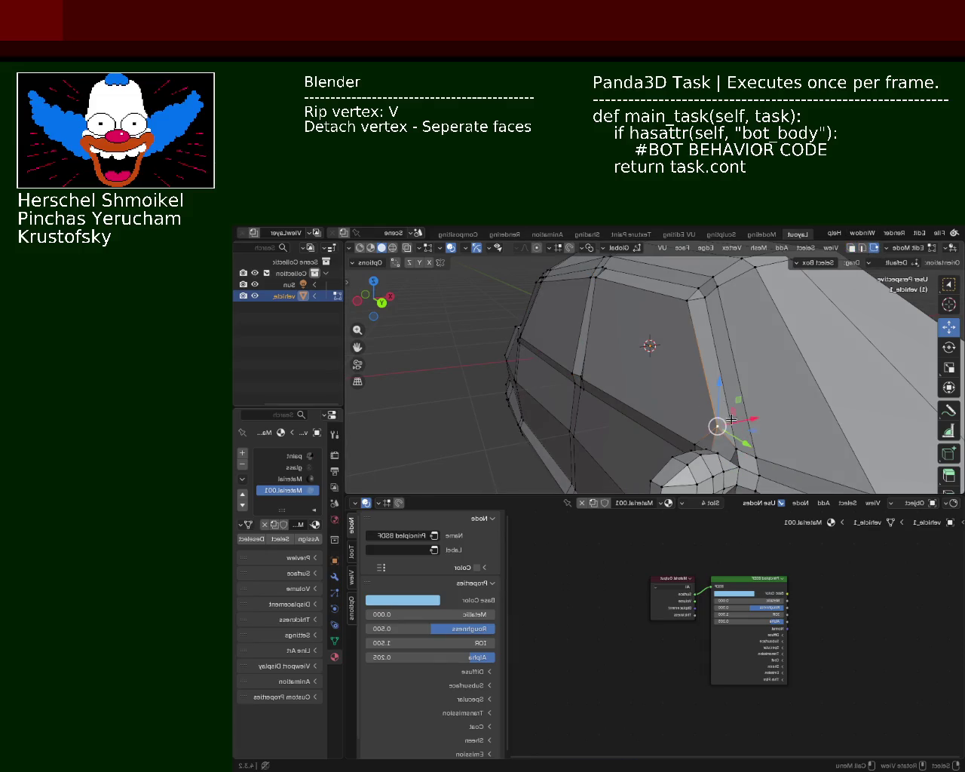
left_click_drag(712, 402, 713, 414)
left_click(712, 414)
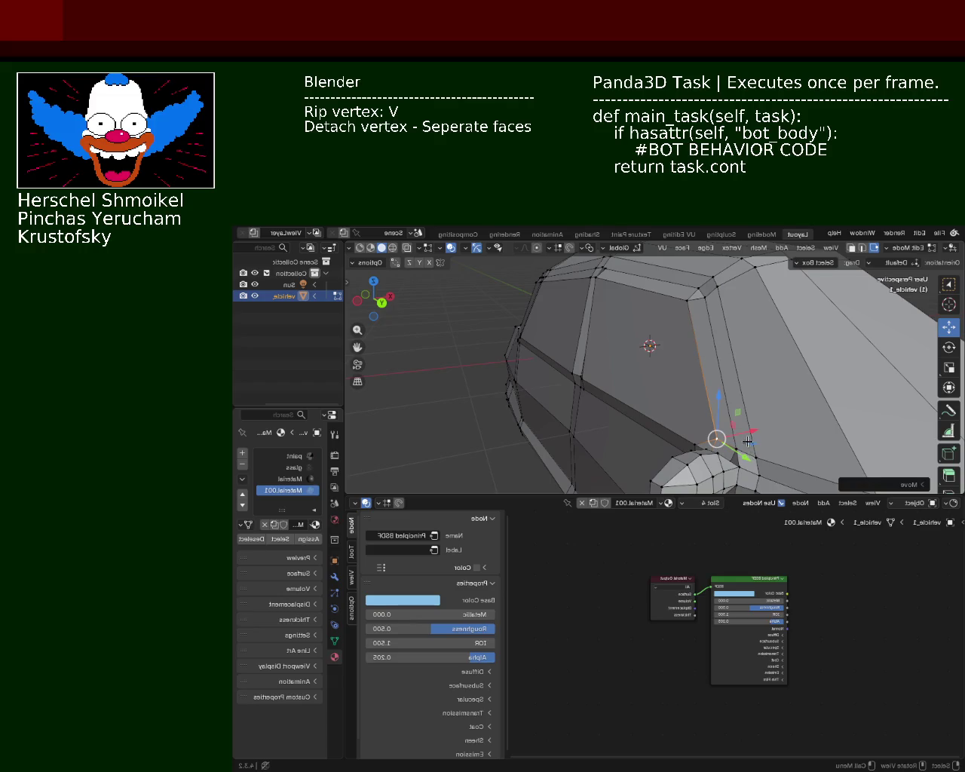
mouse_move(751, 458)
middle_mouse_down()
mouse_move(688, 385)
mouse_move(680, 448)
middle_mouse_up()
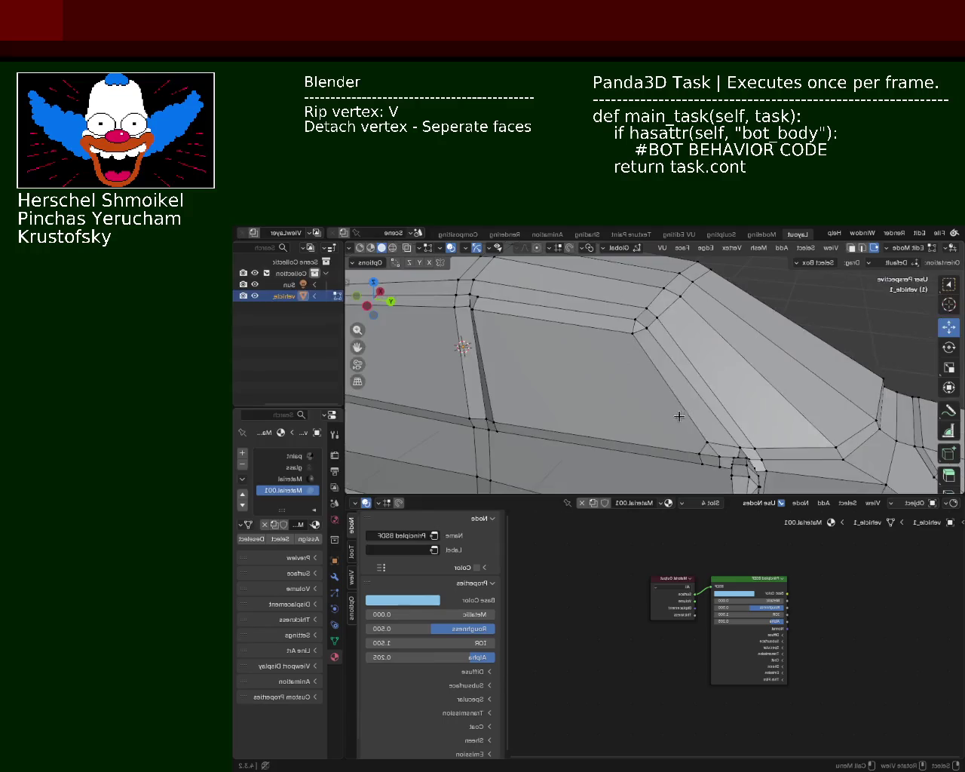
Finish the pillar vertex move, save, and lower the top roof vertex
left_click(714, 399)
mouse_move(610, 432)
middle_mouse_down()
mouse_move(628, 395)
mouse_move(752, 393)
middle_mouse_up()
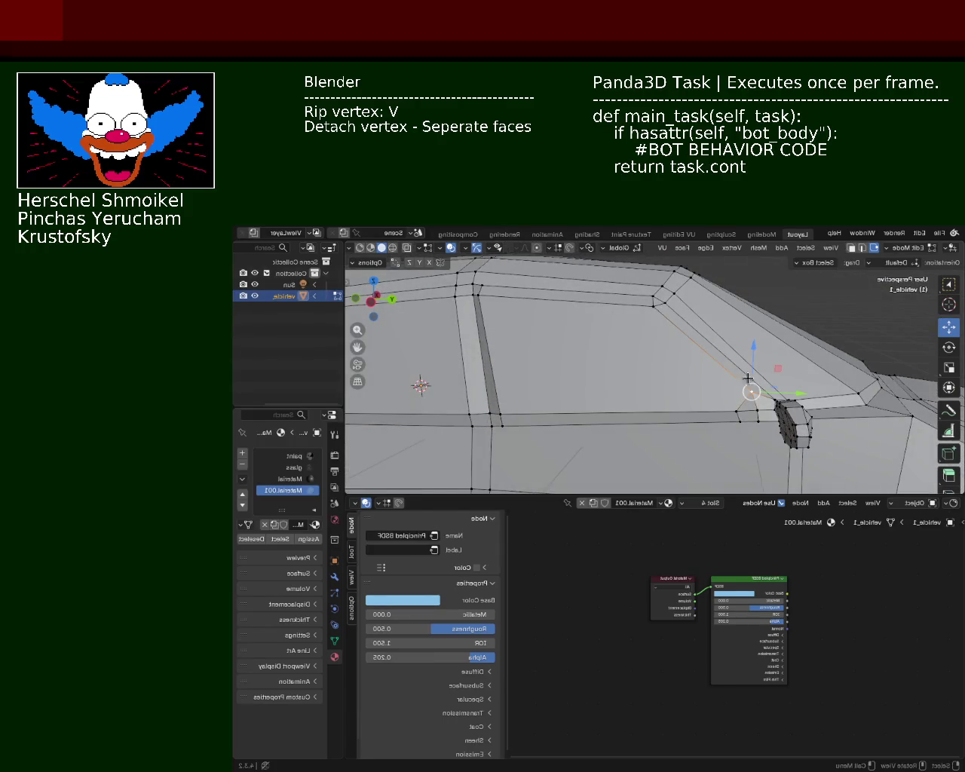
key("ctrl+s")
mouse_move(522, 314)
middle_mouse_down()
mouse_move(478, 325)
mouse_move(616, 350)
middle_mouse_up()
left_click(618, 342)
left_click(620, 300)
left_click_drag(620, 300, 626, 330)
Slide a roof-edge vertex left along its edge and save the file
middle_click_drag(626, 331, 650, 330)
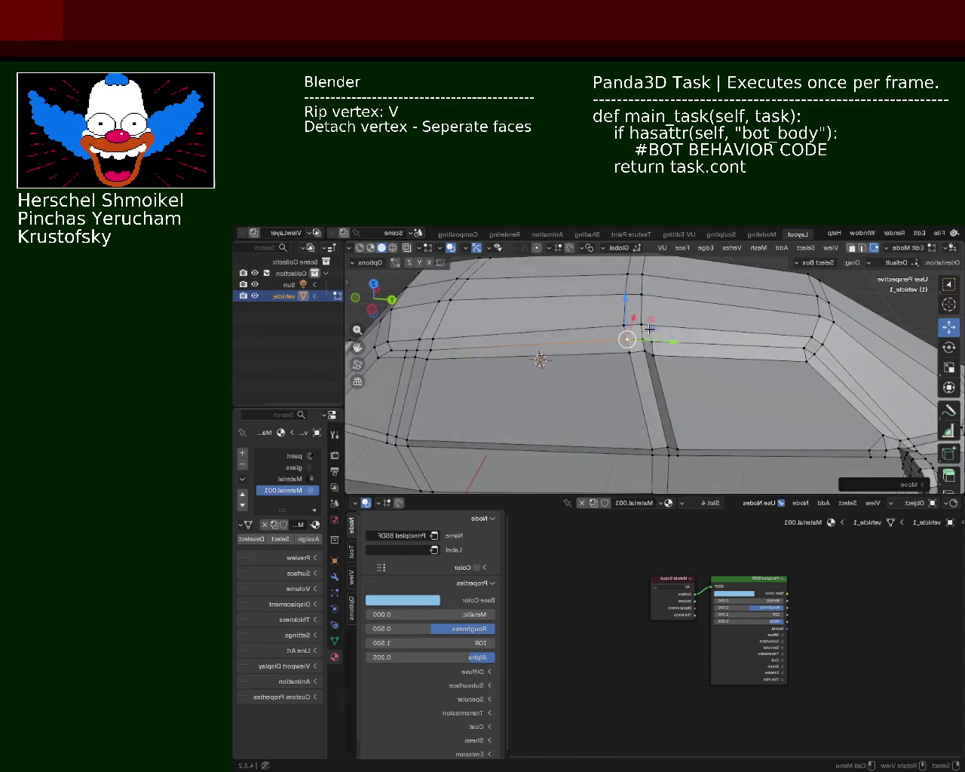
left_click(626, 326)
left_click(812, 337)
right_click(641, 326)
left_click(664, 422)
left_click(667, 330)
key("shift+v")
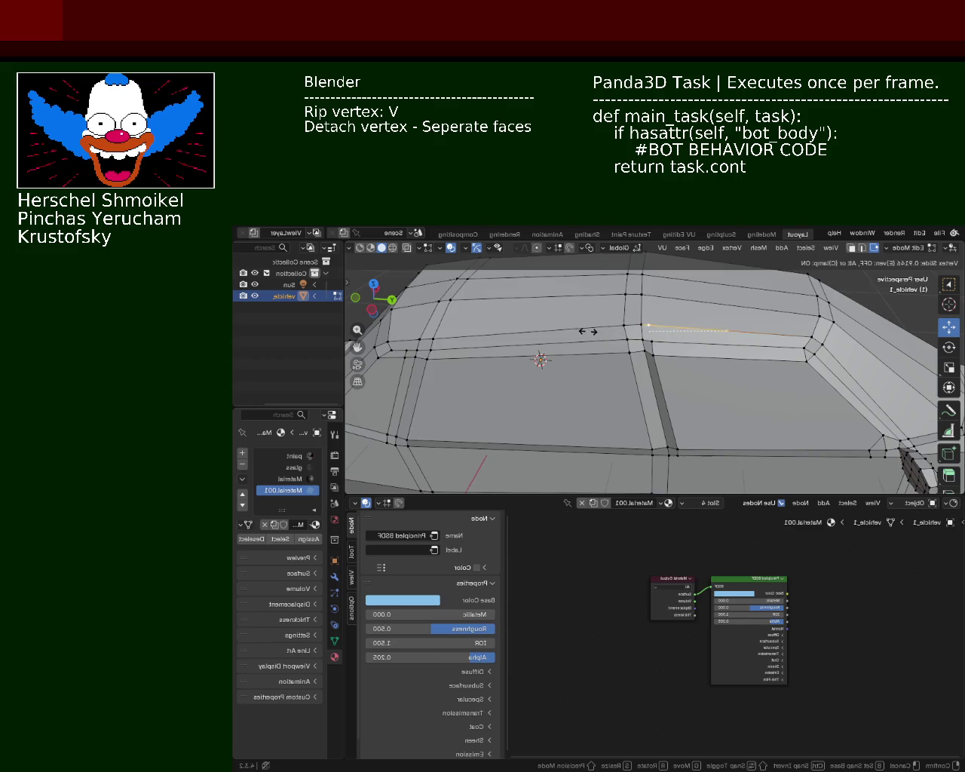
left_click(590, 332)
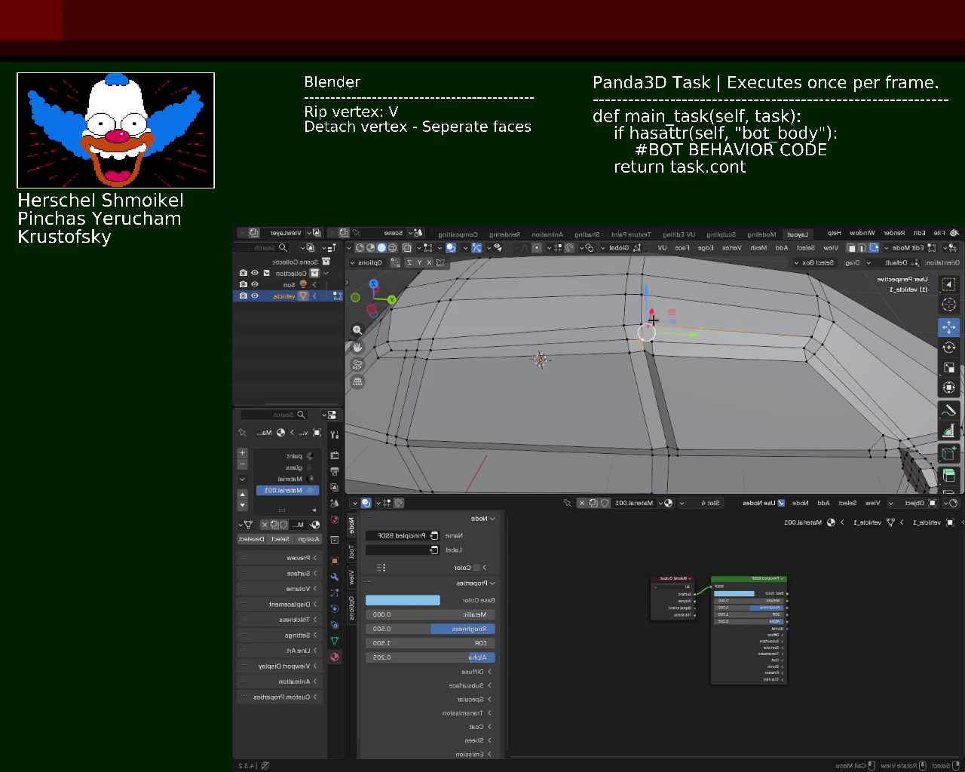
left_click(482, 387)
key("ctrl+s")
Slide a roof corner vertex up its edge, raise it on Z, and save
middle_click_drag(384, 385, 558, 344)
left_click(562, 343)
key("shift+v")
left_click(585, 339)
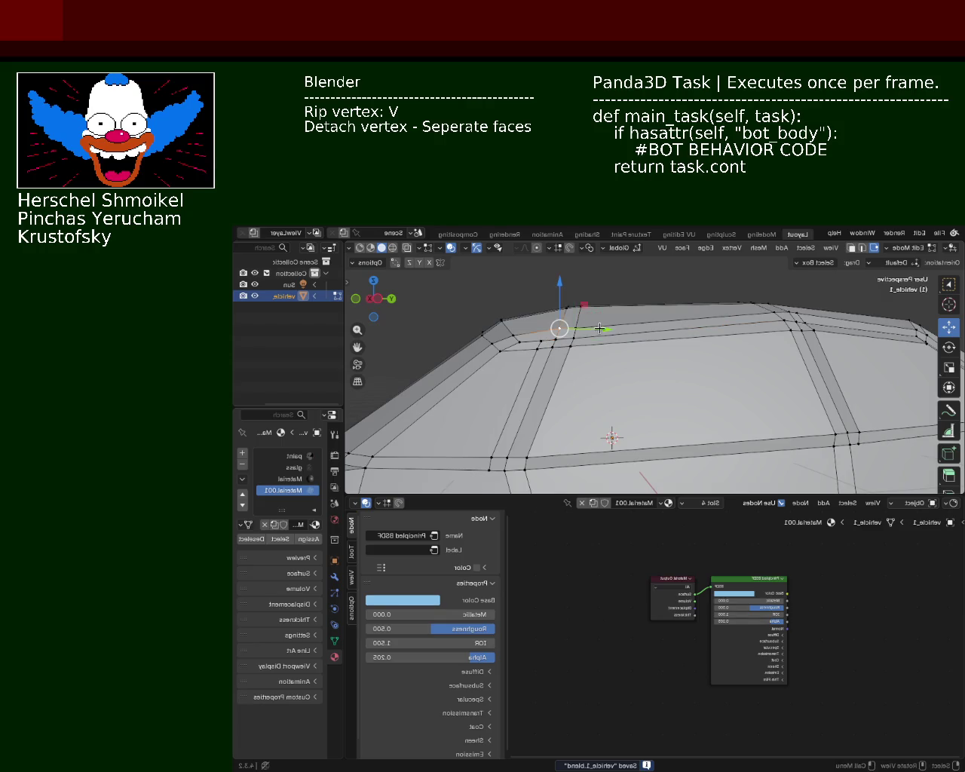
mouse_move(566, 334)
left_mouse_down()
mouse_move(565, 308)
mouse_move(564, 336)
left_mouse_up()
key("ctrl+s")
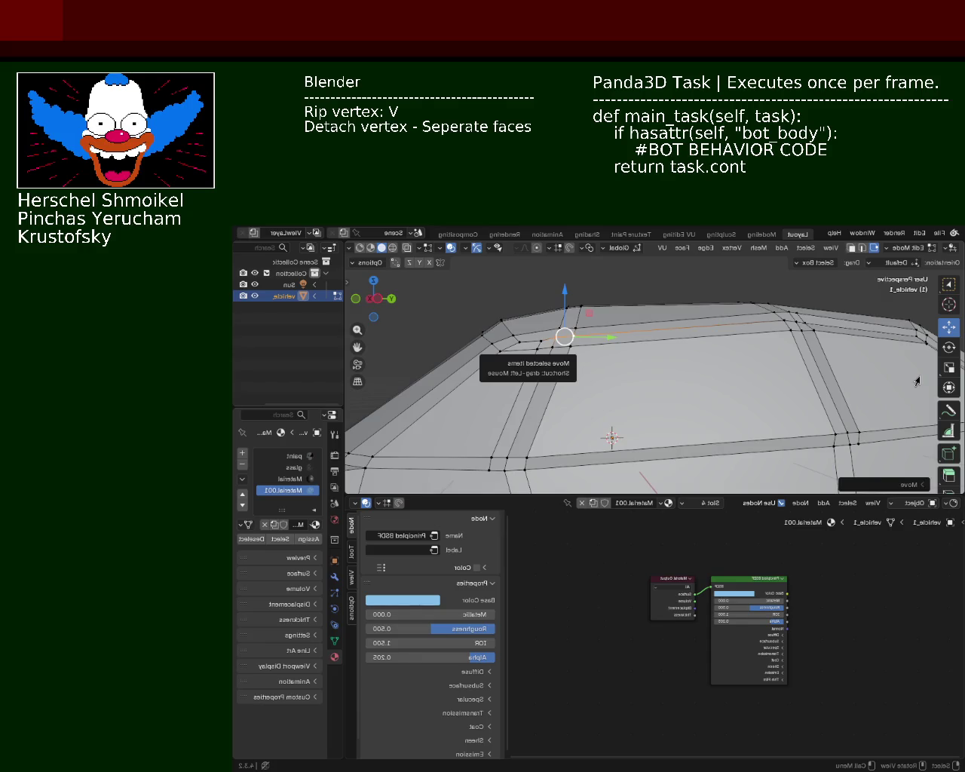
Lower a roof-edge vertex slightly along the Z axis
mouse_move(676, 434)
middle_mouse_down()
mouse_move(668, 386)
mouse_move(616, 351)
middle_mouse_up()
left_click(625, 340)
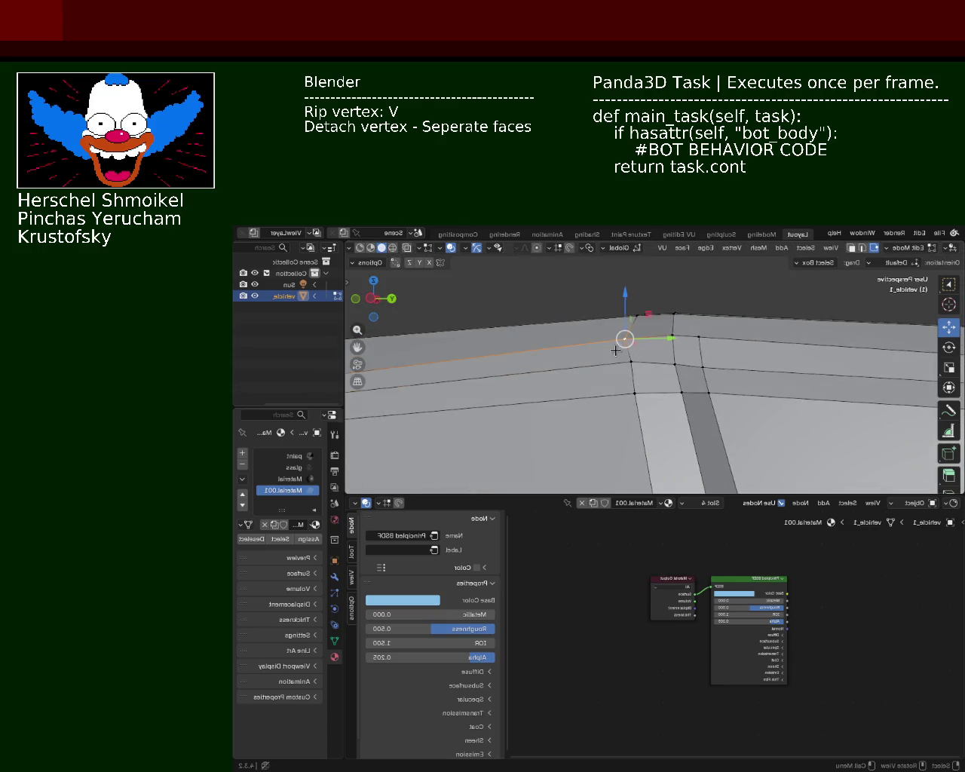
left_click(632, 362)
key("g")
left_click(619, 328)
mouse_move(619, 328)
left_mouse_down()
mouse_move(619, 341)
mouse_move(664, 370)
mouse_move(677, 359)
mouse_move(655, 376)
mouse_move(695, 375)
left_mouse_up()
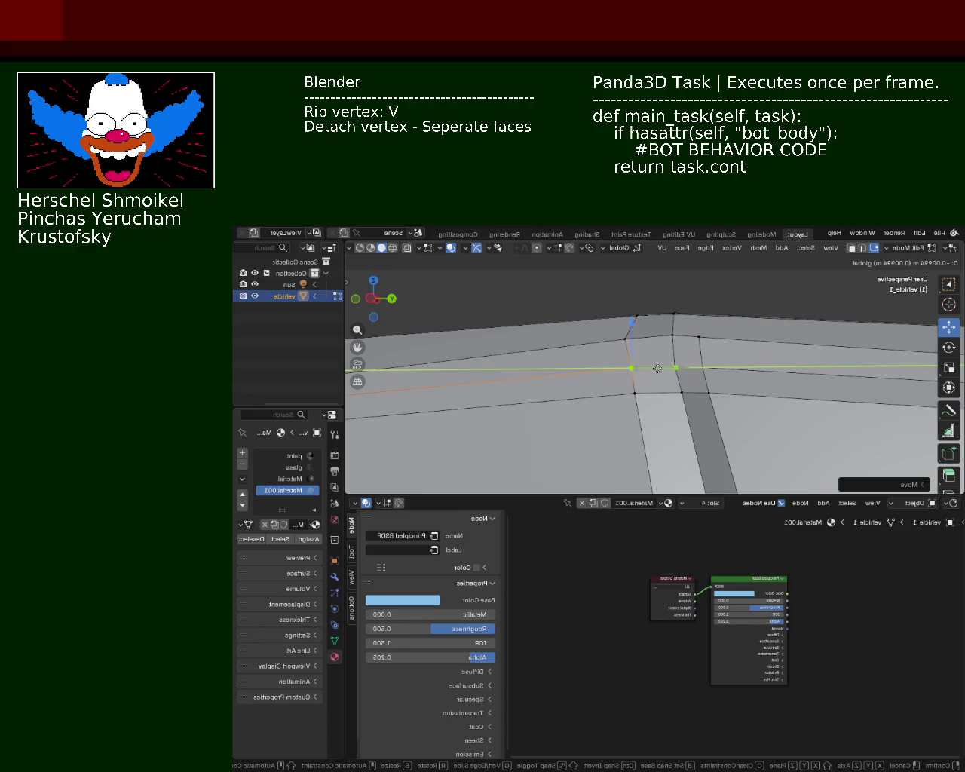
Merge the horizontal roof edge loop At Center
scroll(651, 348, "down", 1)
scroll(651, 348, "down", 1)
mouse_move(650, 348)
middle_mouse_down()
mouse_move(554, 406)
mouse_move(622, 414)
mouse_move(766, 387)
mouse_move(728, 370)
mouse_move(640, 374)
mouse_move(704, 400)
mouse_move(625, 388)
mouse_move(646, 362)
mouse_move(603, 355)
mouse_move(604, 376)
middle_mouse_up()
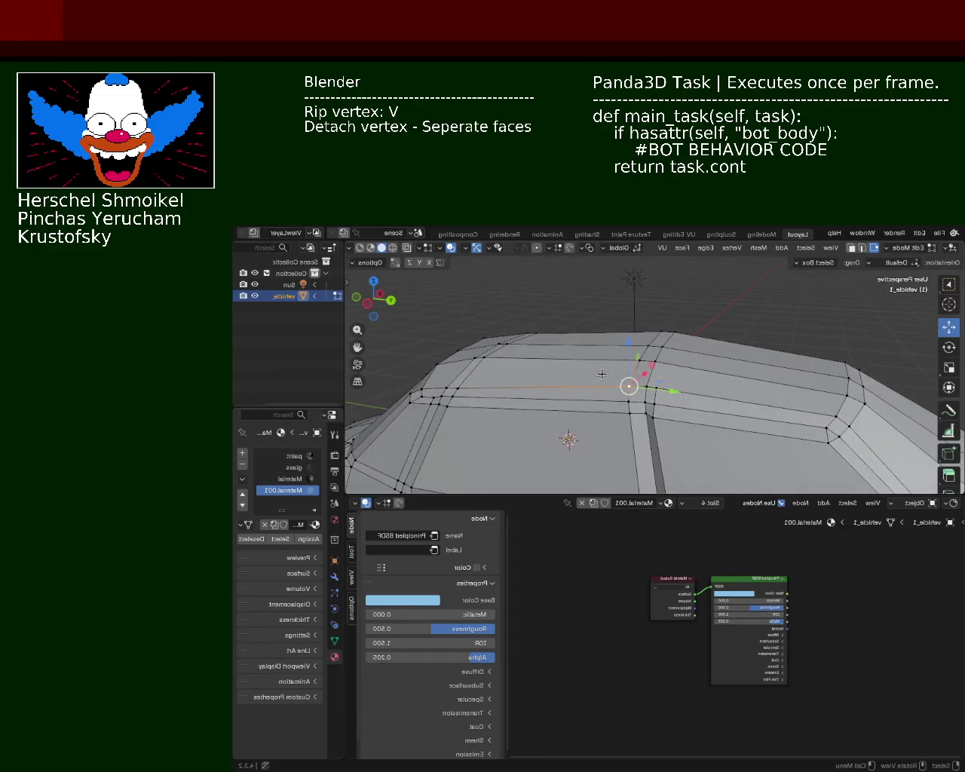
left_click(606, 389, "alt")
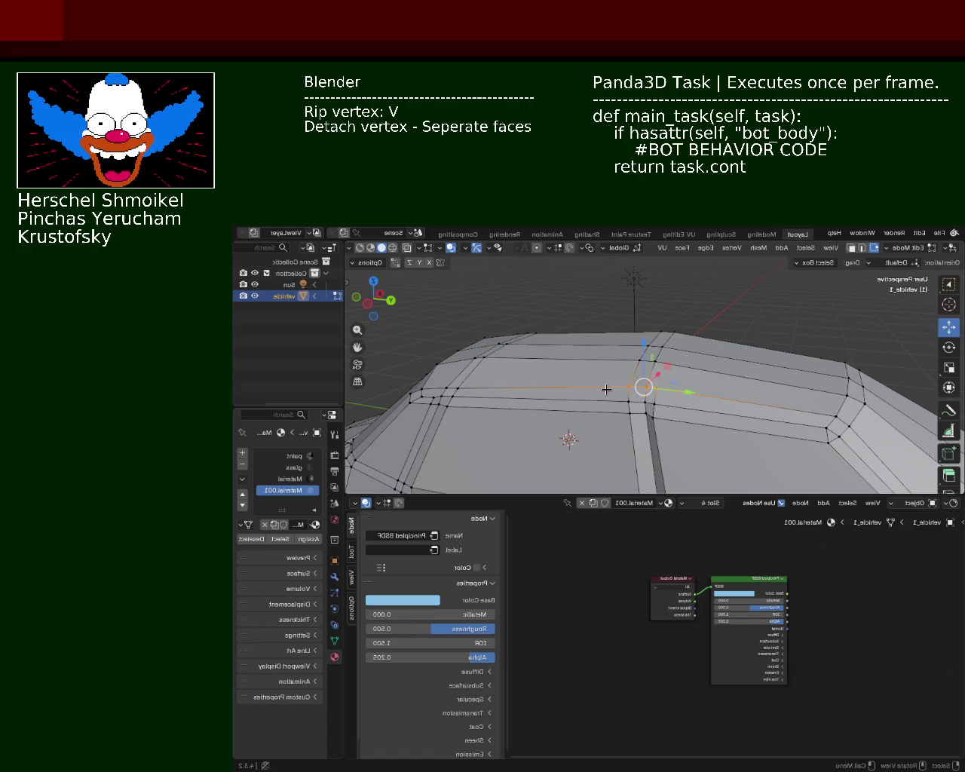
key("m")
left_click(620, 392)
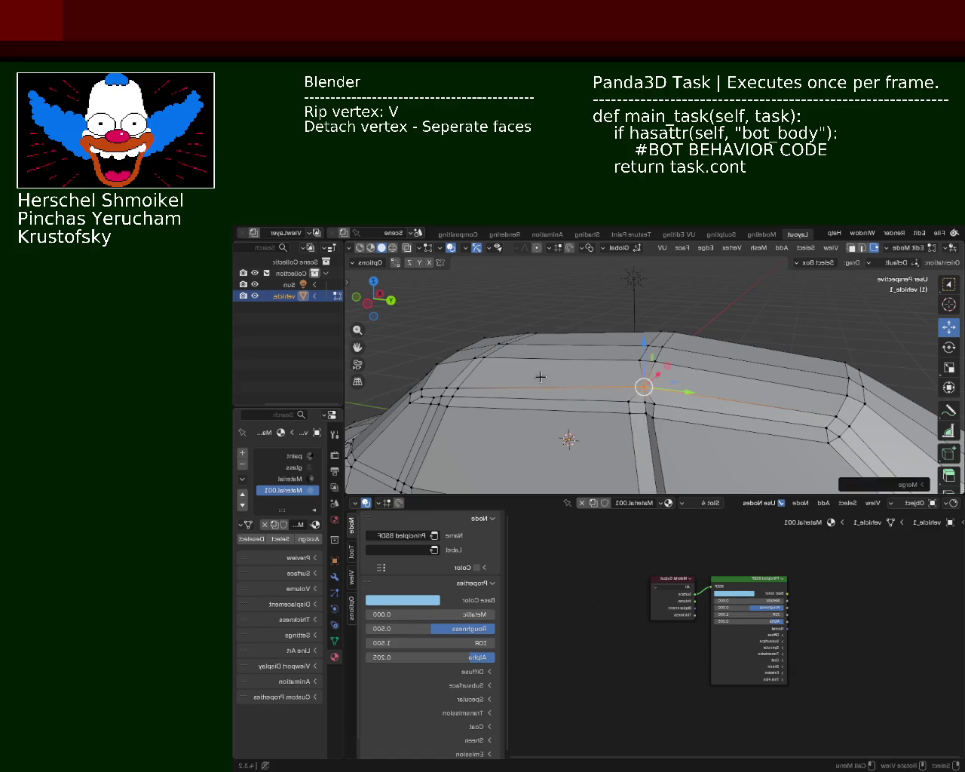
mouse_move(551, 381)
middle_mouse_down()
mouse_move(726, 386)
mouse_move(562, 356)
mouse_move(618, 370)
mouse_move(738, 359)
mouse_move(514, 366)
mouse_move(557, 348)
mouse_move(571, 377)
mouse_move(588, 343)
middle_mouse_up()
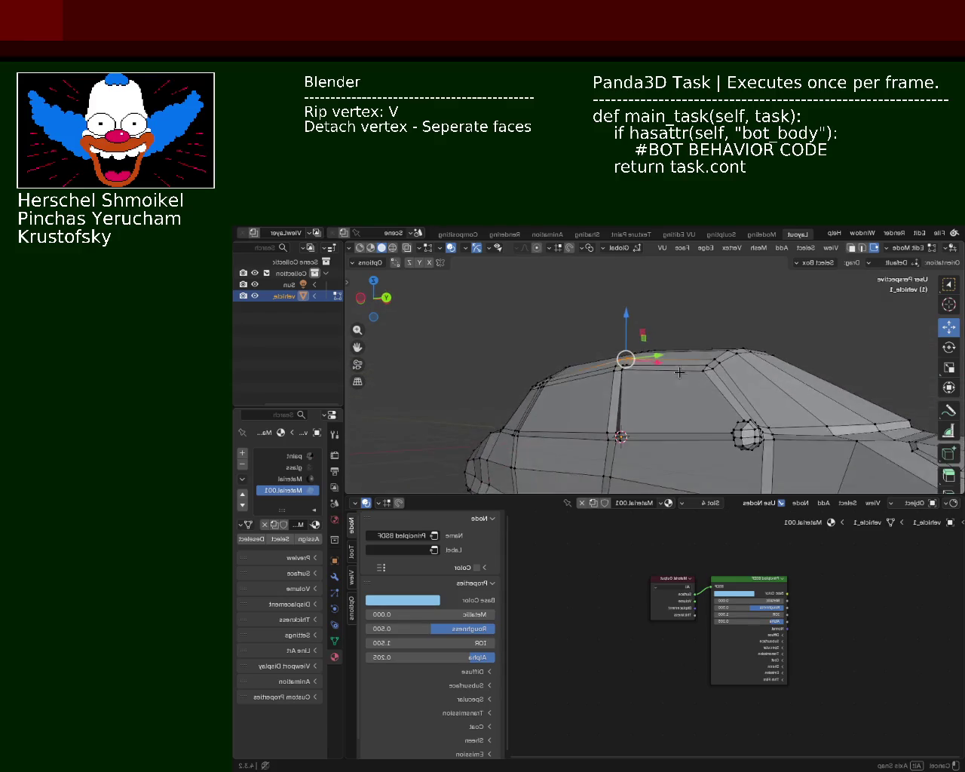
scroll(589, 343, "down", 3)
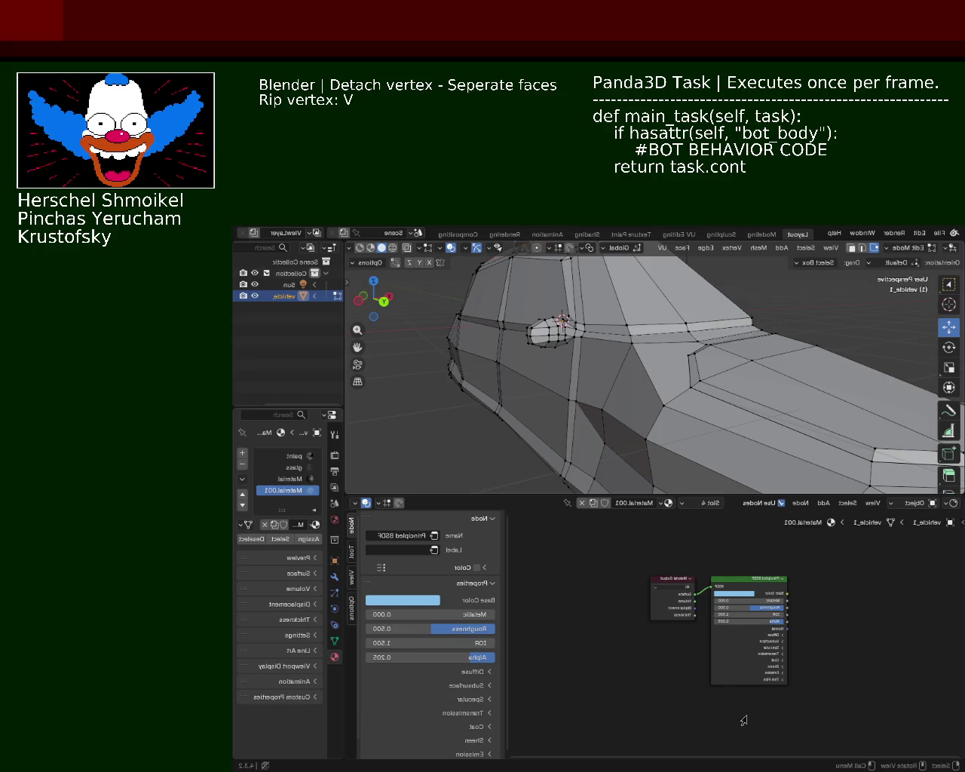
Use Backspace, Enter and Delete on the current mirror-area mesh selection
key("BackSpace")
key("Return")
key("Delete")
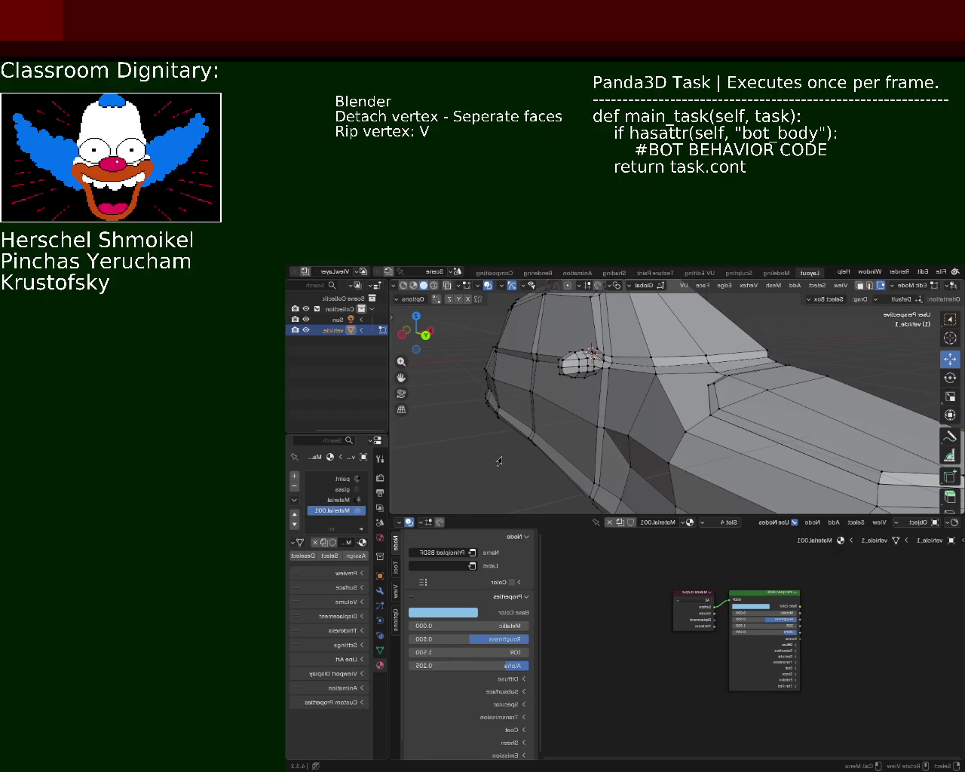
Select the vertex at the window's upper corner and nudge it slightly along X
middle_click_drag(727, 366, 597, 420)
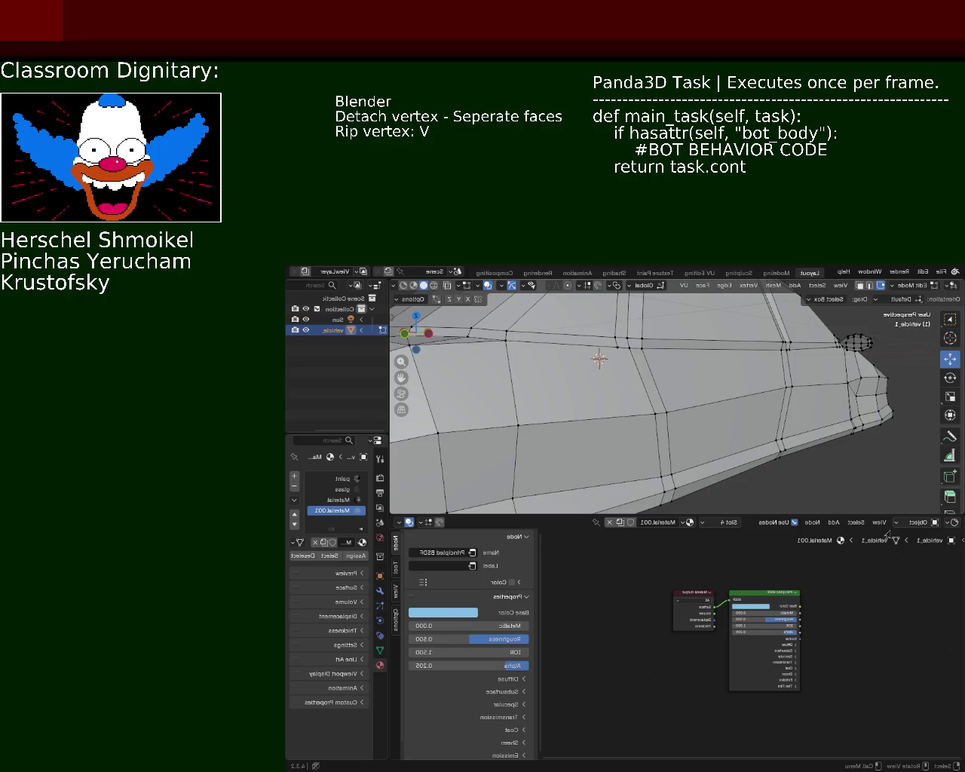
mouse_move(671, 353)
middle_mouse_down()
mouse_move(587, 389)
mouse_move(576, 382)
mouse_move(496, 445)
middle_mouse_up()
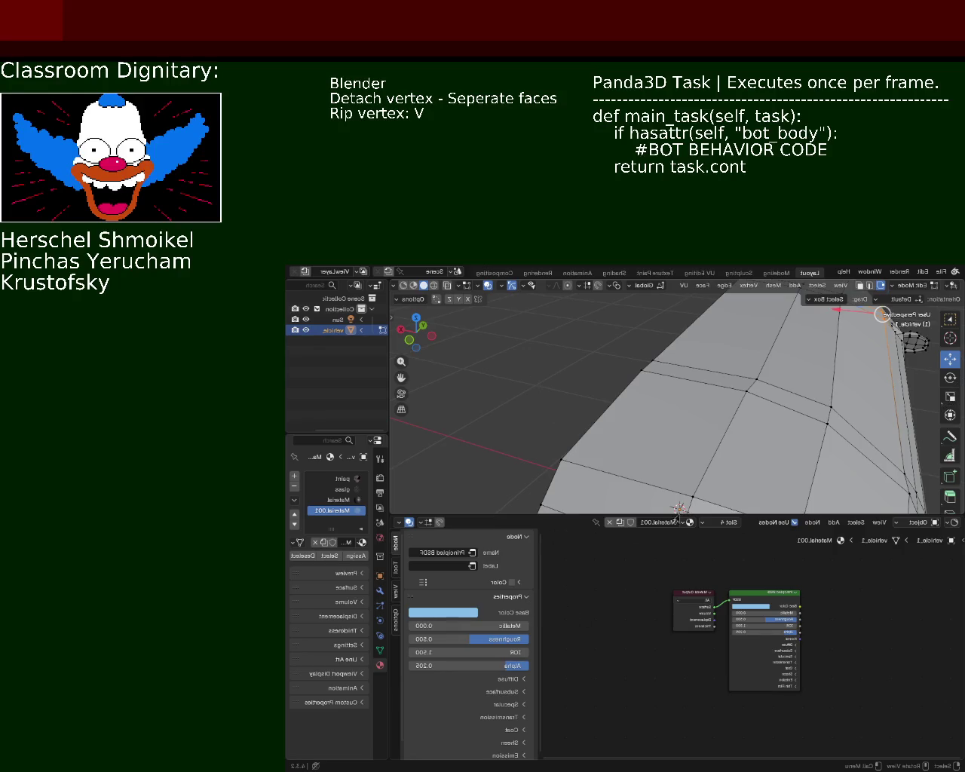
mouse_move(757, 331)
middle_mouse_down()
mouse_move(622, 426)
mouse_move(661, 446)
mouse_move(621, 437)
middle_mouse_up()
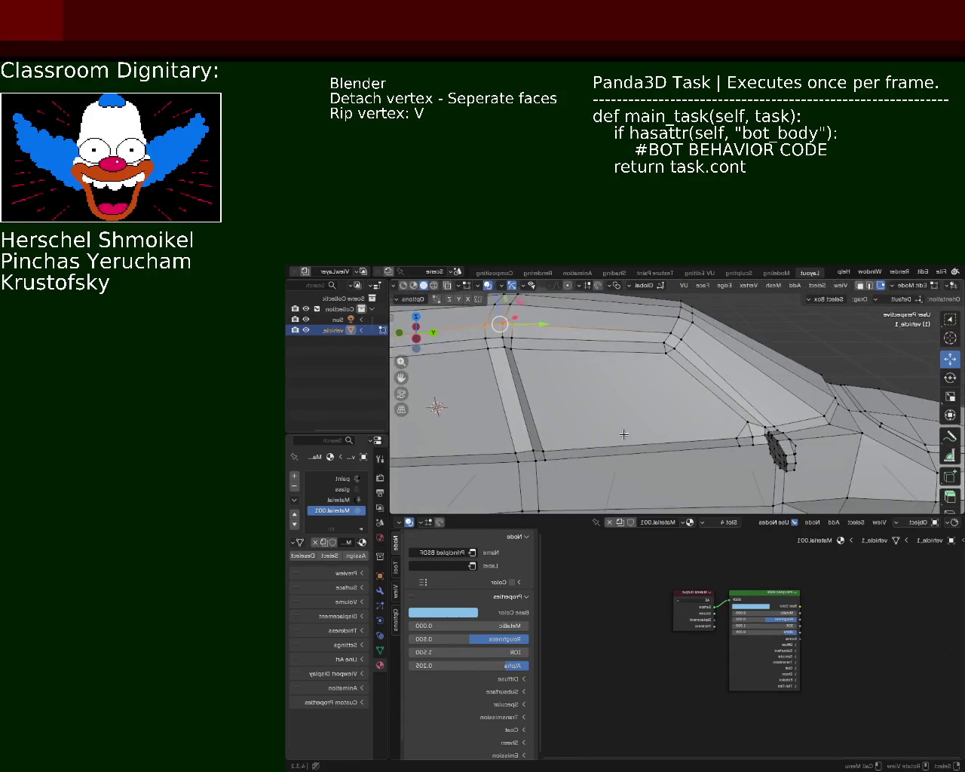
left_click(519, 455)
middle_click_drag(522, 457, 561, 433)
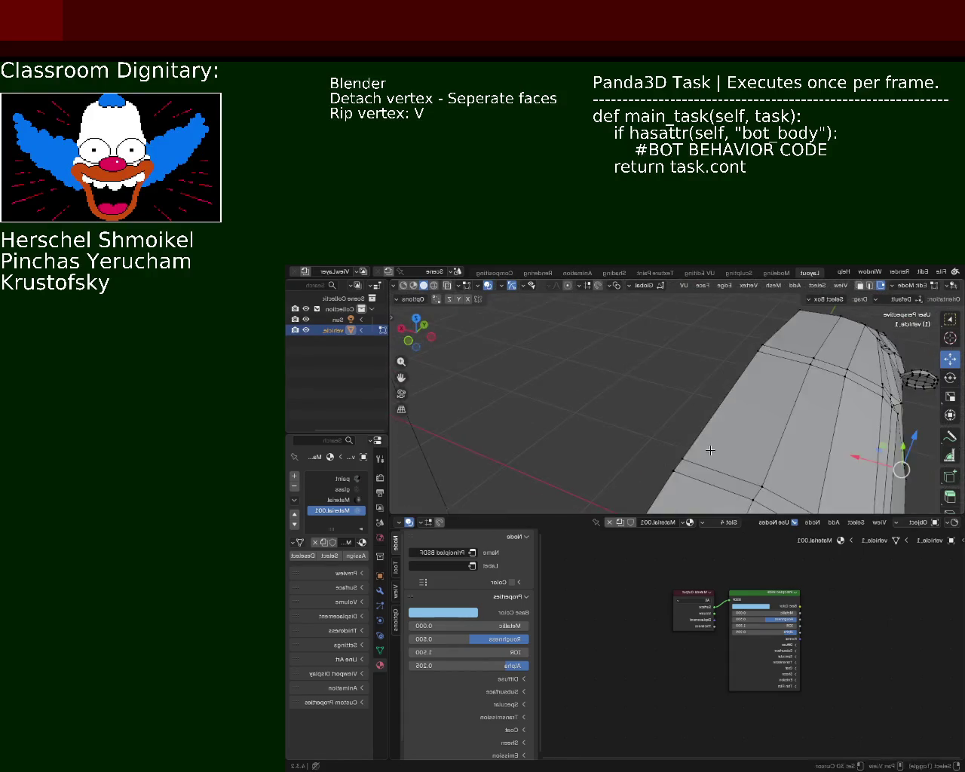
left_click_drag(577, 428, 580, 428)
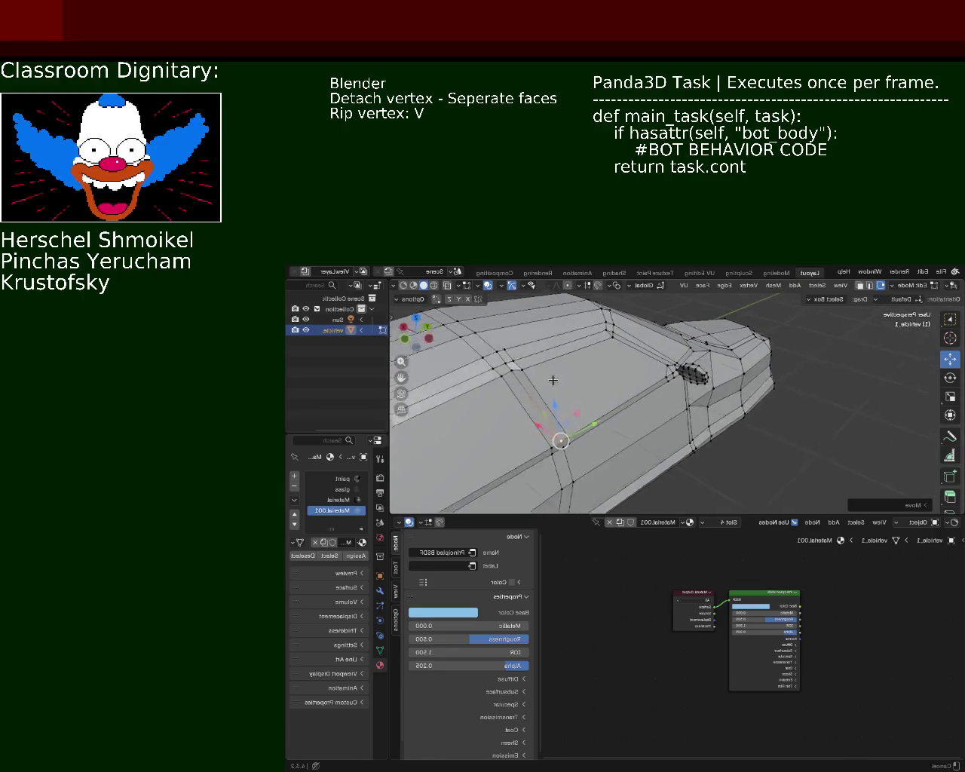
Raise a vertex on the car's side edge straight up along Z and save vehicle_1.blend
middle_click_drag(555, 374, 558, 398)
left_click(558, 398)
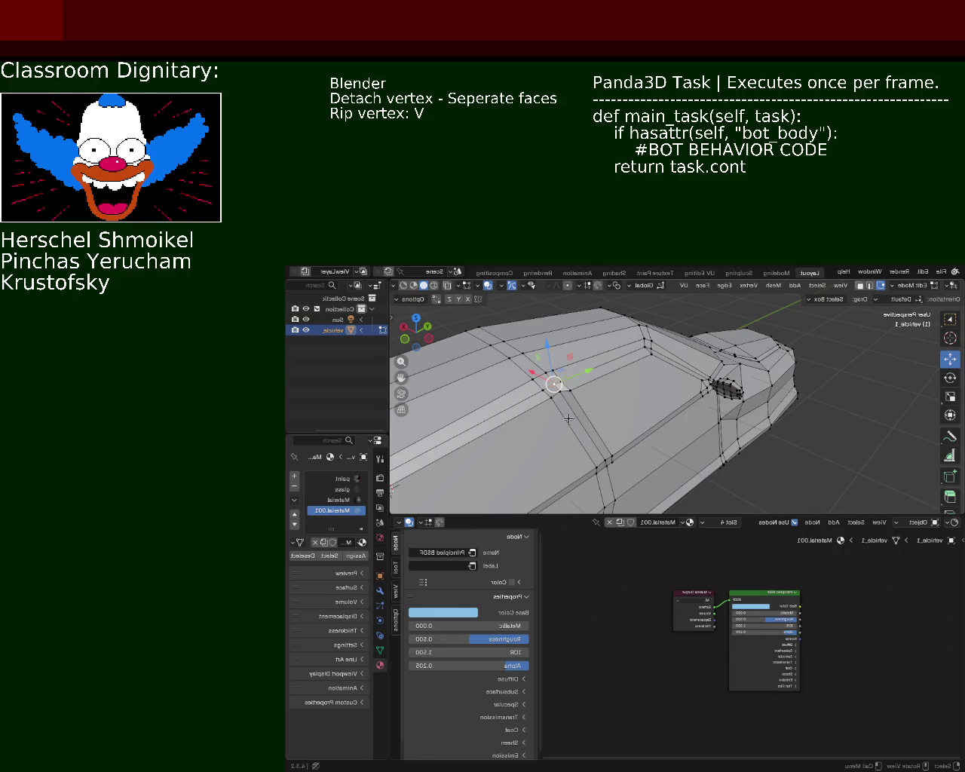
left_click_drag(546, 358, 556, 370)
left_click(558, 371)
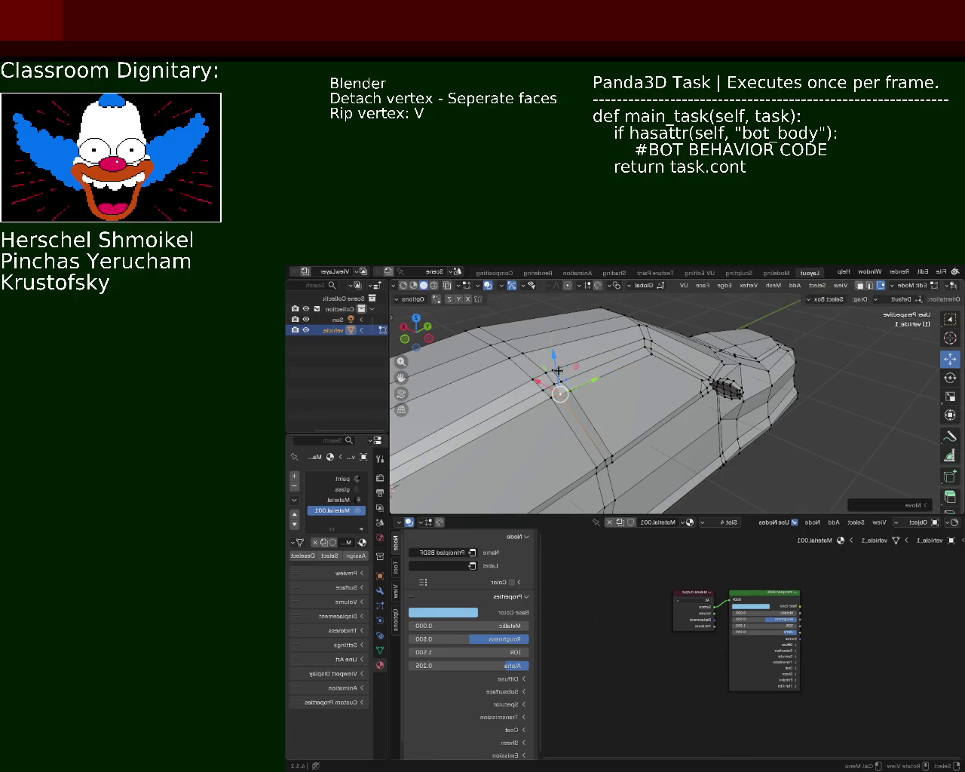
mouse_move(557, 371)
middle_mouse_down()
mouse_move(559, 383)
mouse_move(674, 414)
mouse_move(669, 381)
mouse_move(639, 395)
mouse_move(633, 385)
mouse_move(798, 376)
mouse_move(607, 353)
mouse_move(706, 382)
mouse_move(618, 390)
middle_mouse_up()
key("ctrl+s")
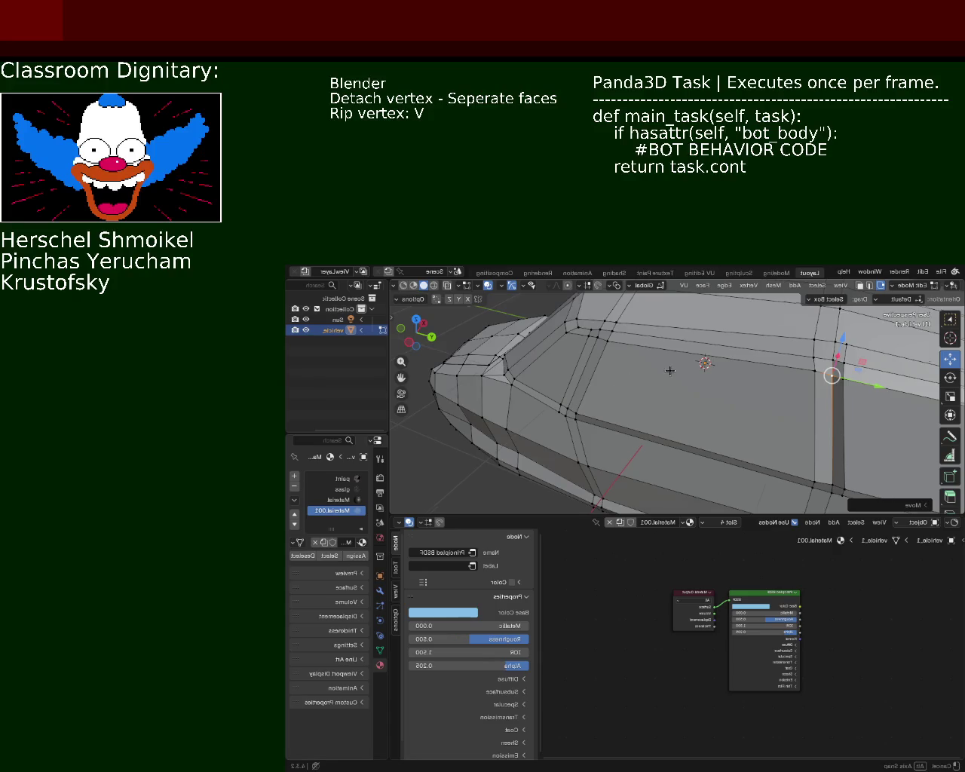
Move the vertex at the roof's front corner to reshape the windshield pillar line
middle_click_drag(671, 368, 618, 337)
left_click(612, 329)
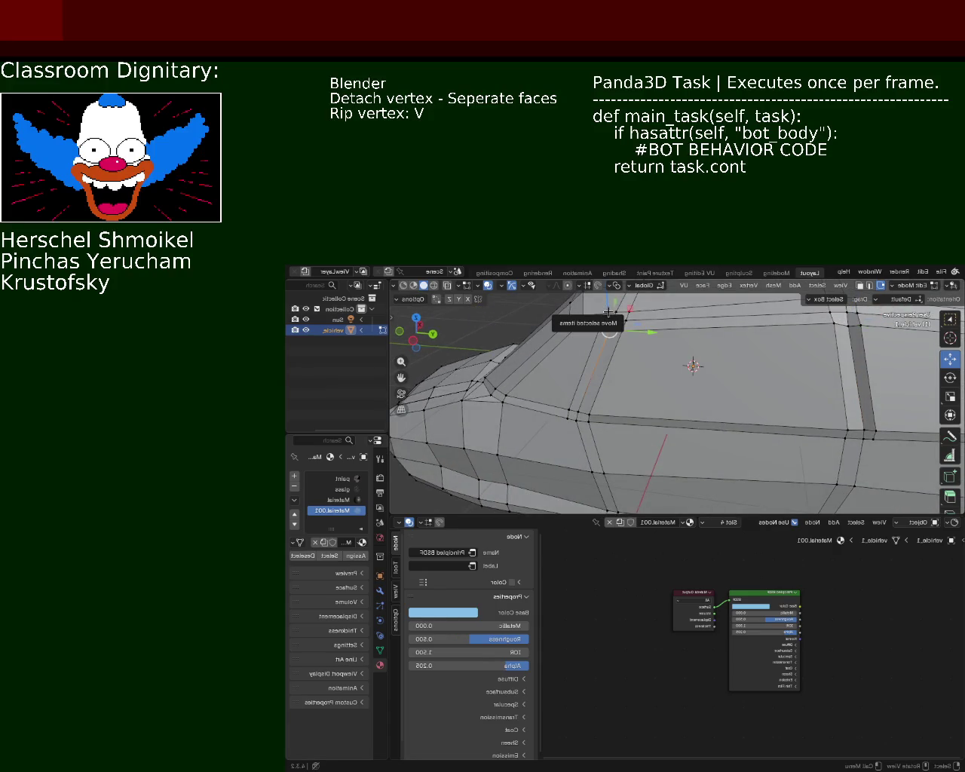
key("v")
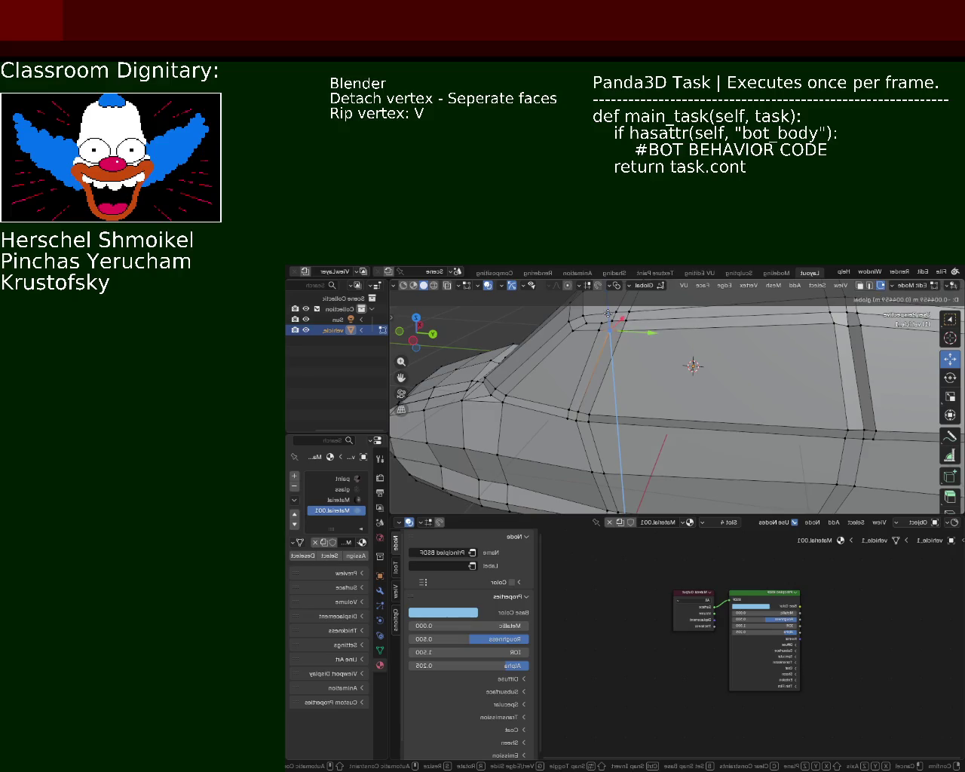
left_click(609, 330)
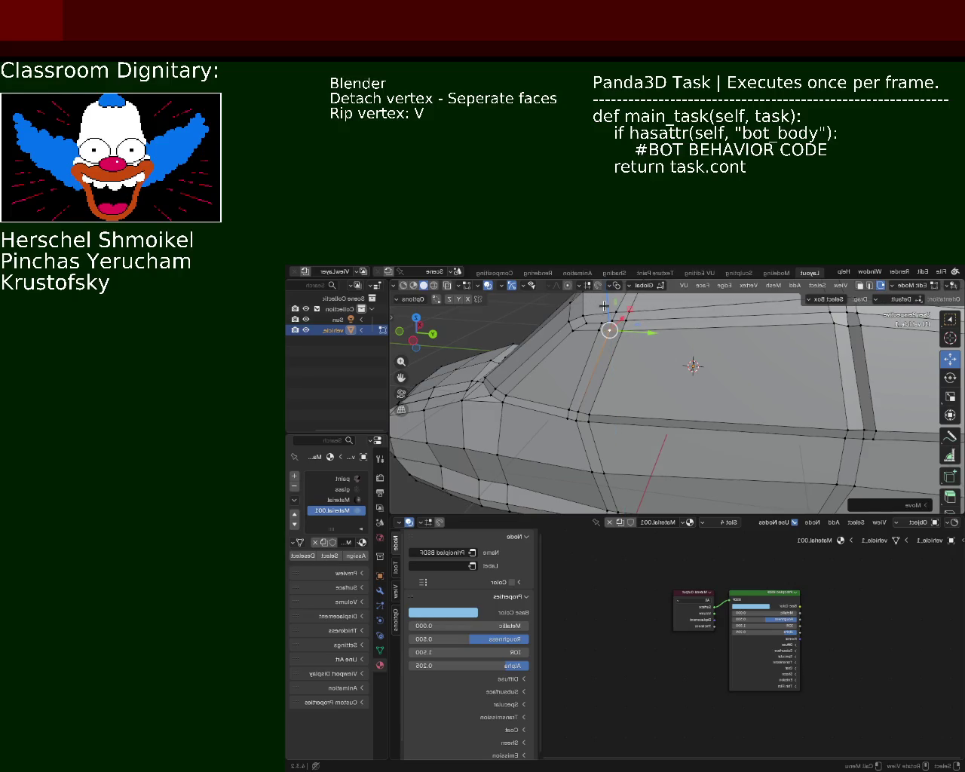
mouse_move(608, 375)
middle_mouse_down()
mouse_move(656, 349)
mouse_move(654, 359)
mouse_move(708, 362)
middle_mouse_up()
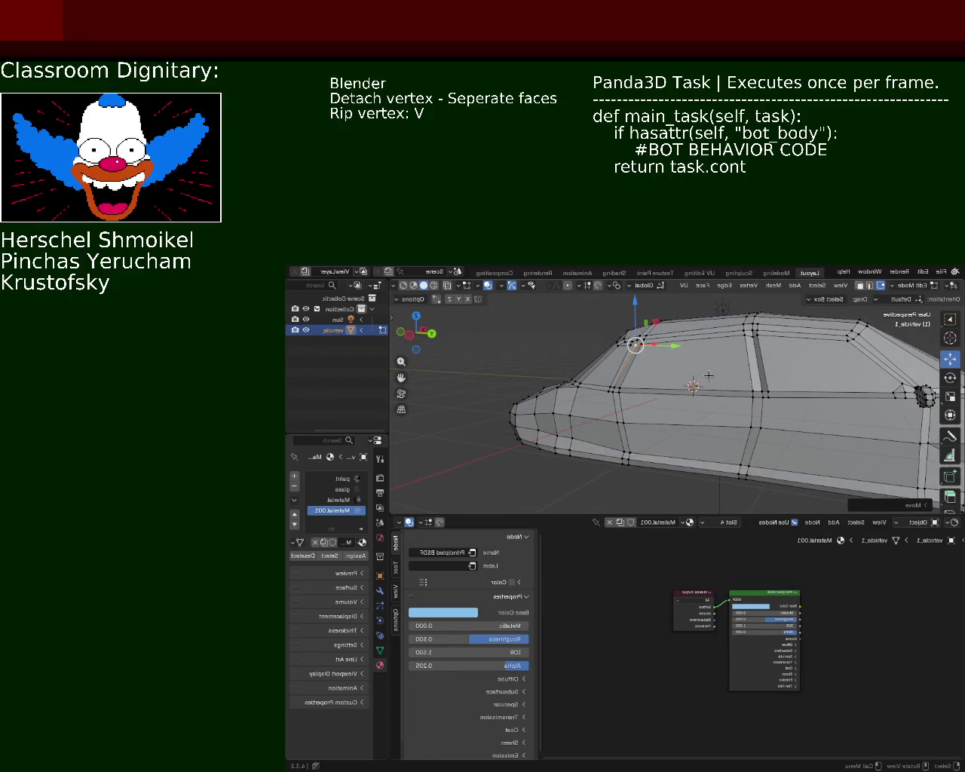
mouse_move(709, 376)
middle_mouse_down("ctrl")
mouse_move(640, 399)
mouse_move(626, 384)
mouse_move(634, 377)
middle_mouse_up("ctrl")
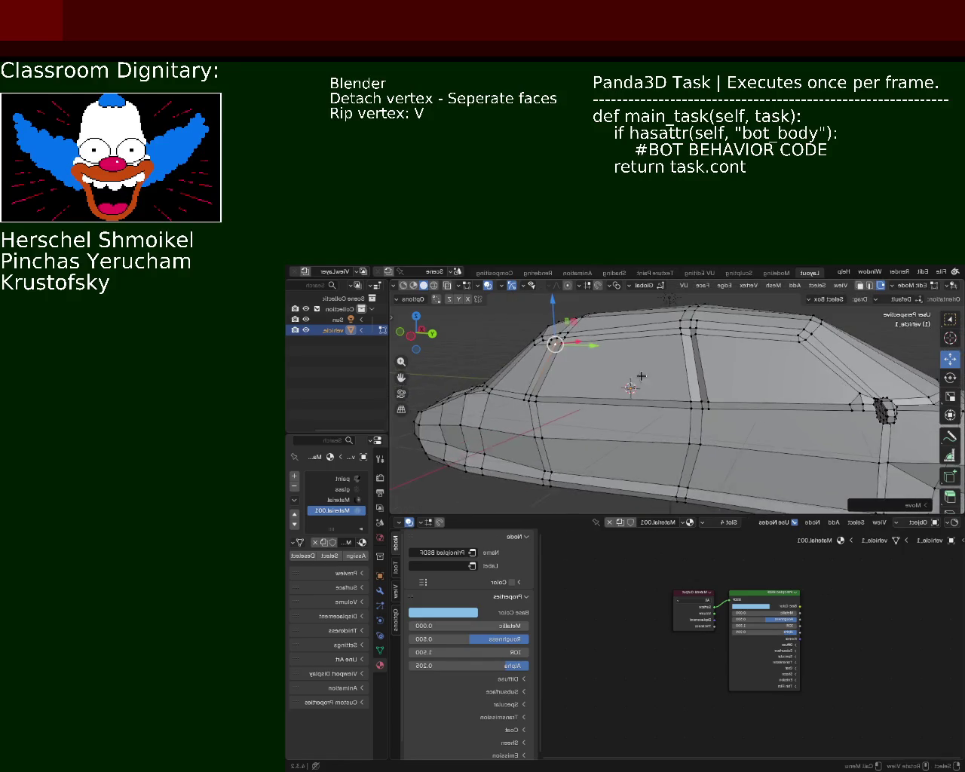
In face select mode, delete the two side window faces
left_click(859, 287)
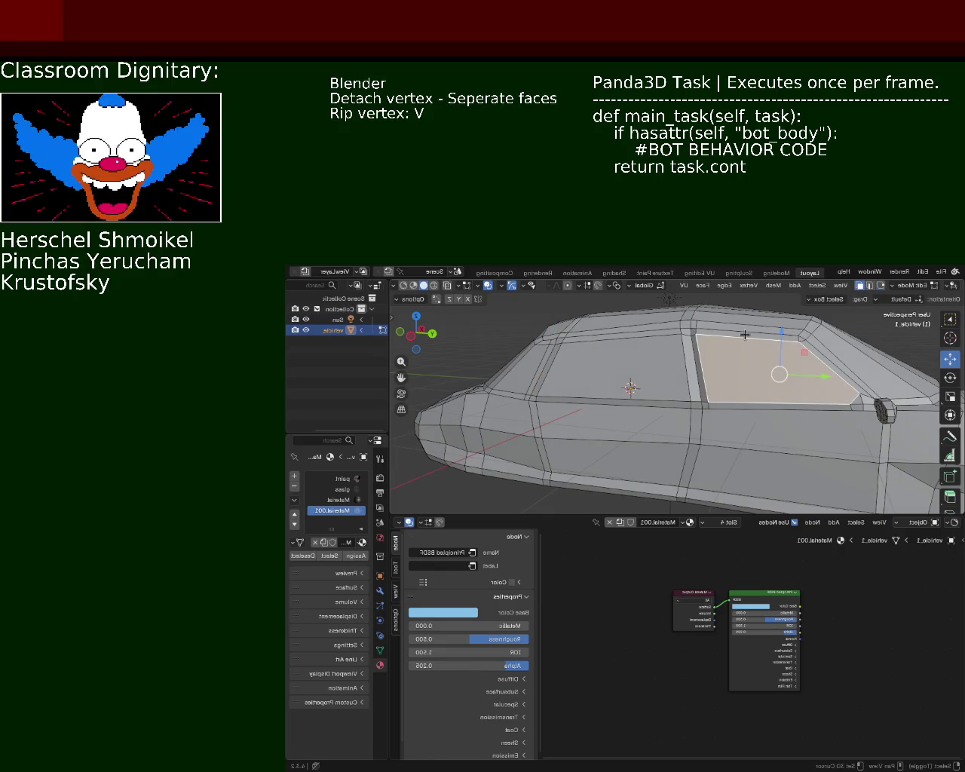
left_click(746, 340)
left_click(775, 377)
key("x")
left_click(618, 346)
key("x")
middle_click_drag(618, 345, 739, 381)
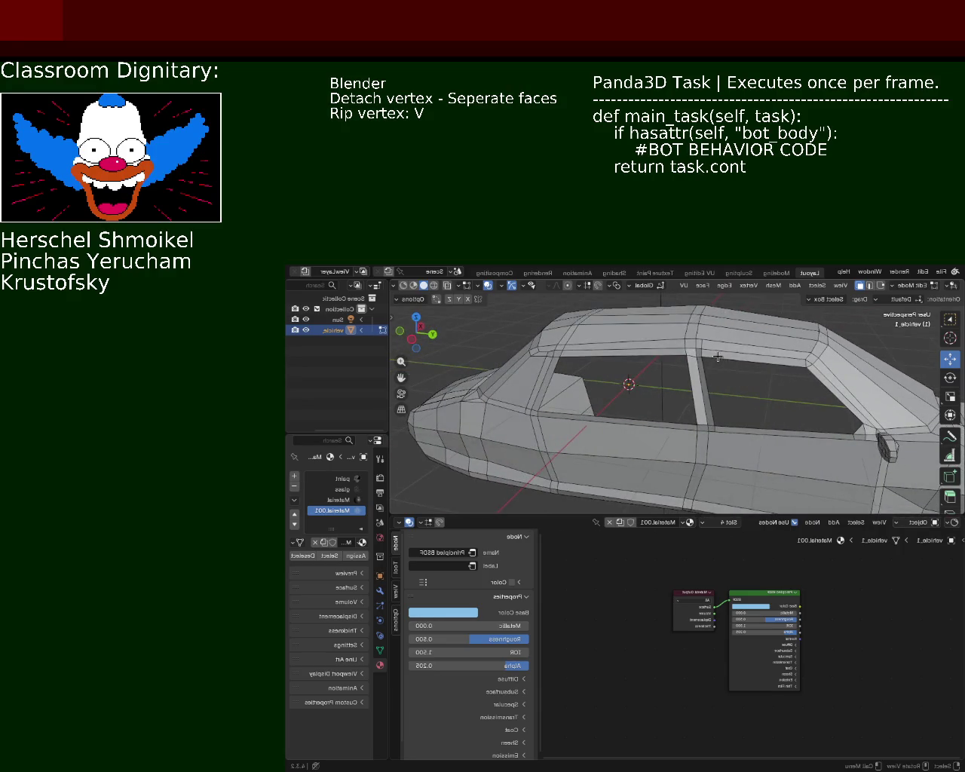
Delete the window-frame strips: roof edge, pillar, bottom sill and rear frame faces
left_click(699, 352)
left_click(709, 400, "shift")
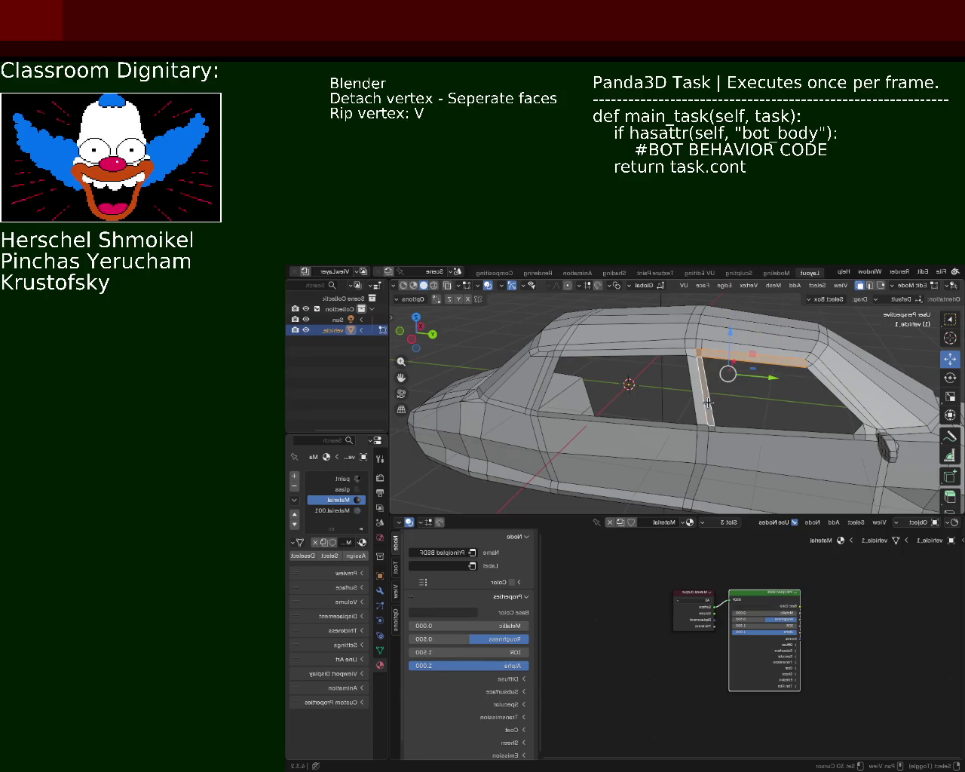
left_click(795, 430, "shift")
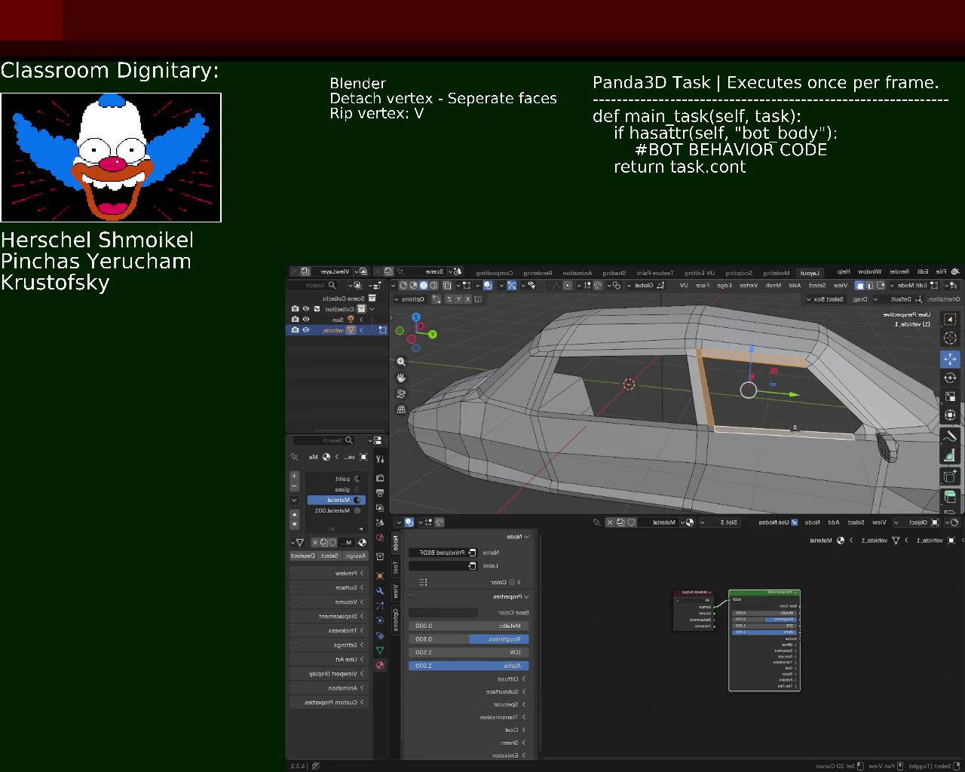
left_click(852, 417, "shift")
key("x")
left_click(852, 417)
middle_click_drag(852, 417, 864, 368)
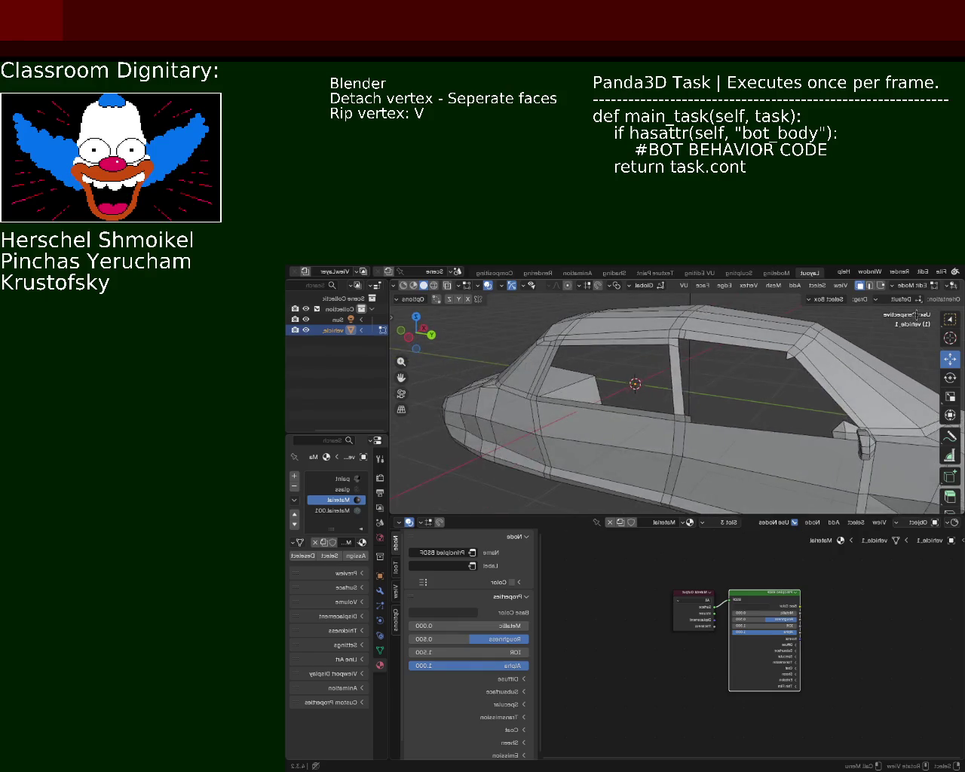
Select the window-frame corner vertices and opening outline, then undo twice
left_click(842, 423)
left_click(790, 359, "shift")
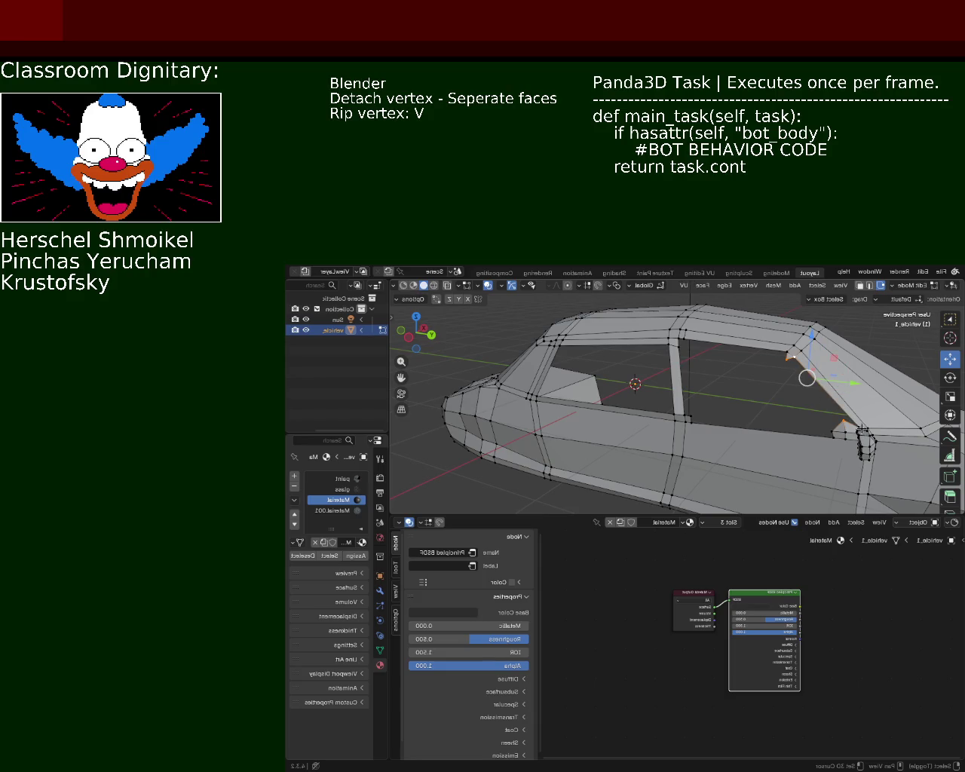
left_click(856, 423, "shift")
middle_click_drag(790, 374, 662, 424)
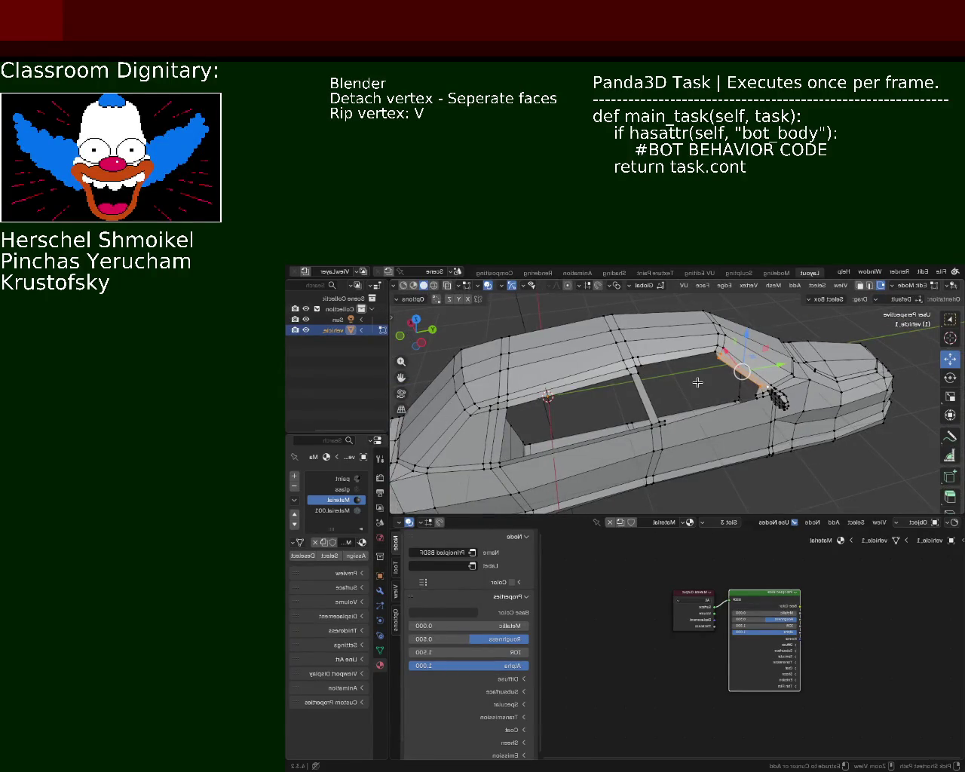
middle_click_drag(696, 381, 683, 365)
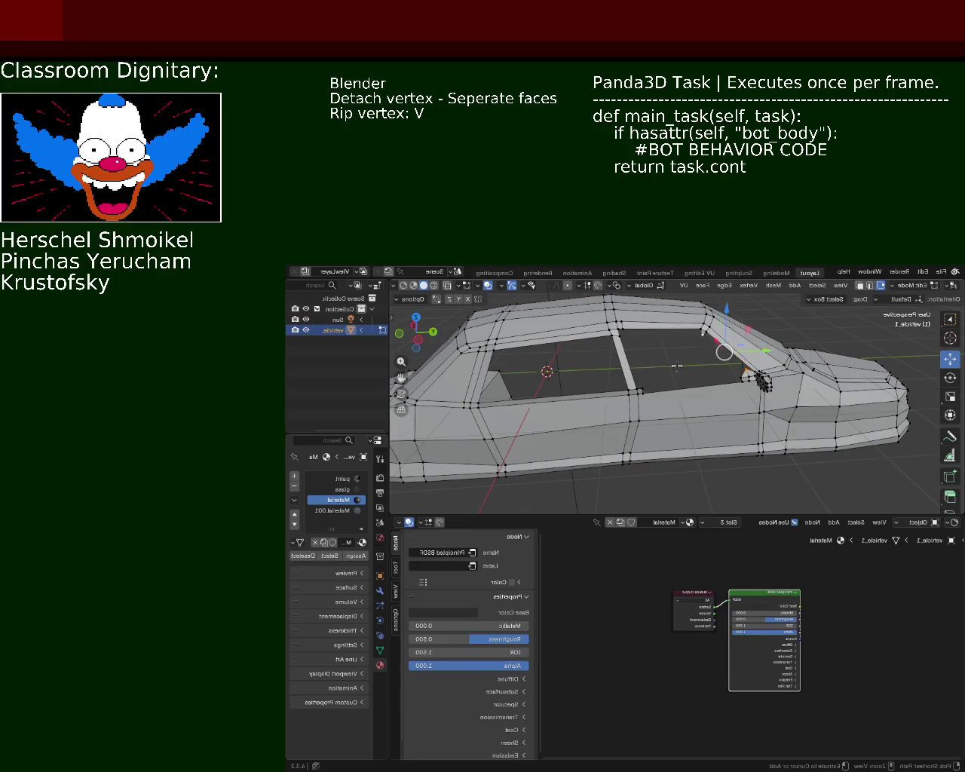
left_click(678, 365)
key("ctrl+z")
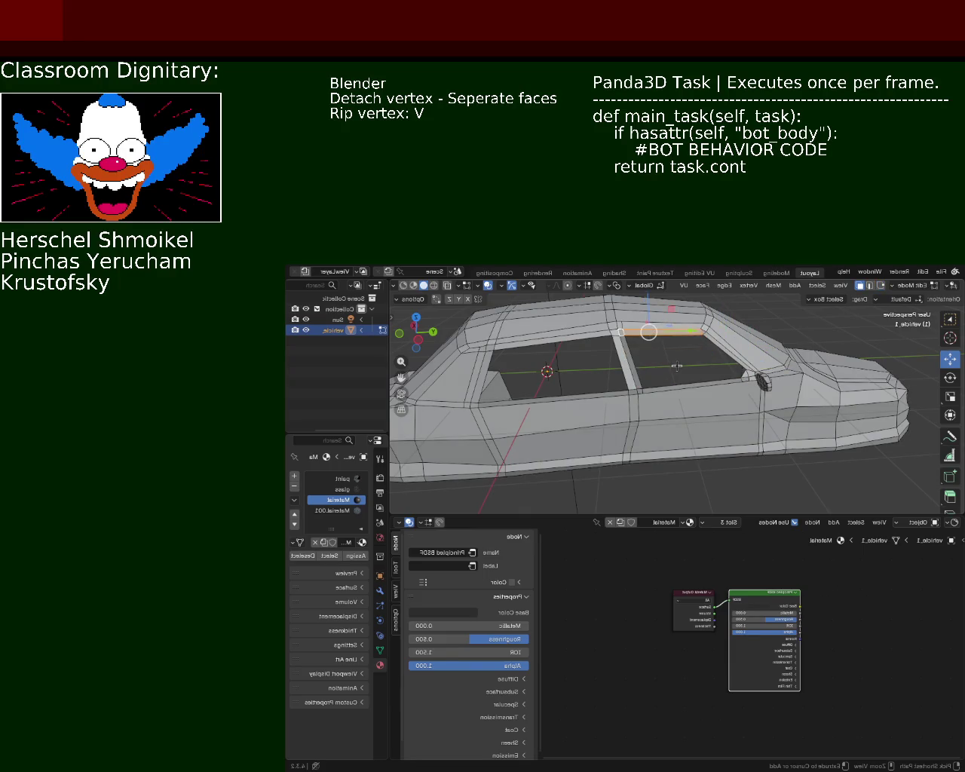
key("ctrl+z")
Fill the rear side window opening with a face and slide it along the car's length
key("f")
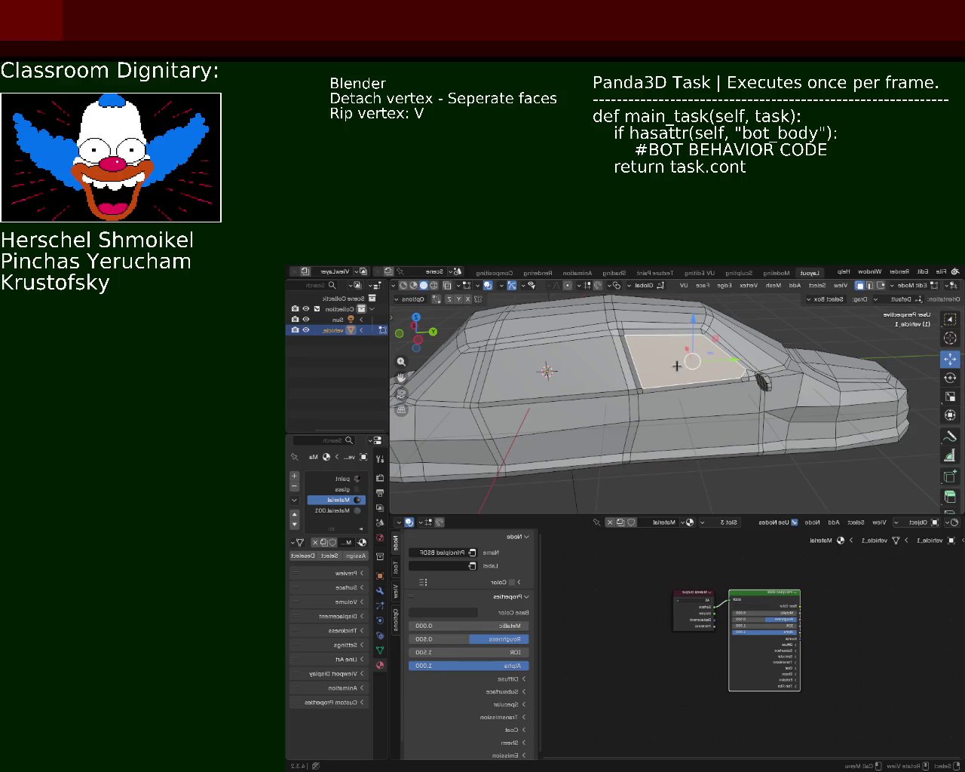
middle_click_drag(698, 374, 721, 346)
mouse_move(721, 345)
left_mouse_down()
mouse_move(611, 368)
mouse_move(629, 344)
left_mouse_up()
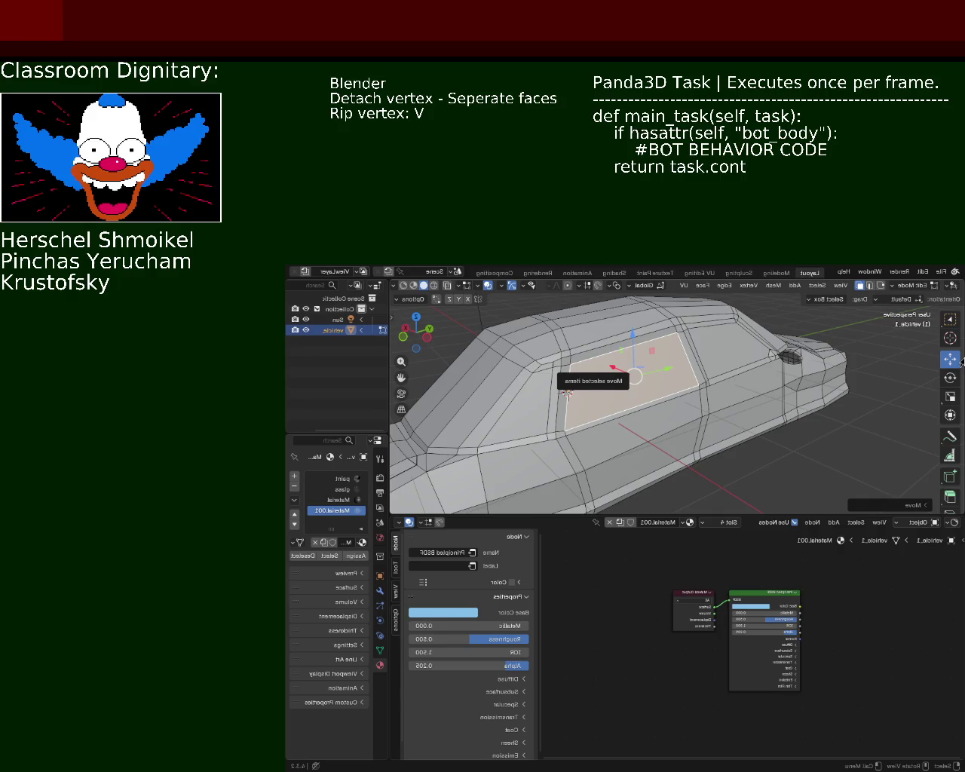
mouse_move(782, 372)
middle_mouse_down()
mouse_move(592, 431)
mouse_move(657, 375)
mouse_move(672, 401)
mouse_move(711, 364)
middle_mouse_up()
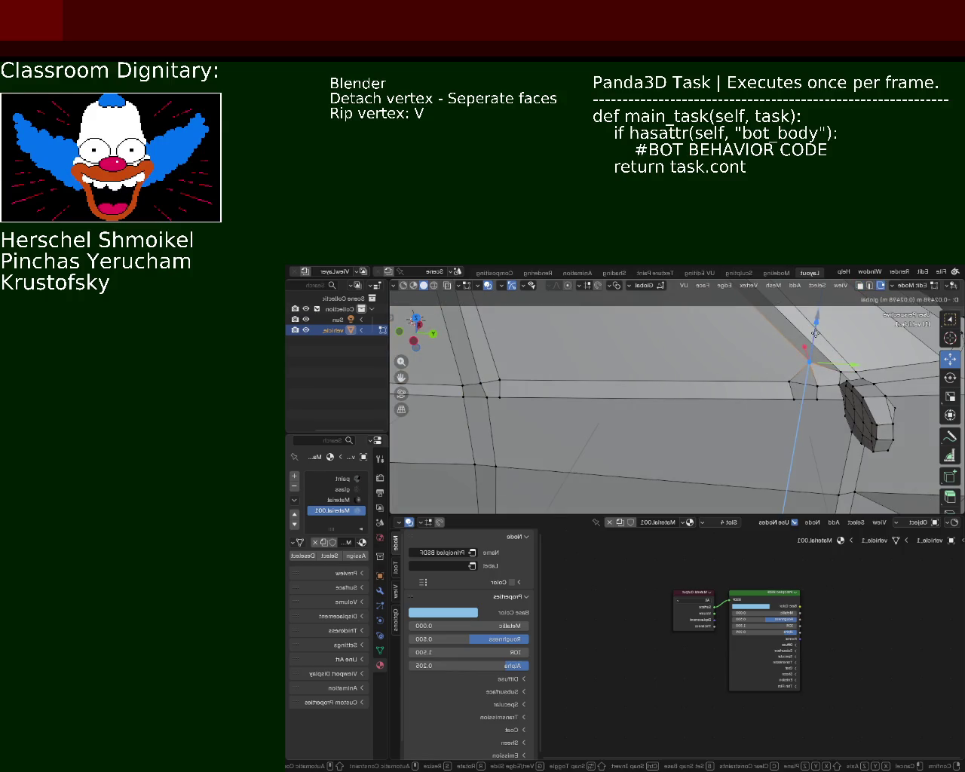
Raise a body-edge vertex before the mirror, cancel one move, then shift a vertex along Y
left_click(815, 333)
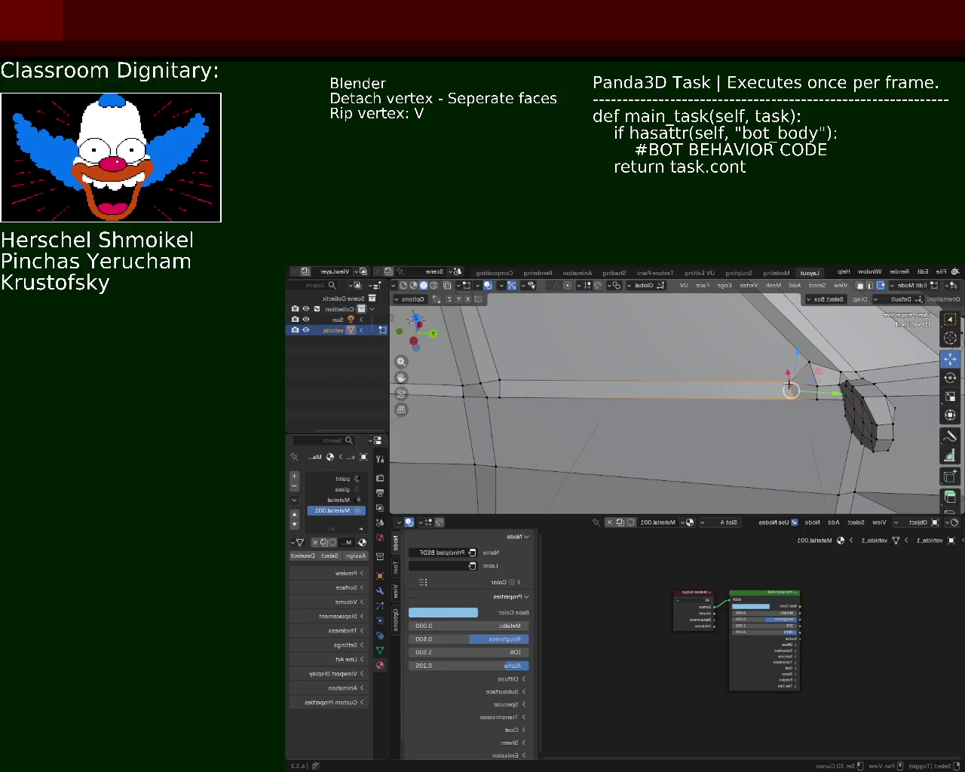
right_click(771, 407)
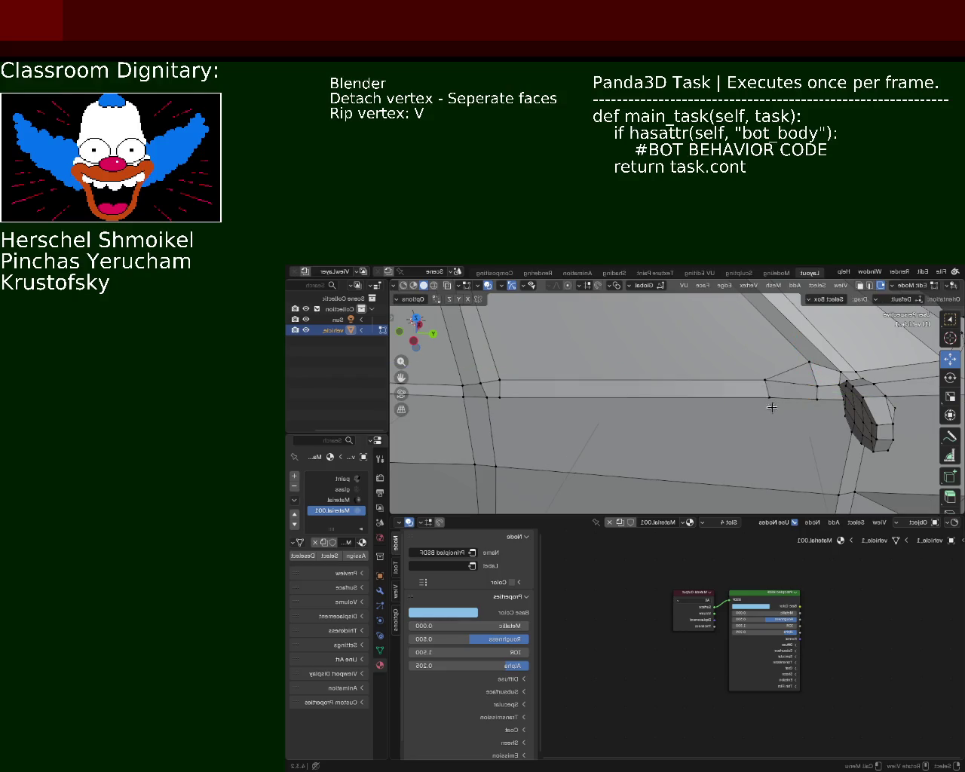
left_click(782, 401)
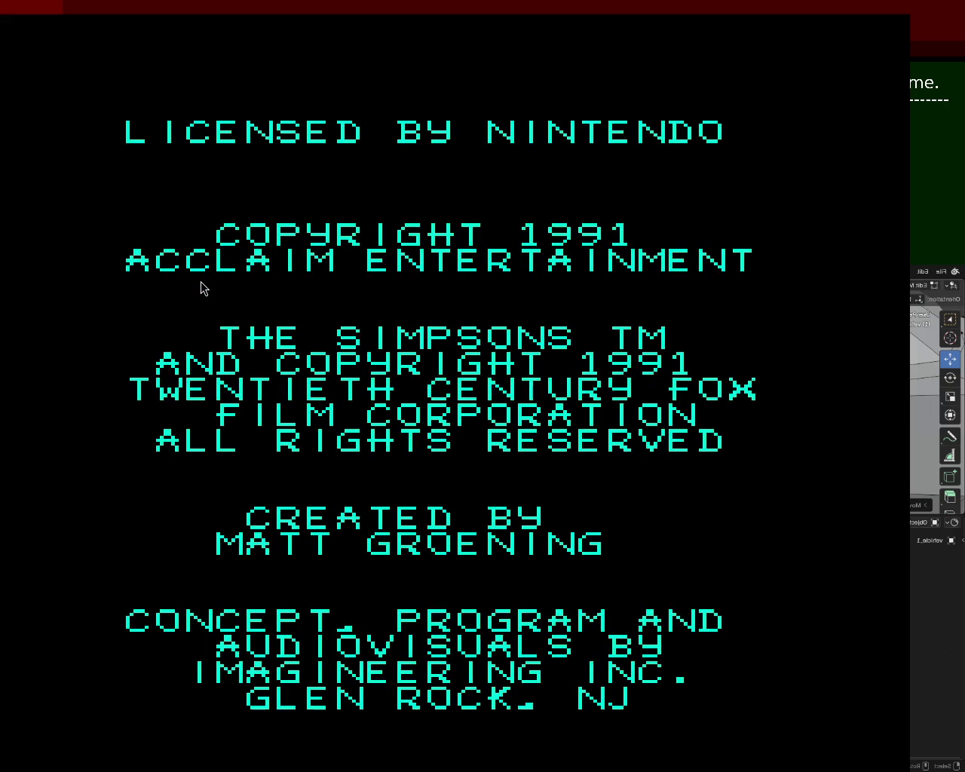
Switch the emulator to fullscreen, skip the title and start a new game
key("alt+Return")
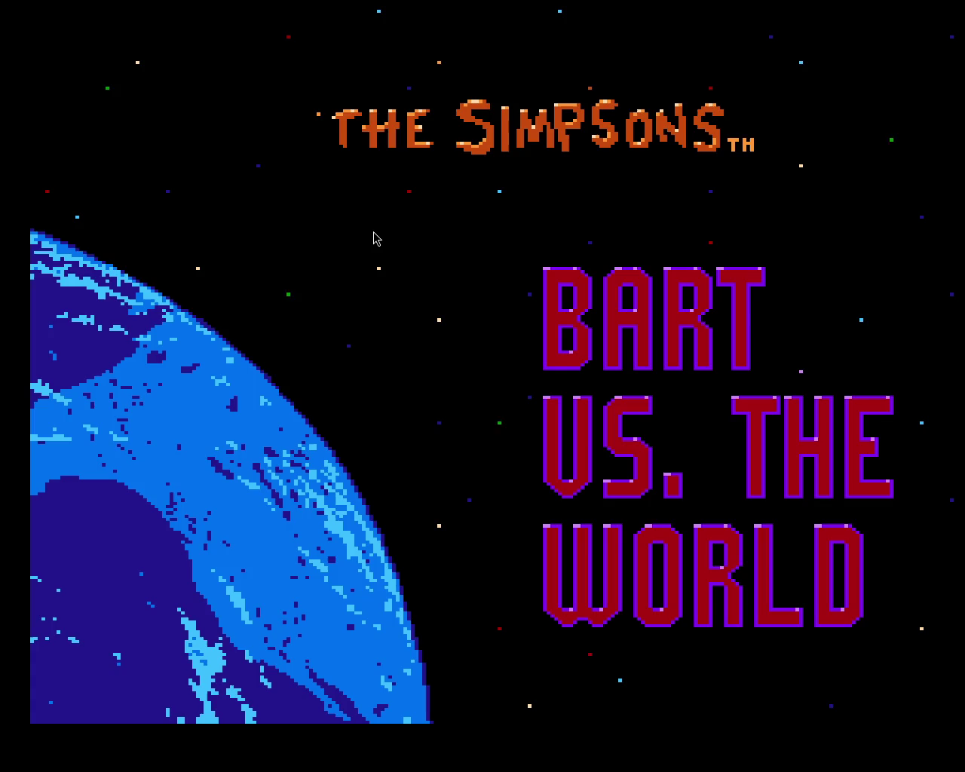
key("Return")
key("Return")
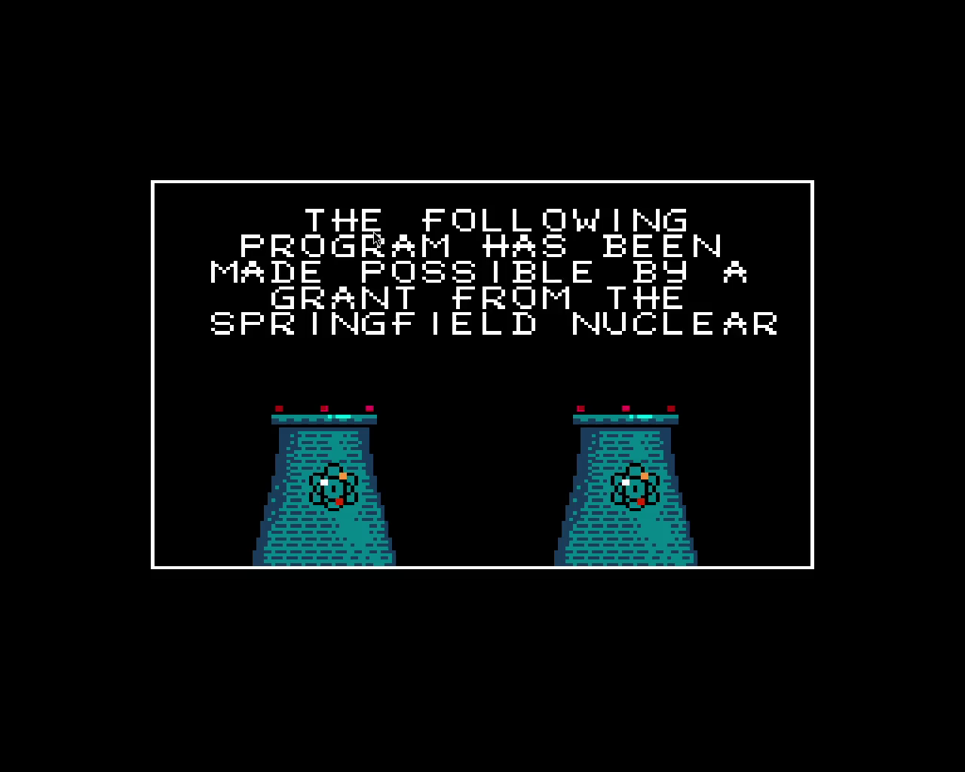
key("Return")
key("Right")
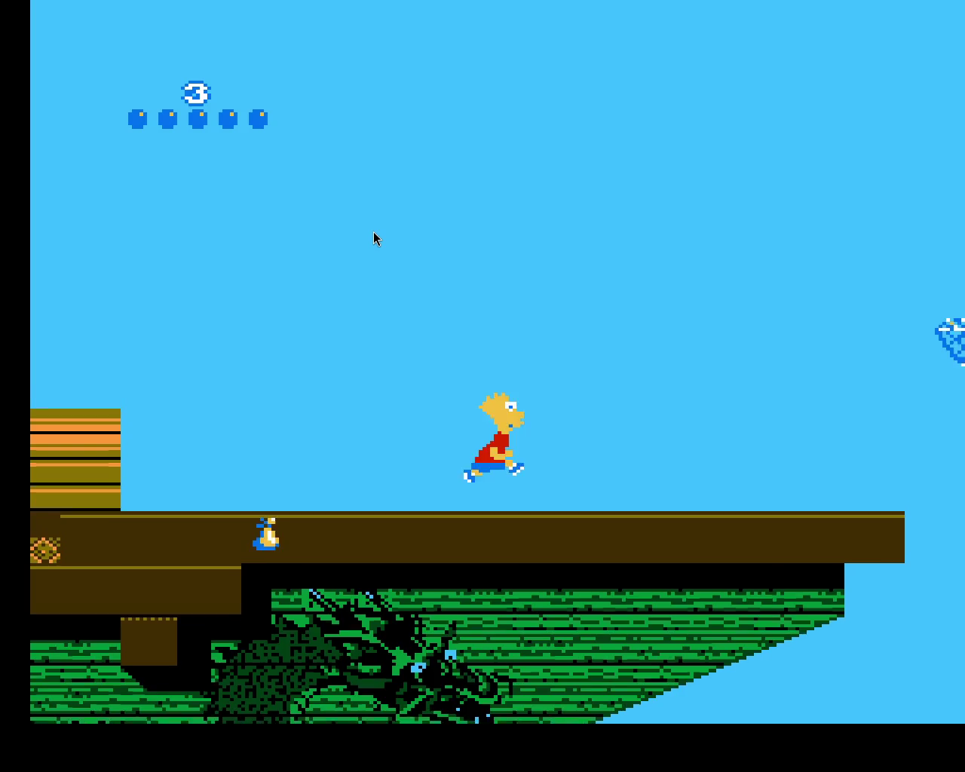
Jump Bart across the ship's sail yards, grab the item and hit the charging sailors with balls
key("Right")
key("x")
key("Left")
key("Left")
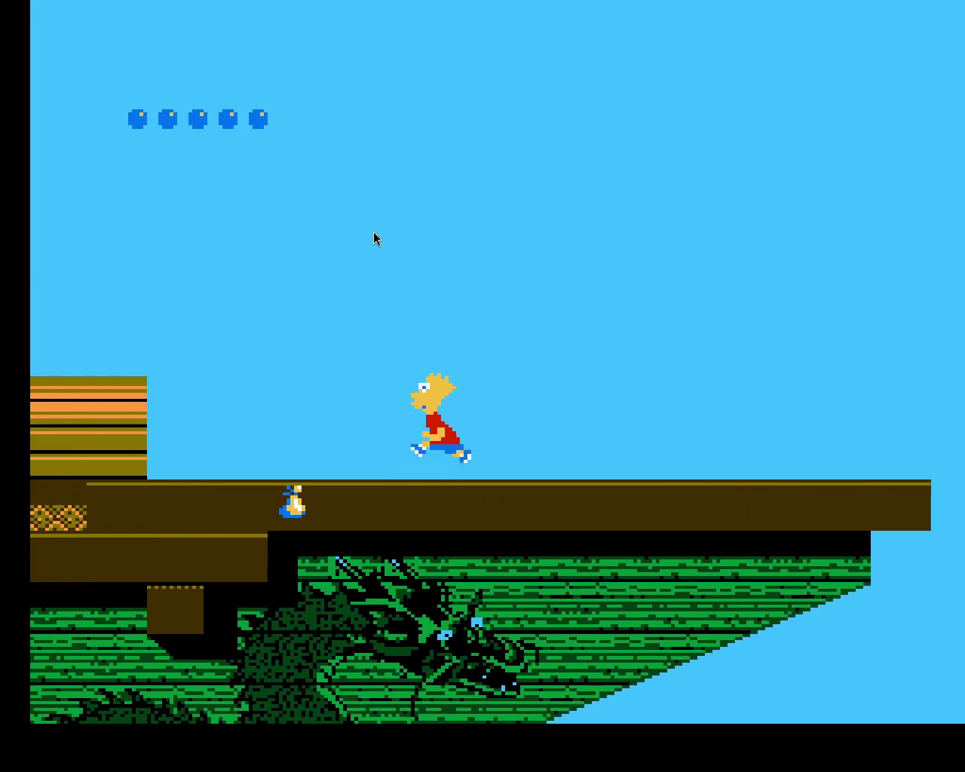
key("Right")
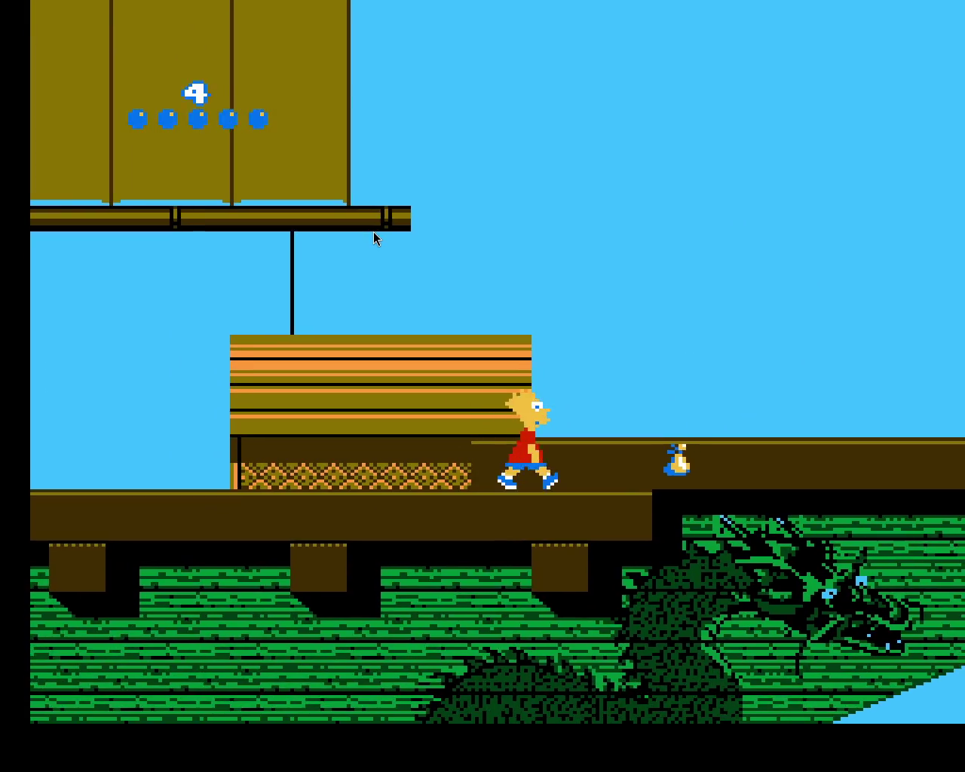
key("x")
key("Left")
key("Left")
key("x")
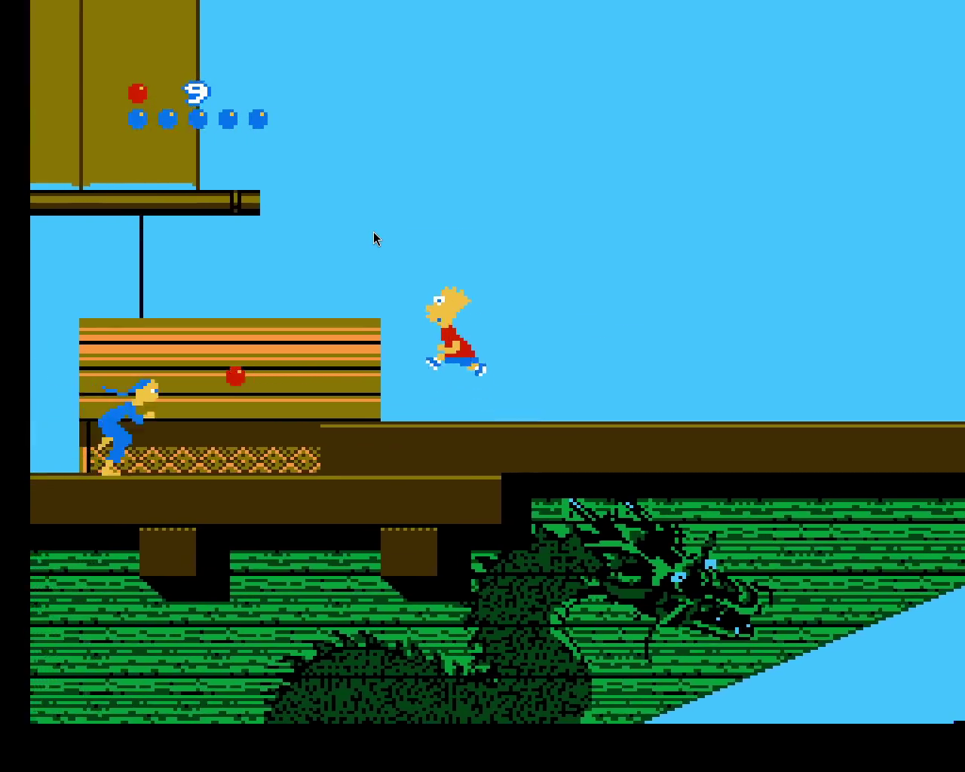
key("x")
key("x")
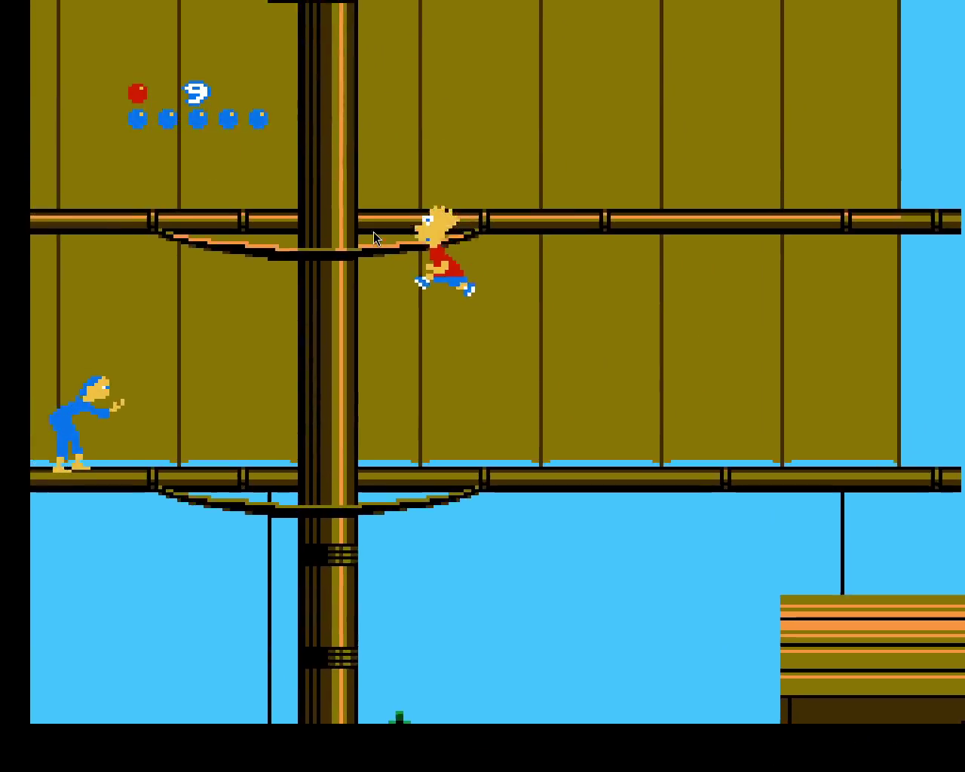
key("z")
key("Right")
key("x")
key("Left")
key("x")
key("x")
key("Left")
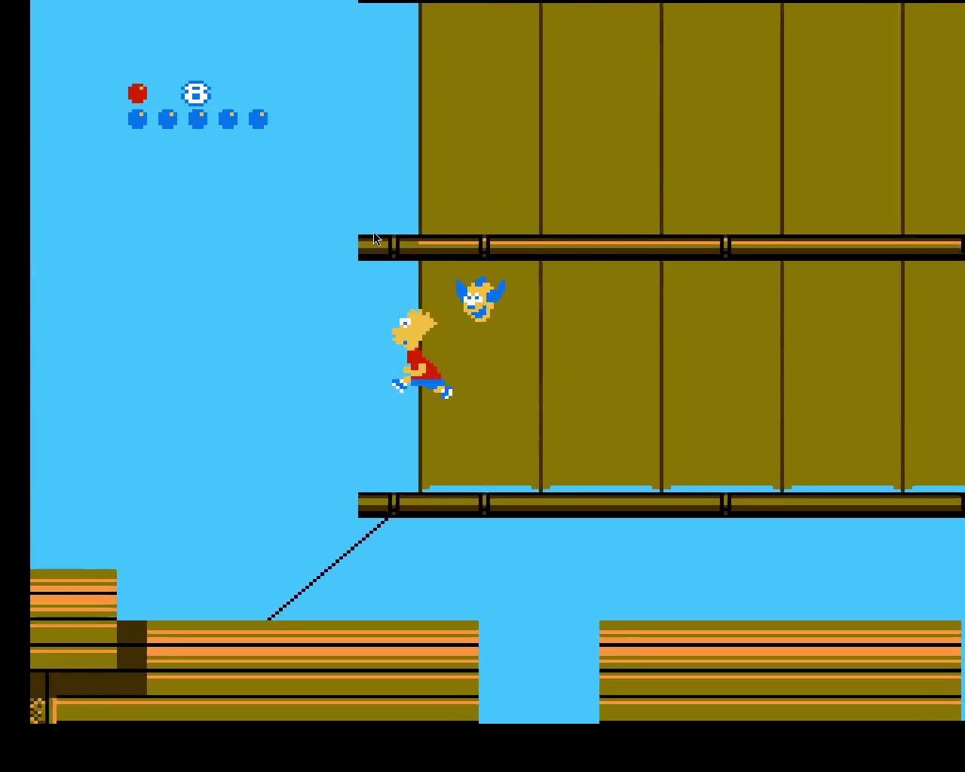
key("Right")
key("Right")
key("x")
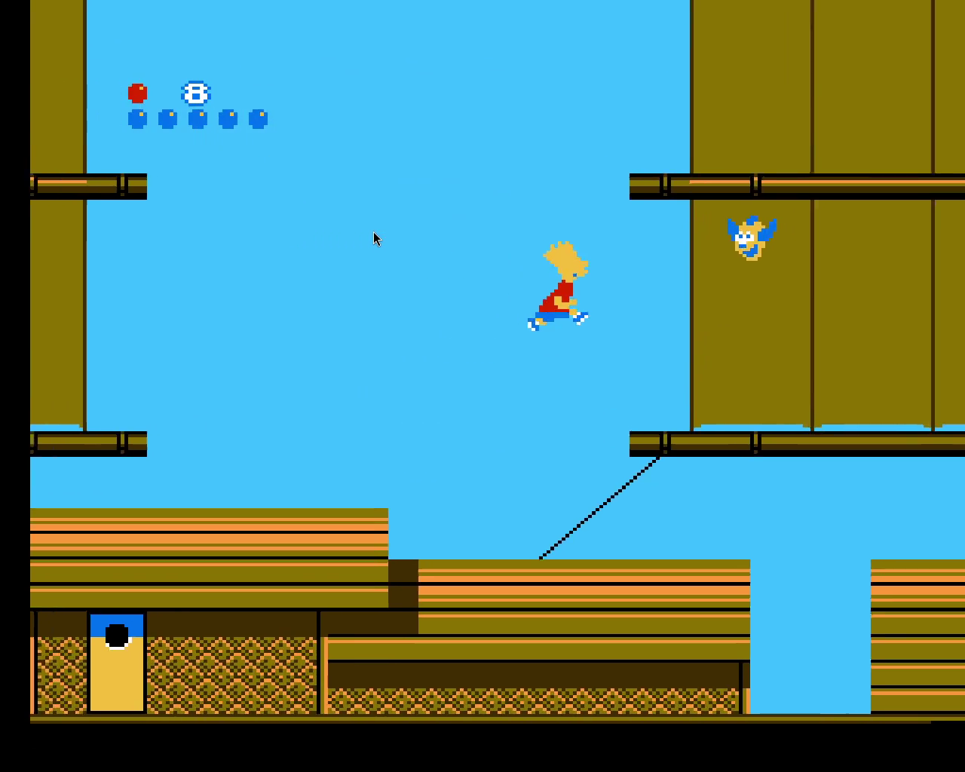
key("x")
key("Left")
key("x")
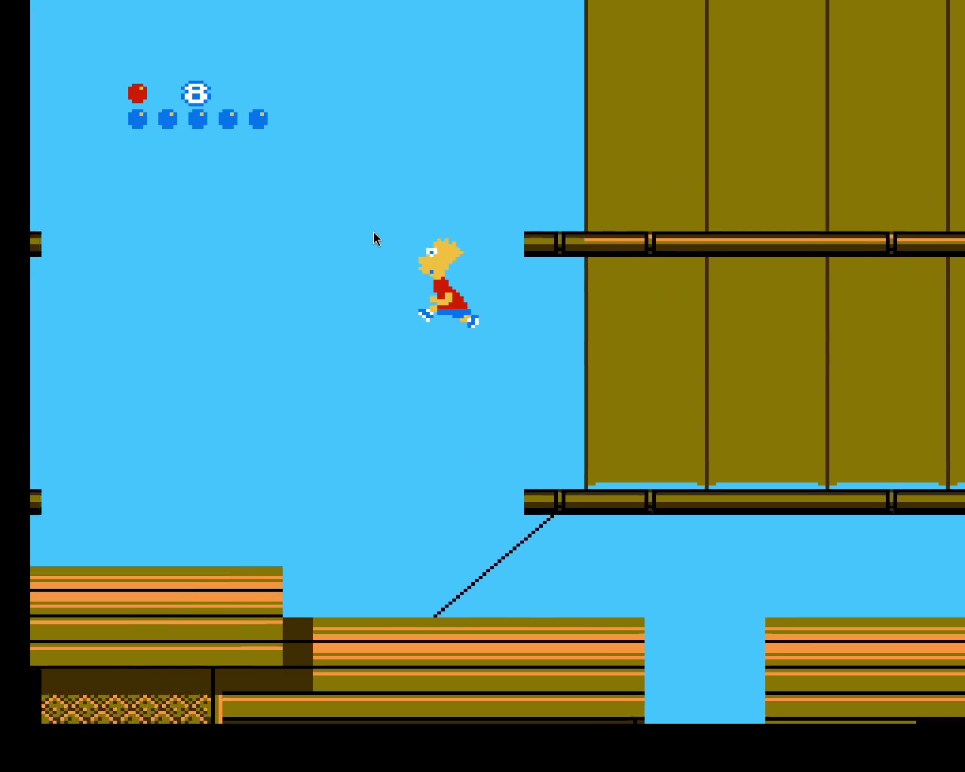
Climb Bart up the mast to the next platform and jump off the deck beam
key("Left")
key("Up")
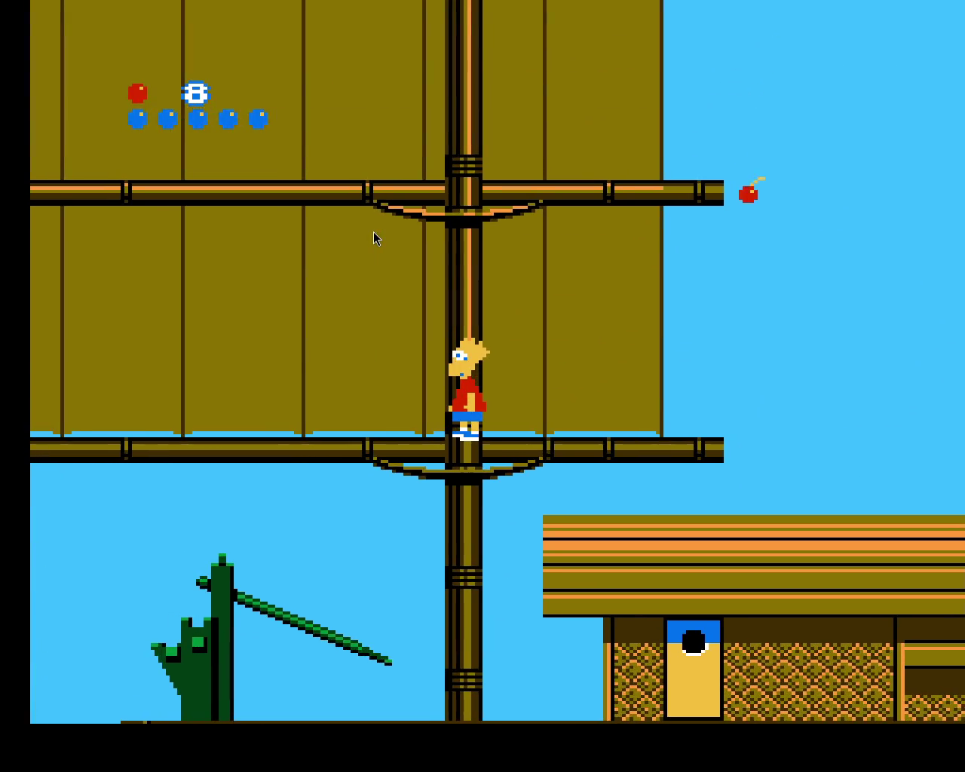
key("Up")
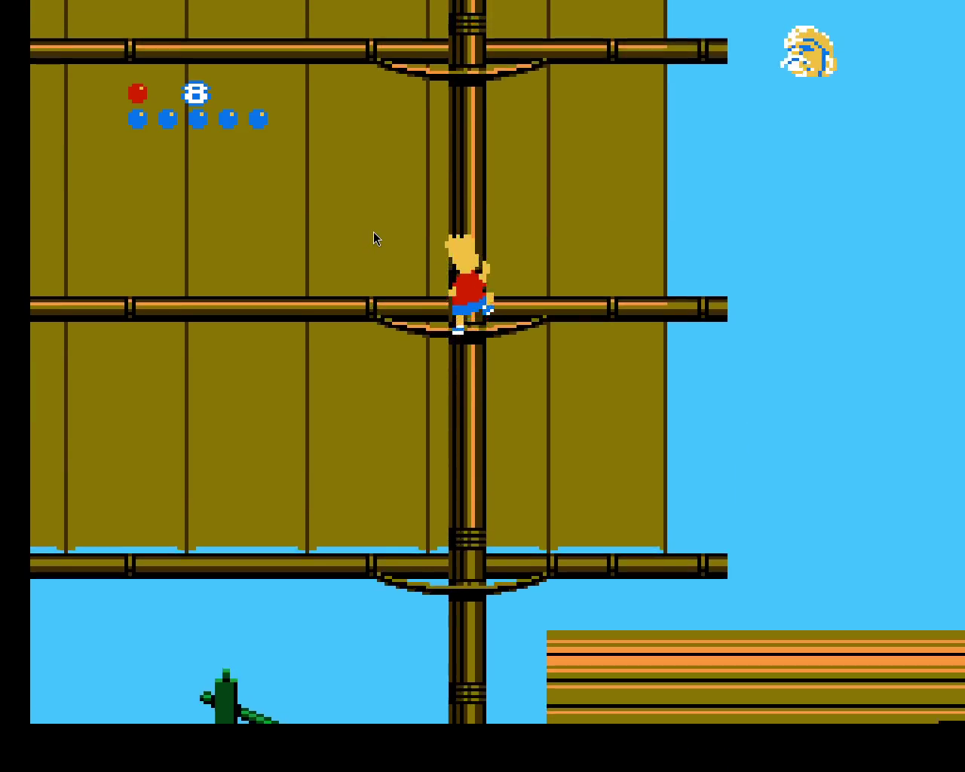
key("Up")
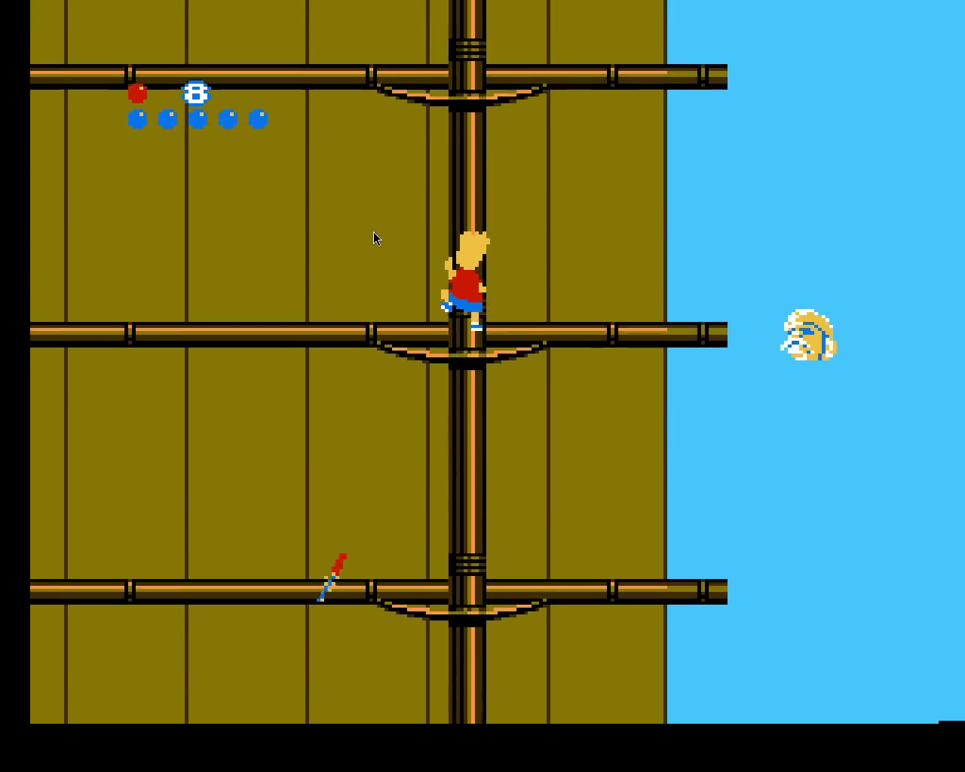
key("Up")
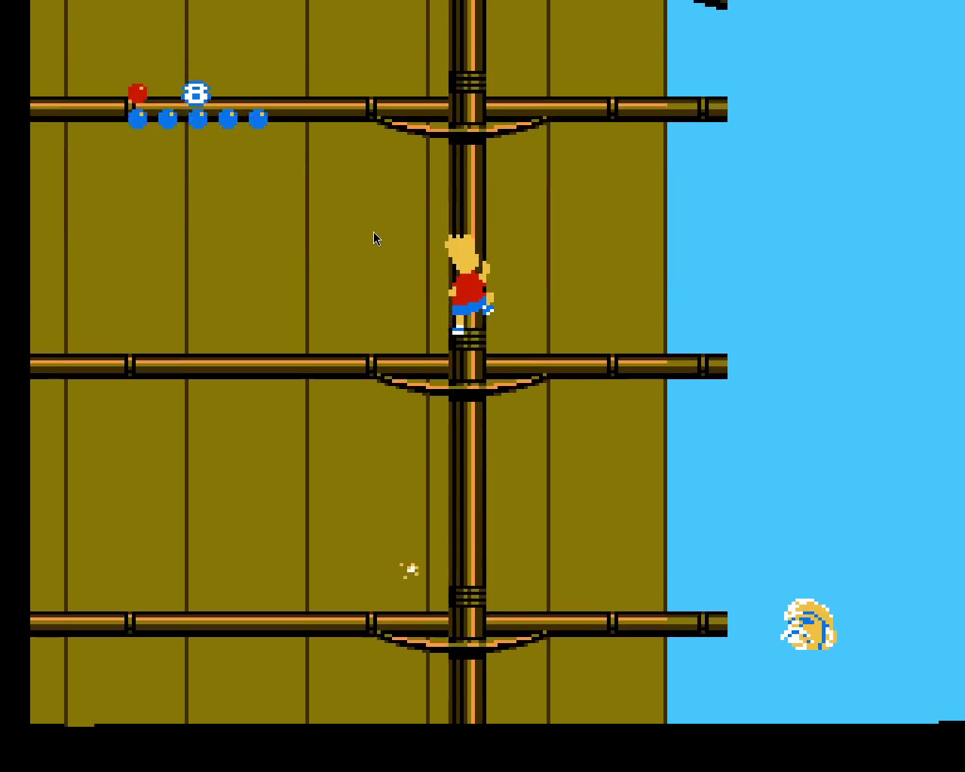
key("Left")
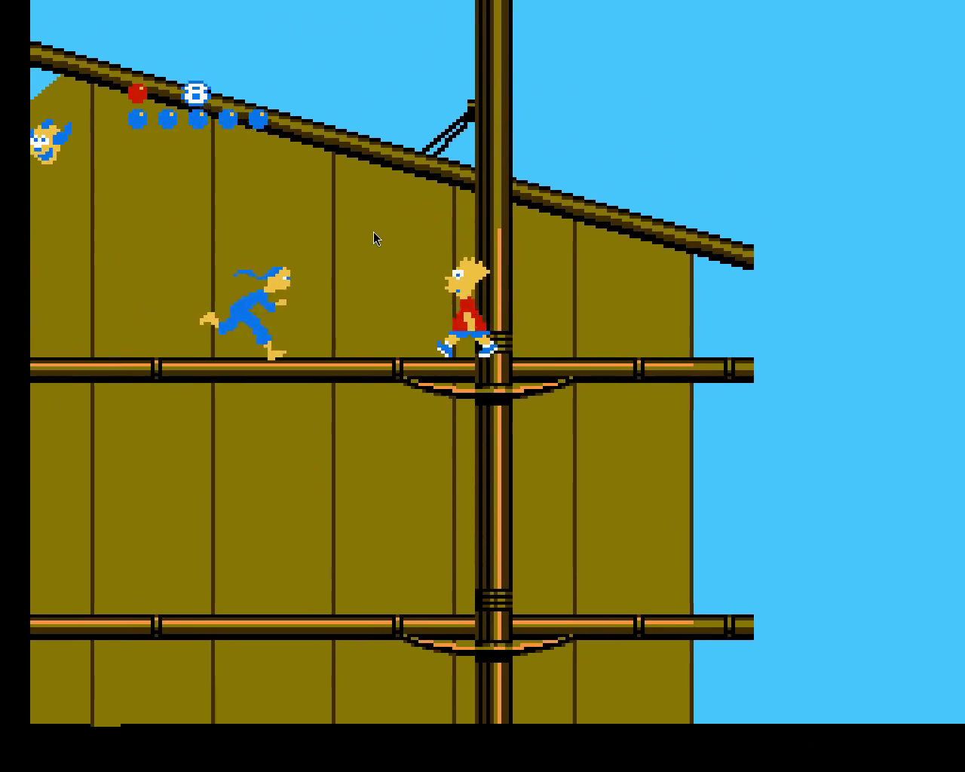
key("z")
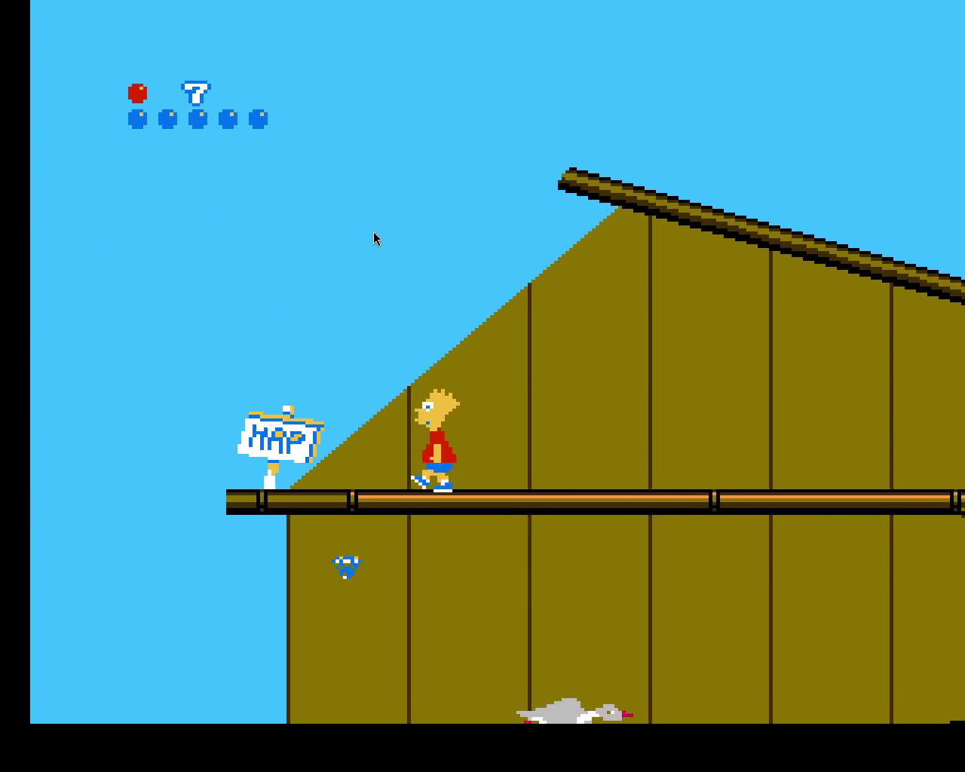
Enter the map at the MAP sign and start the Great Wall level
key("Left")
key("Up")
key("Down")
key("Return")
Skate Bart right along the Great Wall past the dragon heads, towers and guards
key("Right")
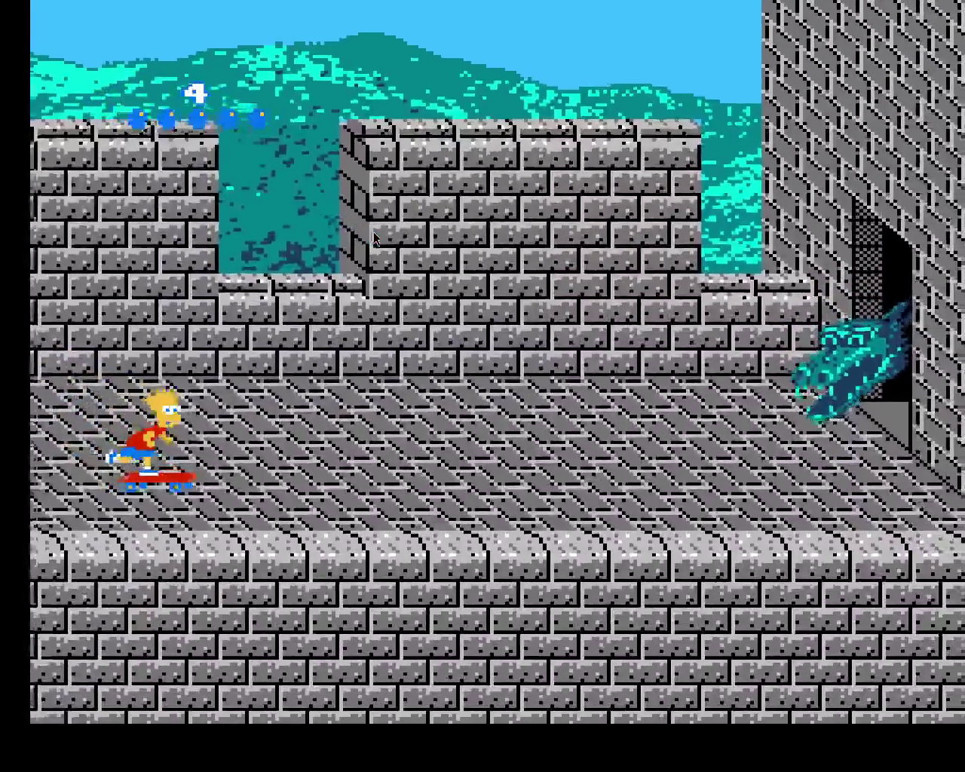
key("Right")
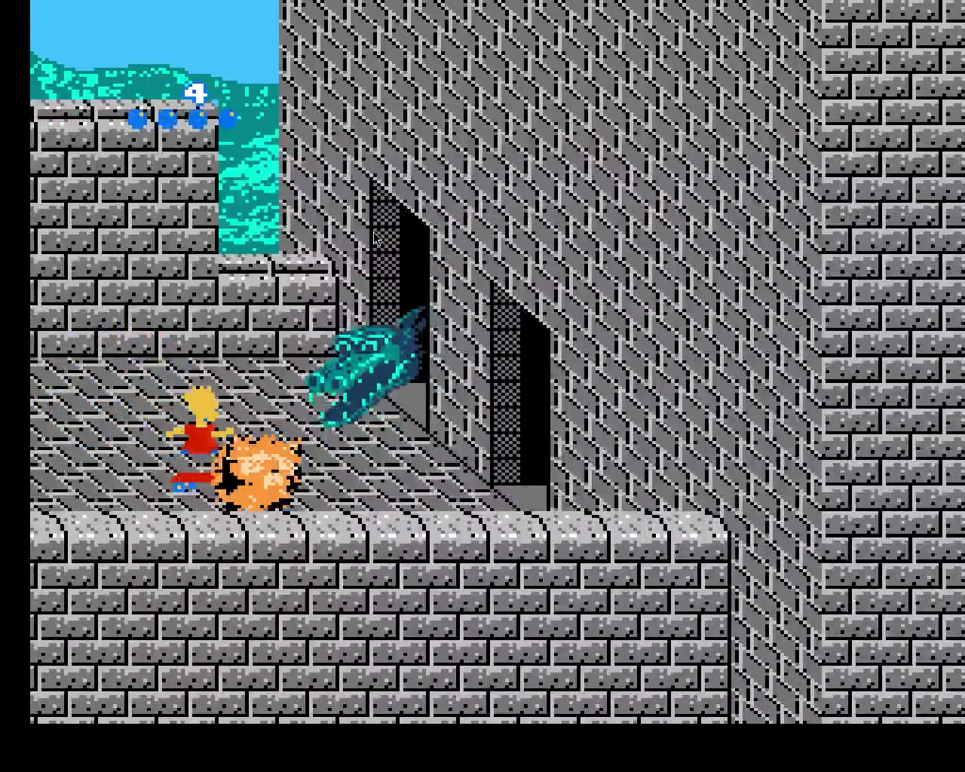
key("Right")
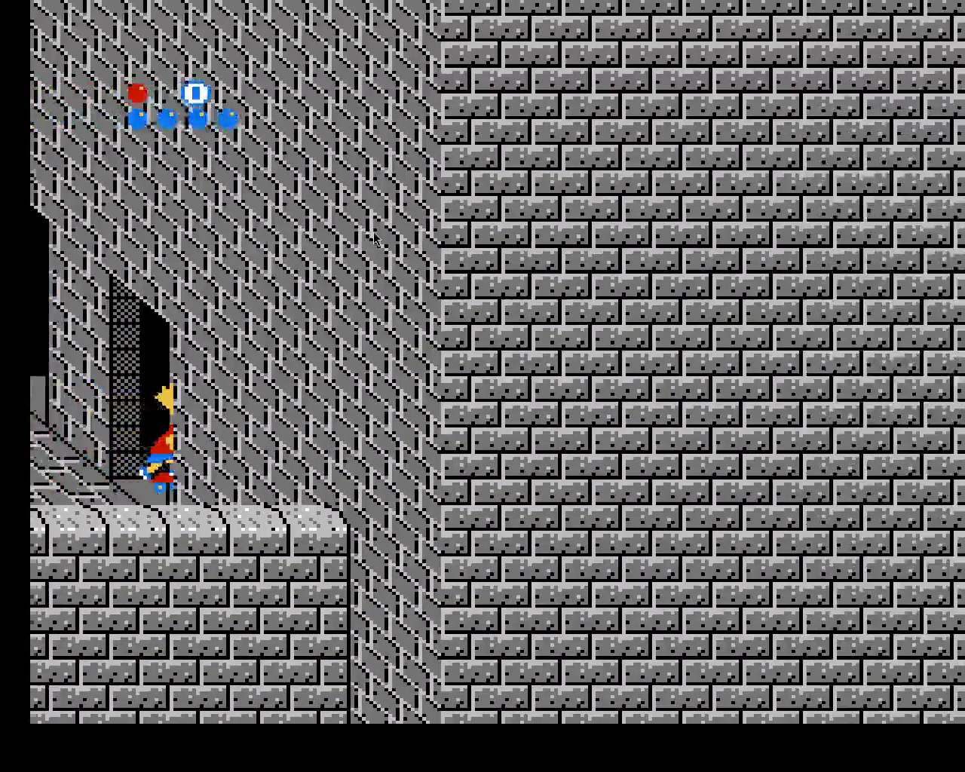
key("Right")
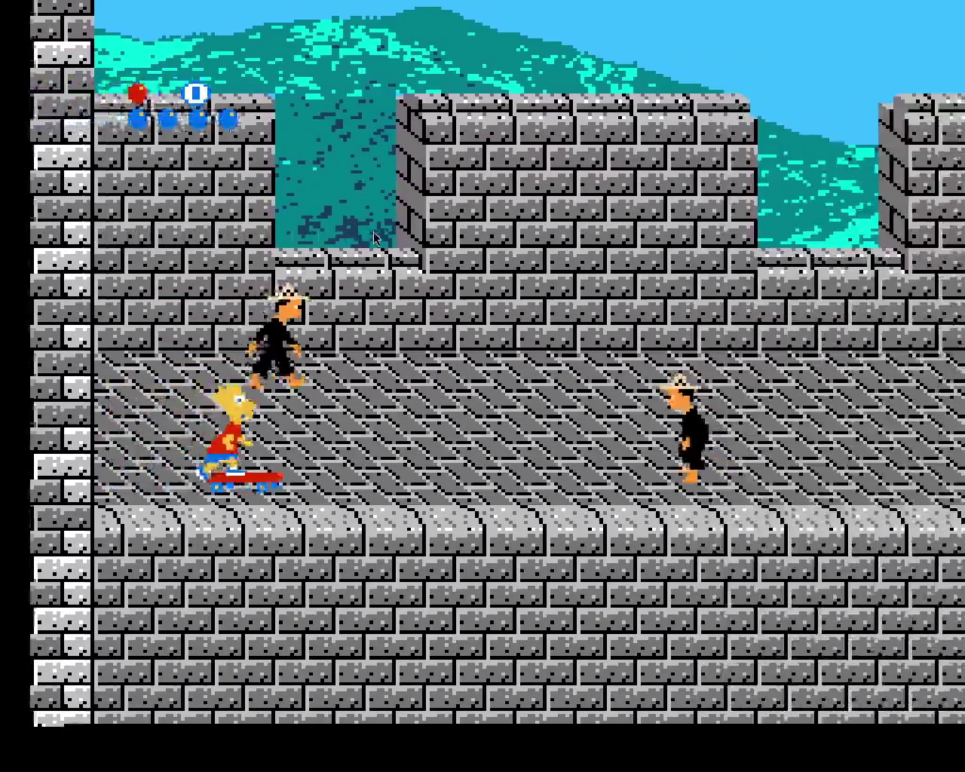
key("Right")
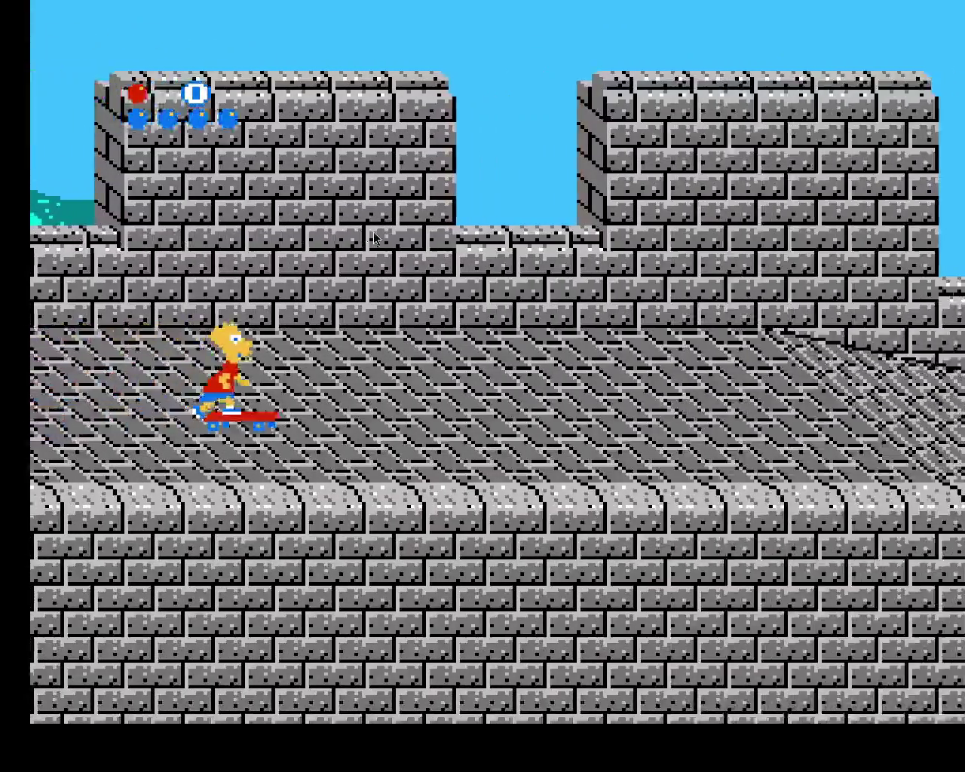
key("Right")
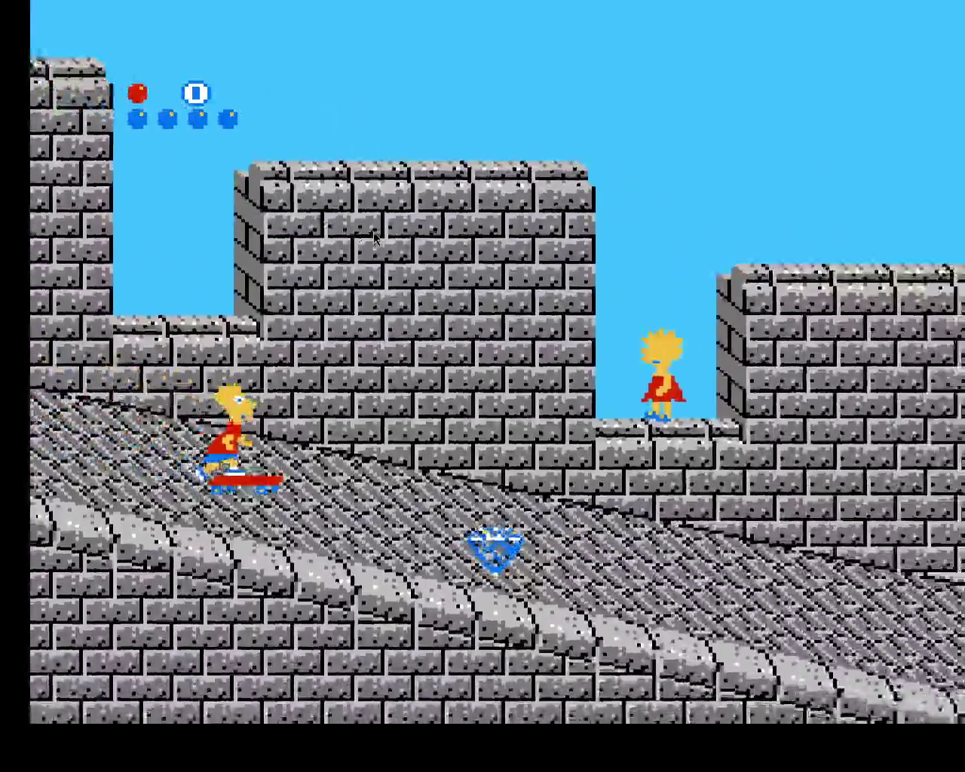
key("Right")
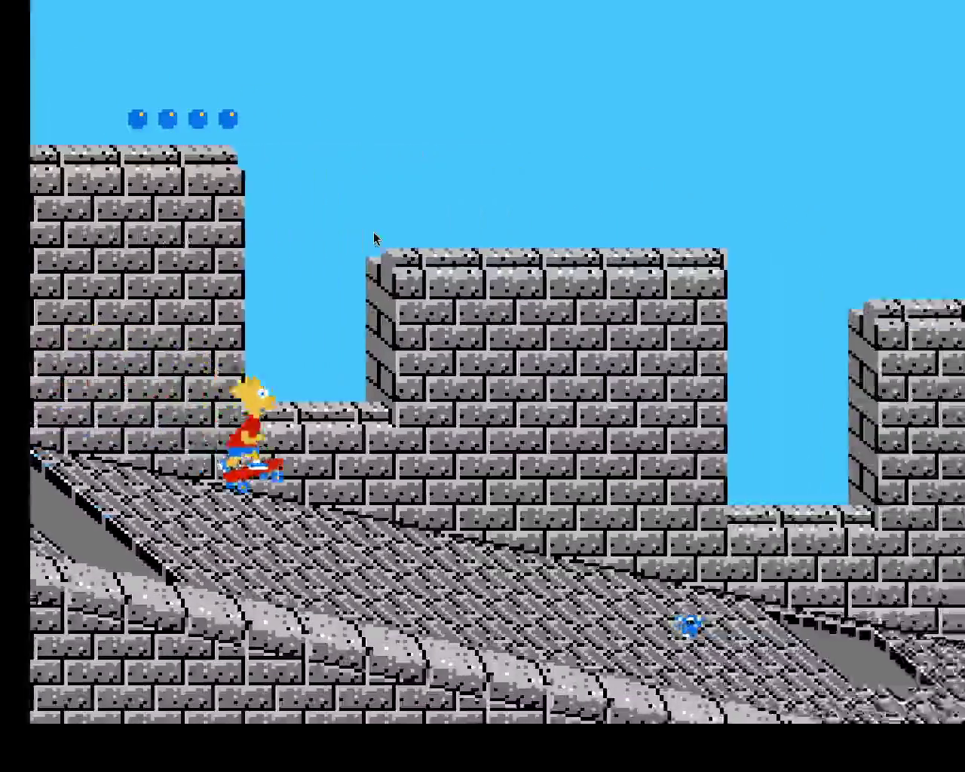
key("Right")
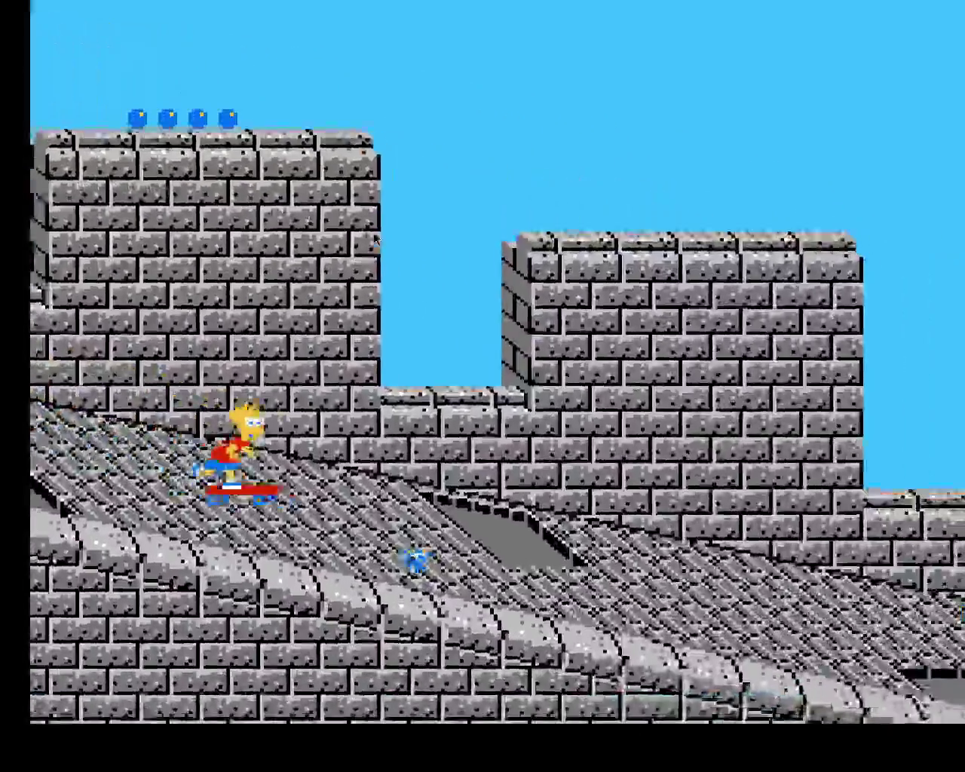
key("Right")
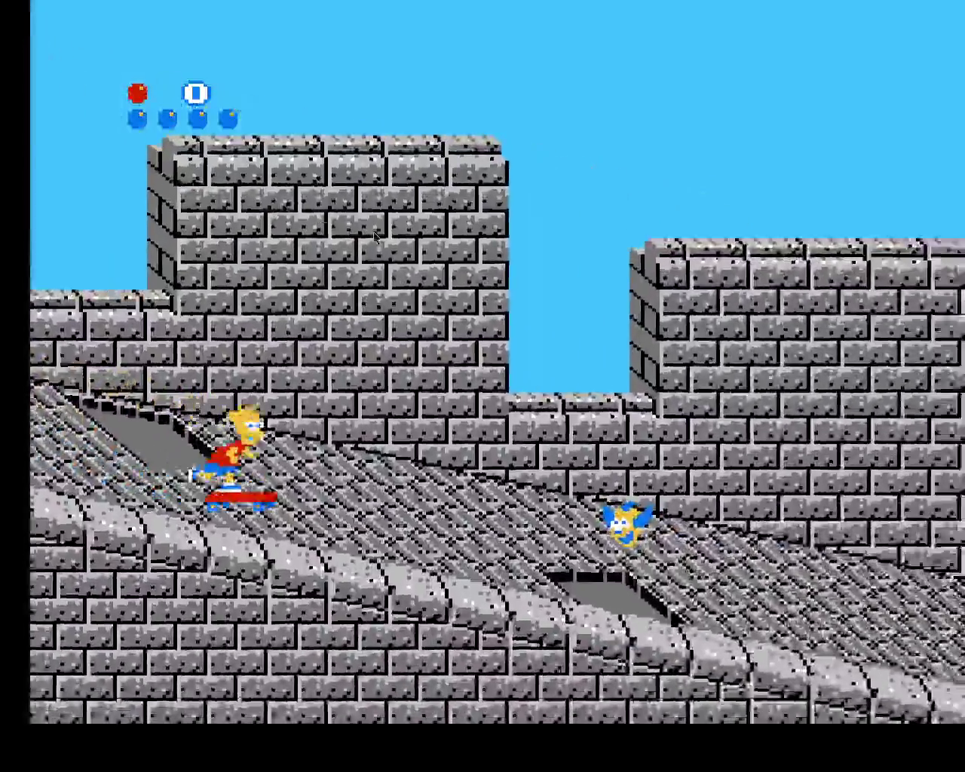
key("Right")
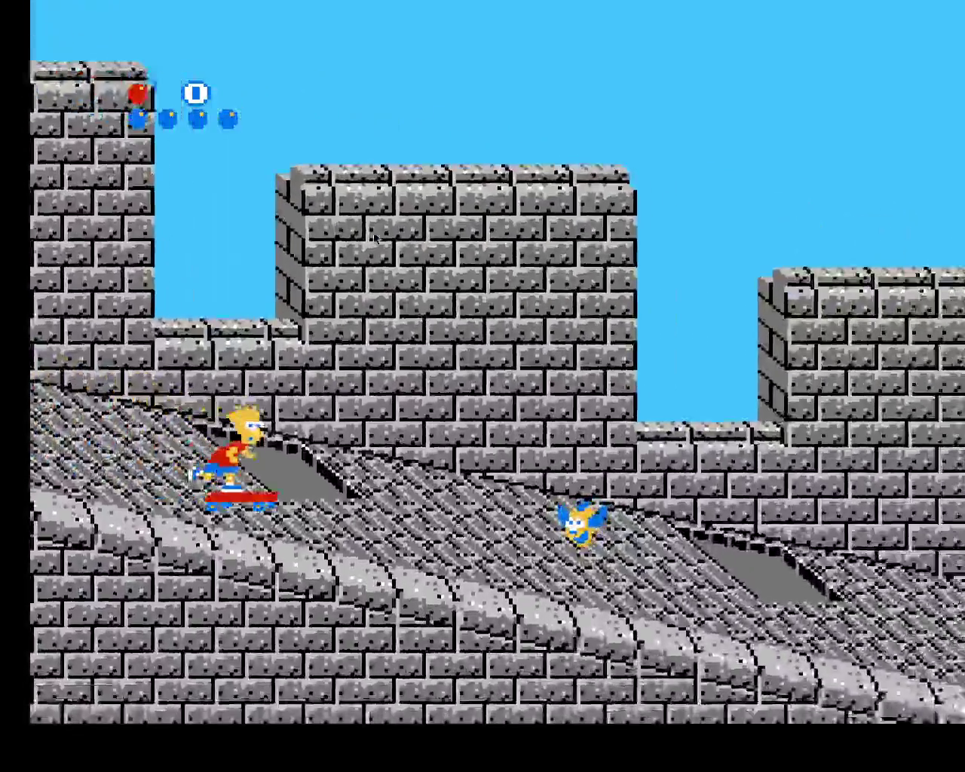
key("Right")
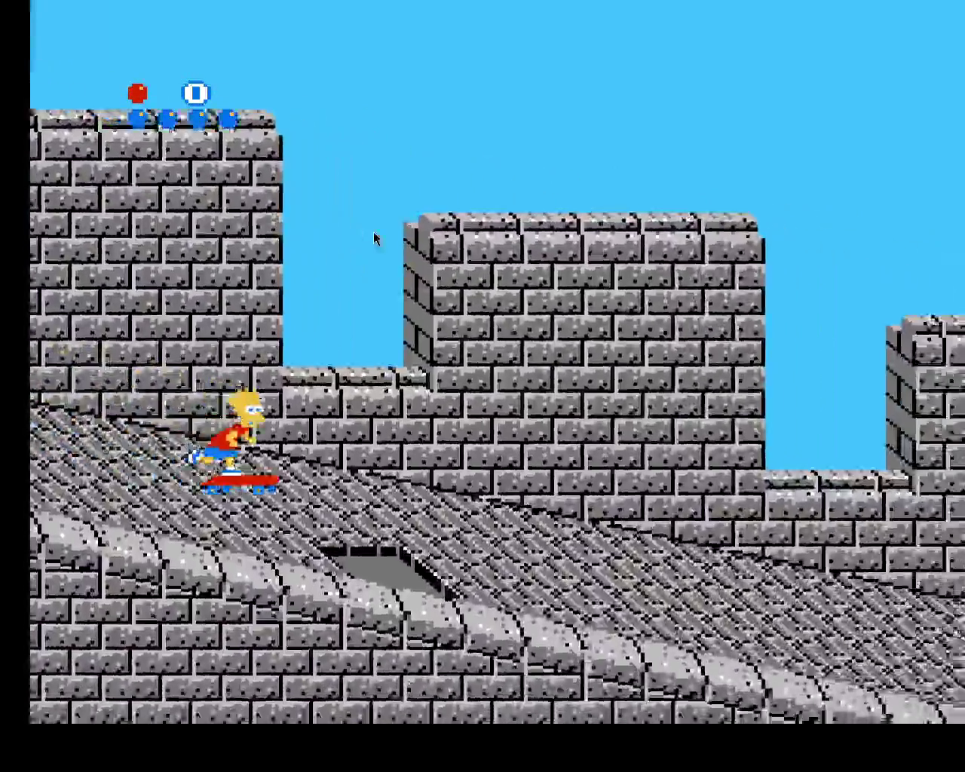
key("Right")
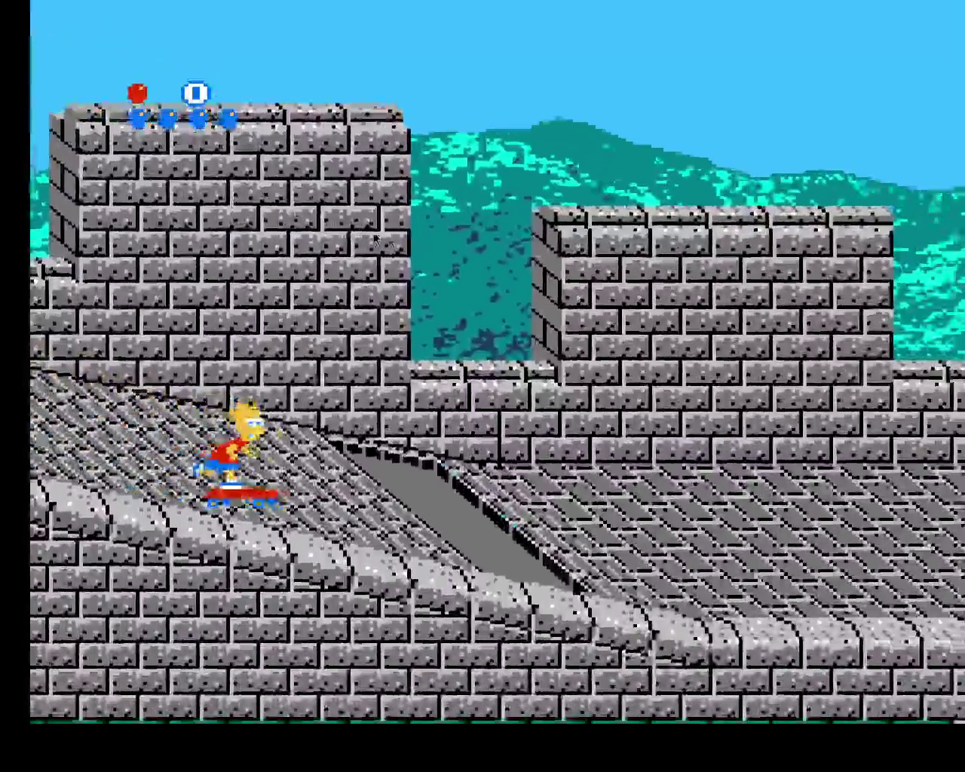
key("Right")
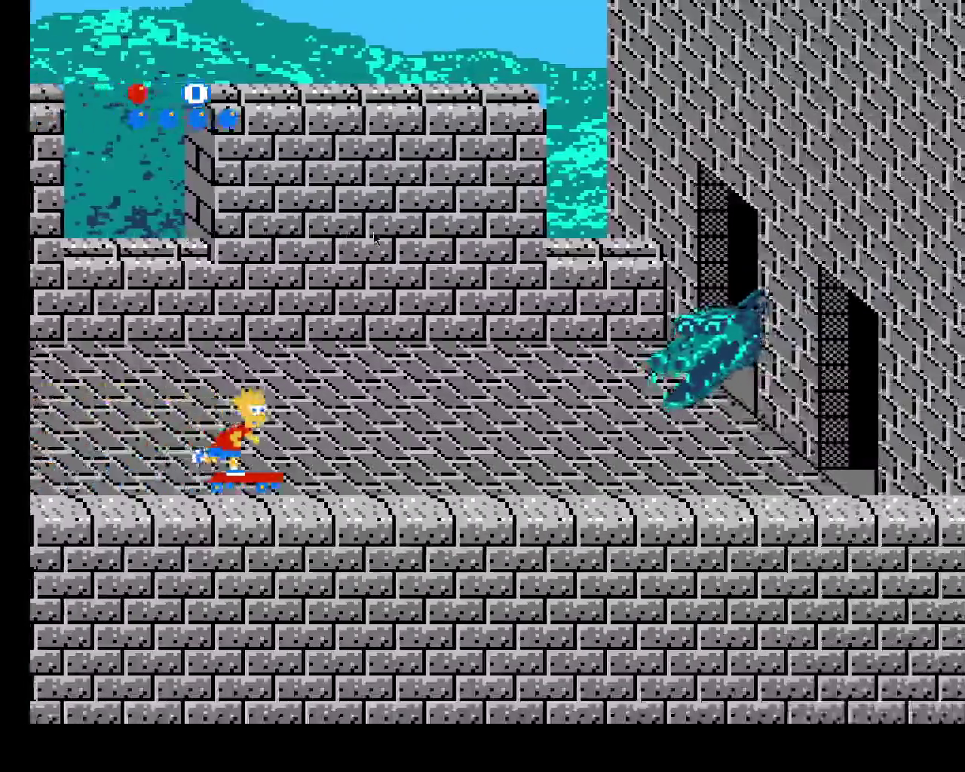
key("Right")
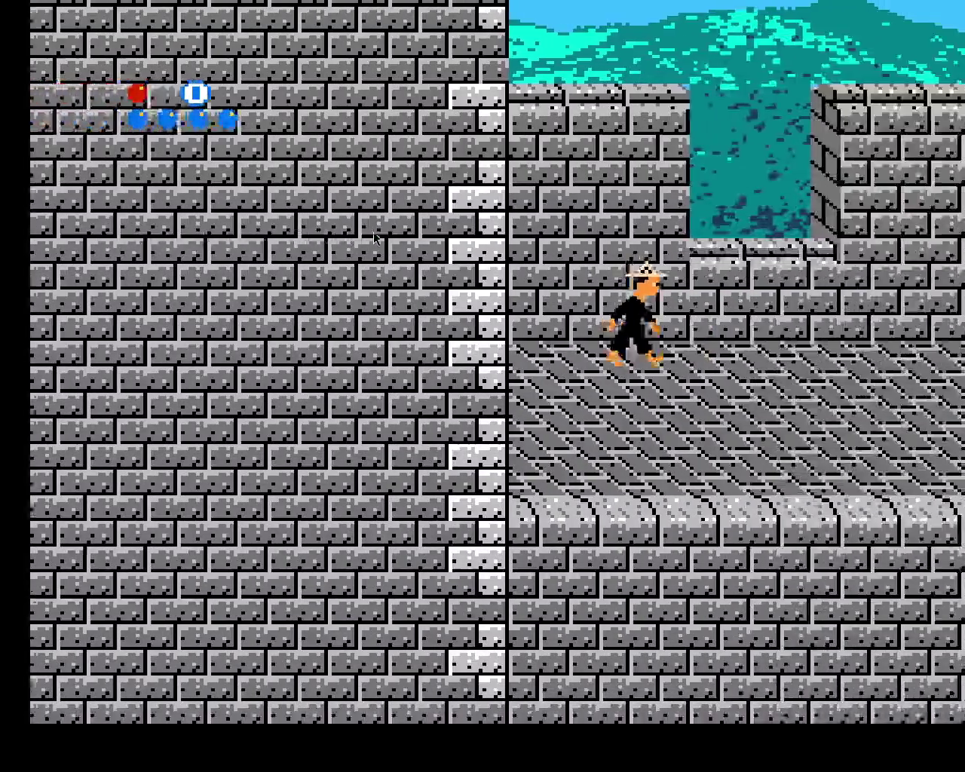
key("Right")
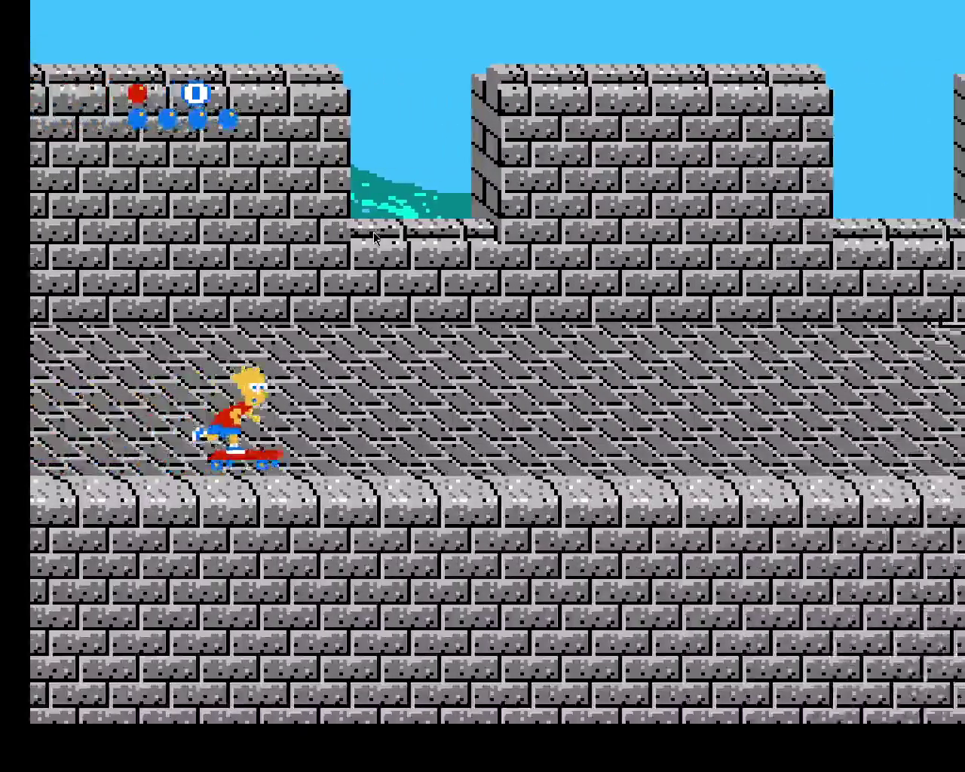
key("Right")
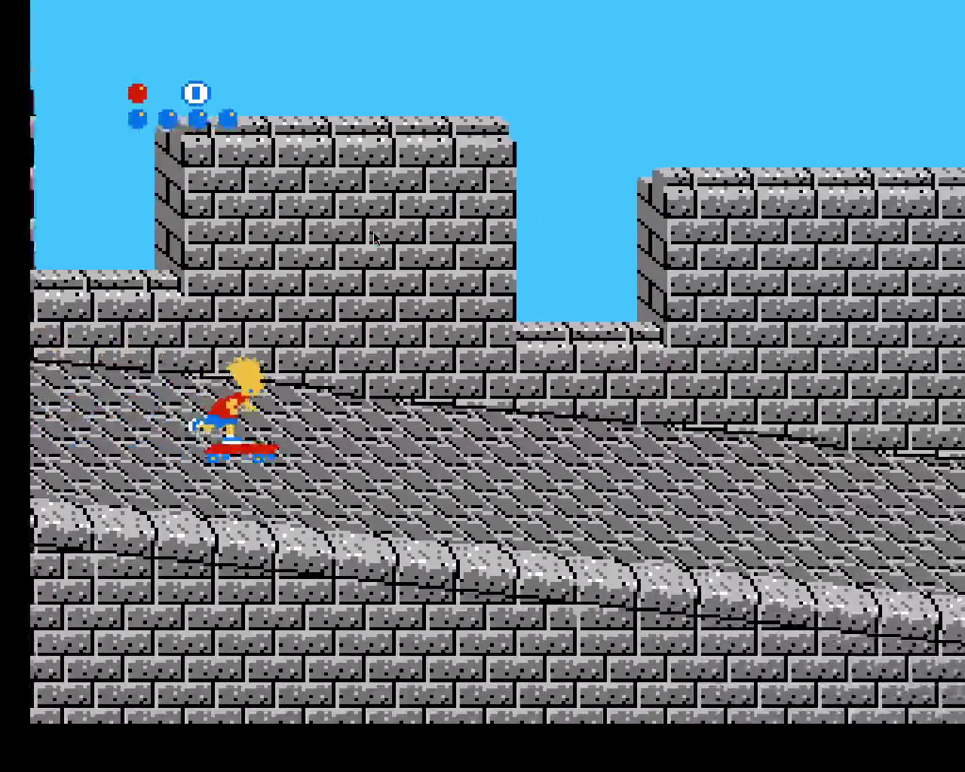
Jump the ramps over the gaps and skate Bart into the building doorway at the wall's end
key("Right")
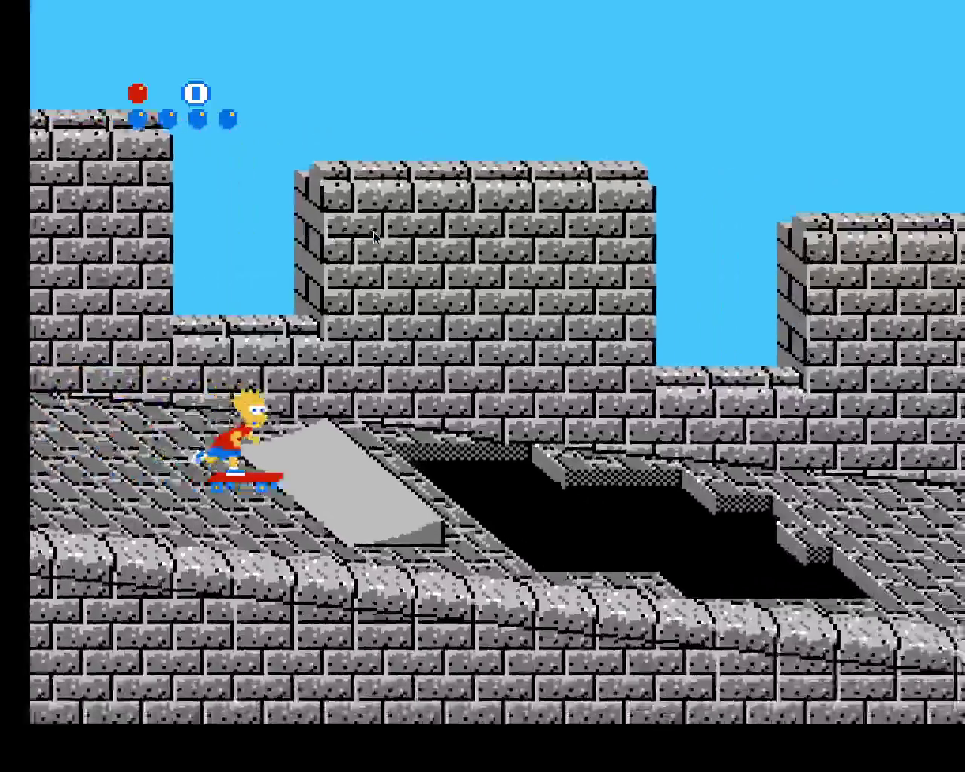
key("Right")
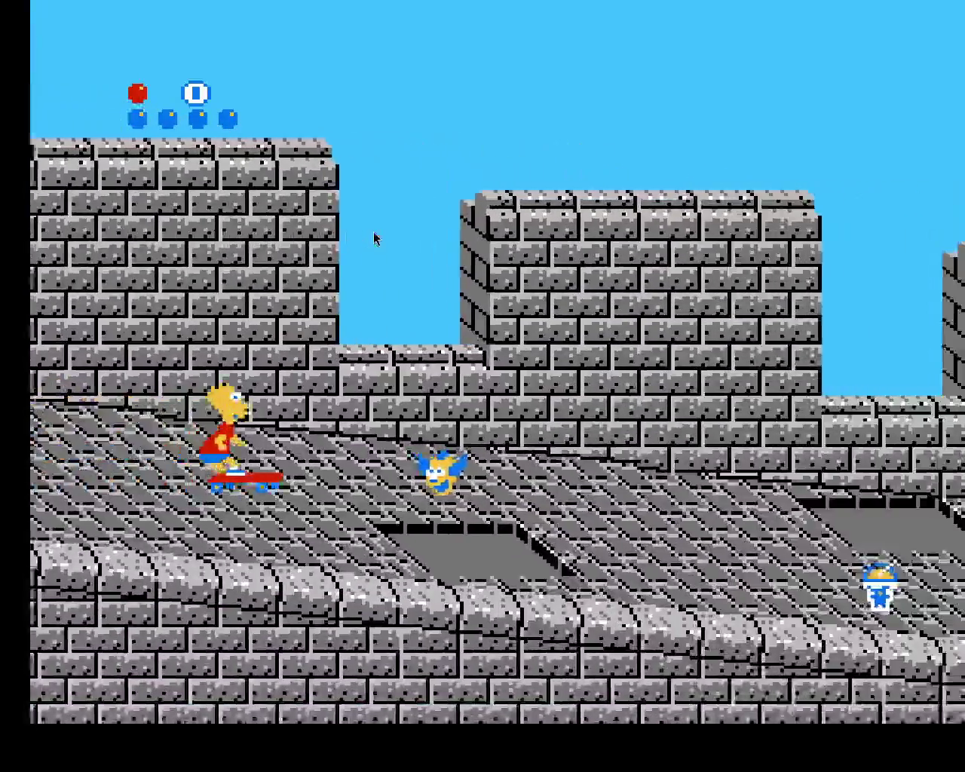
key("Right")
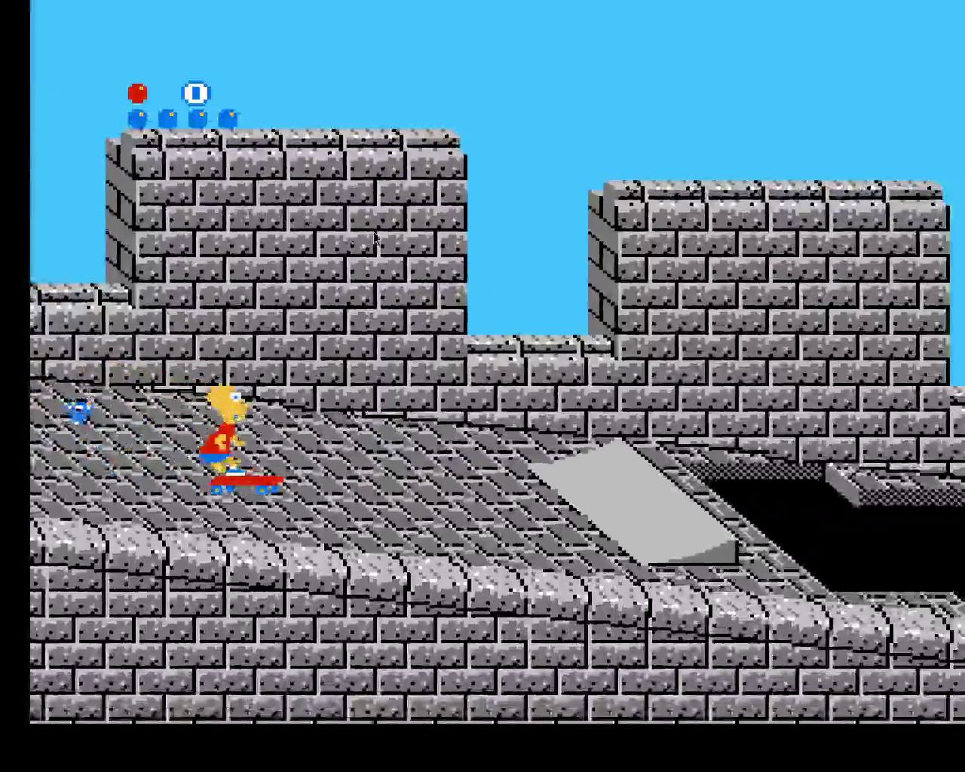
key("Right")
key("Right")
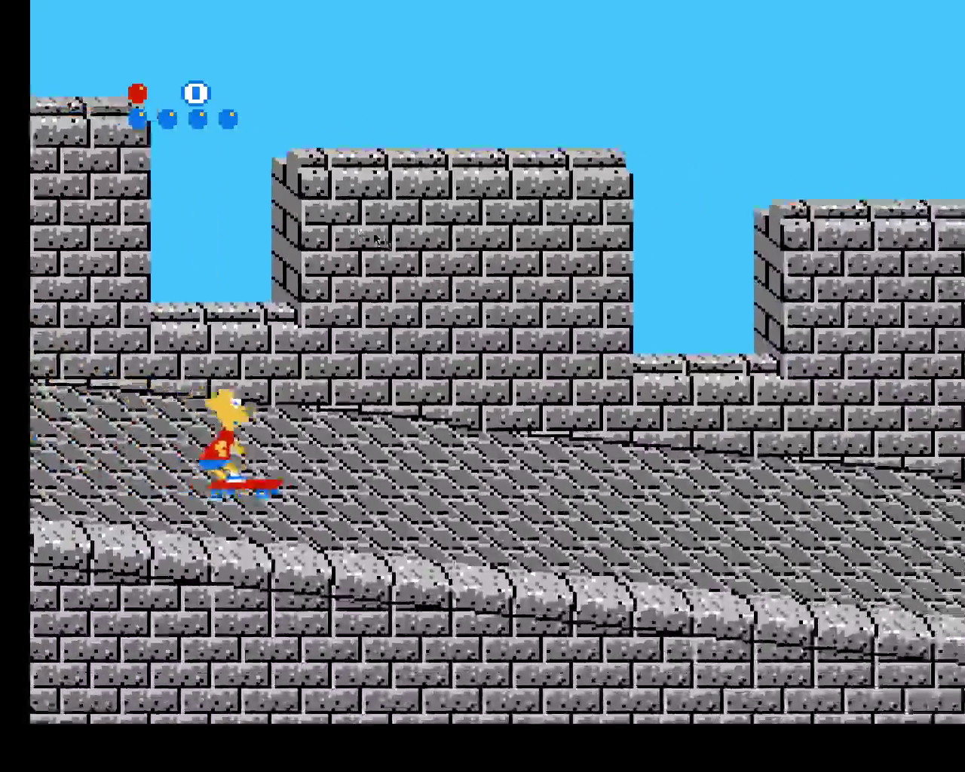
key("Right")
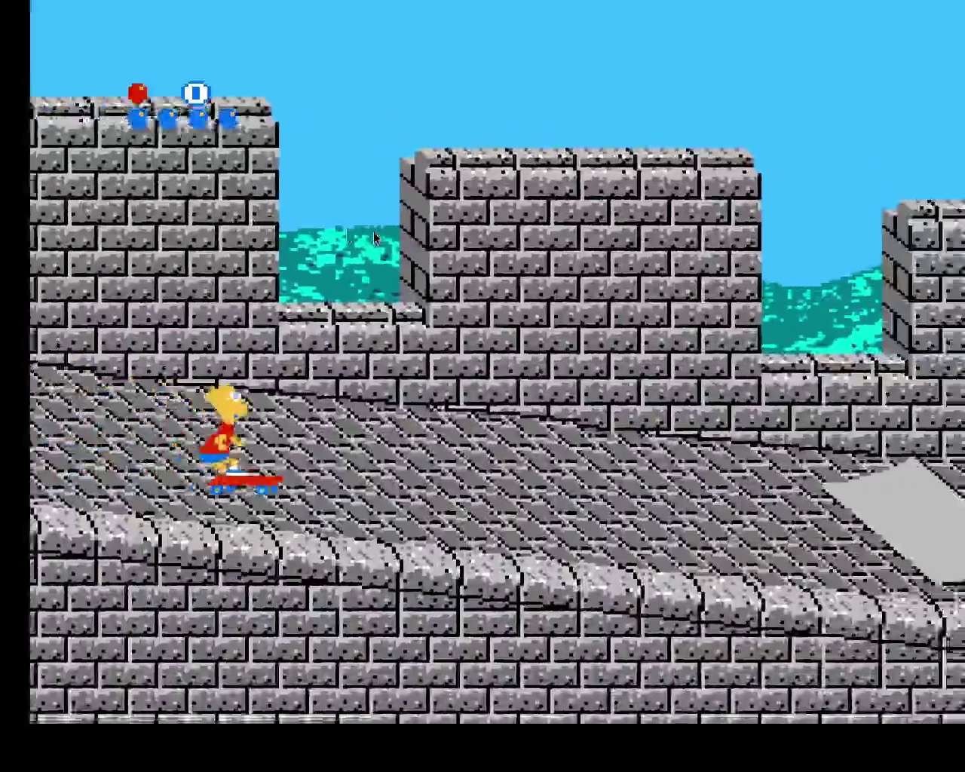
key("Right")
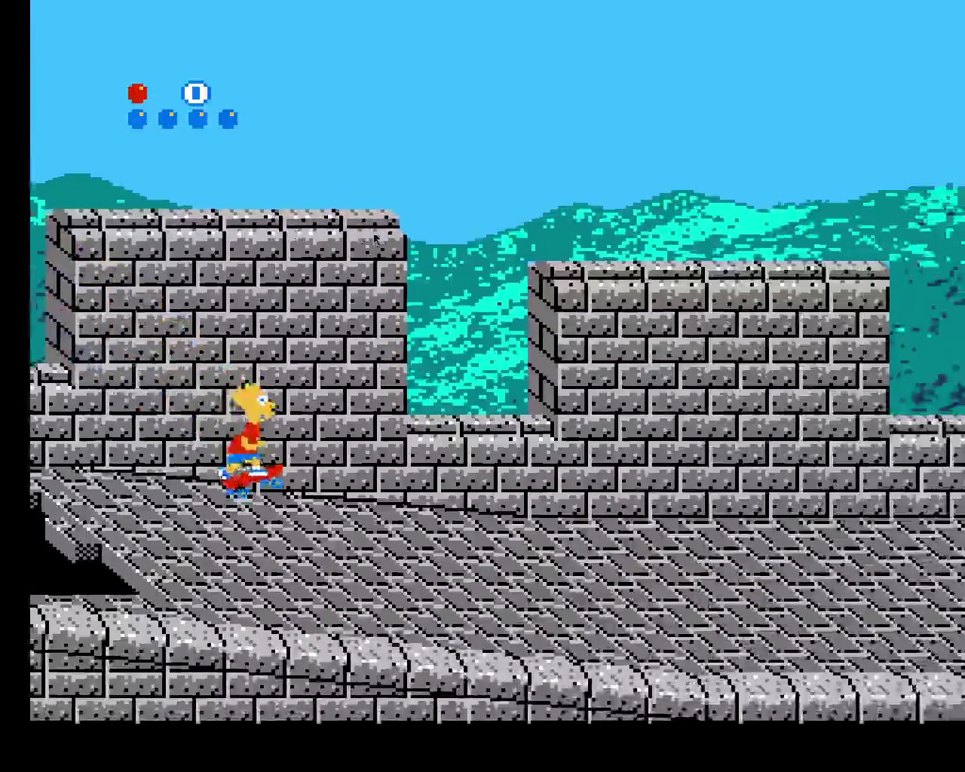
key("Right")
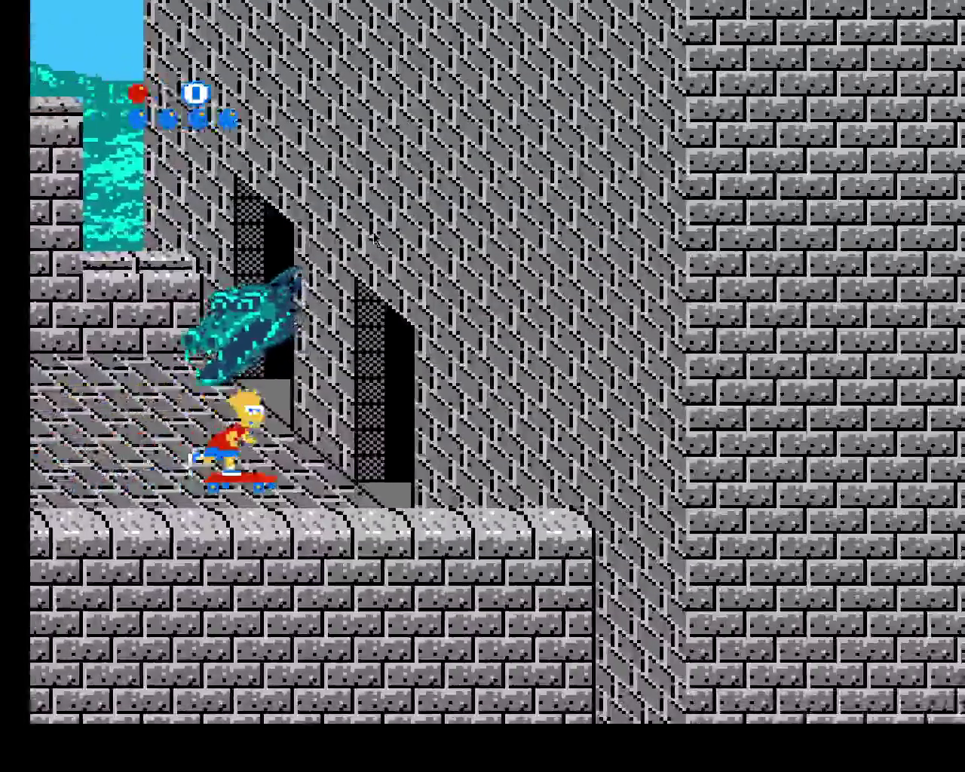
key("Right")
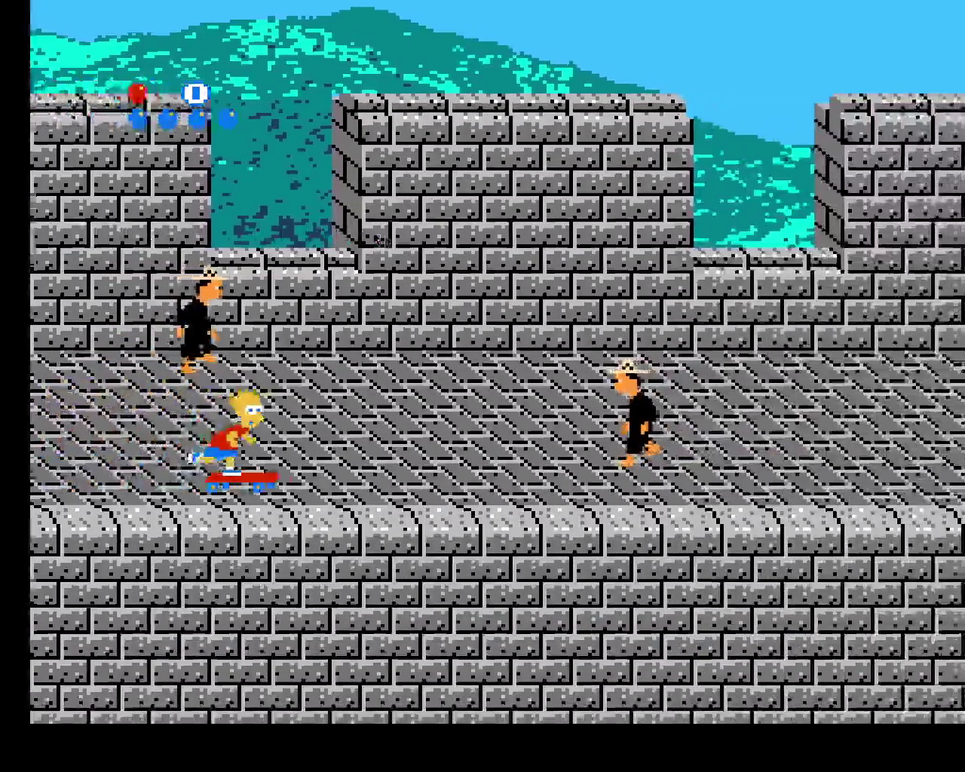
key("Right")
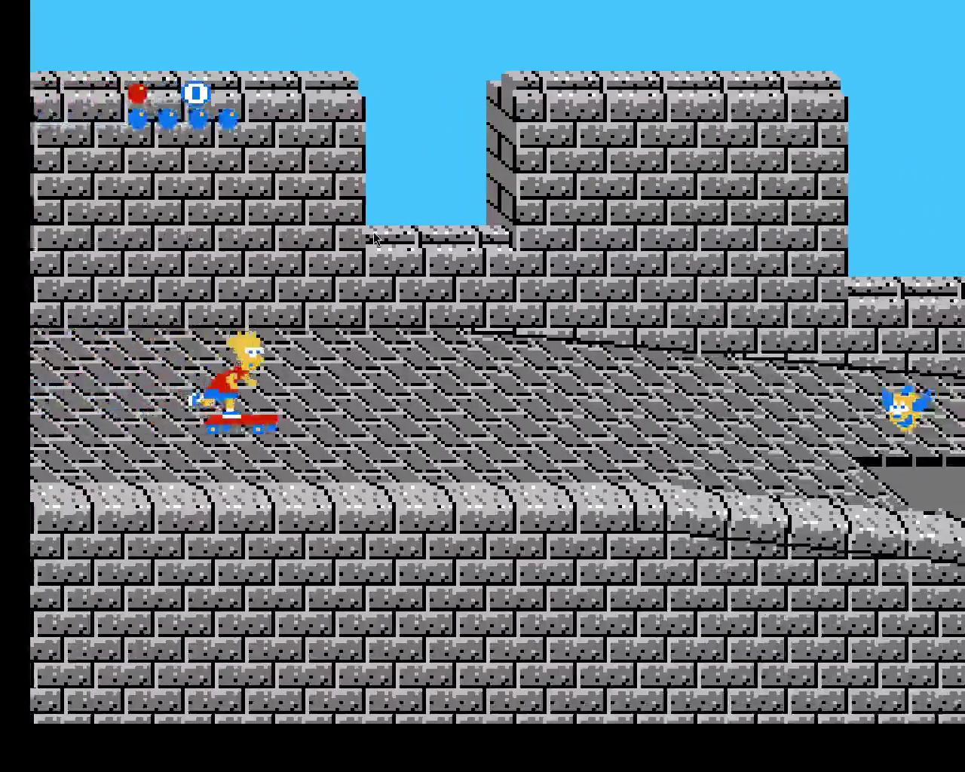
key("Right")
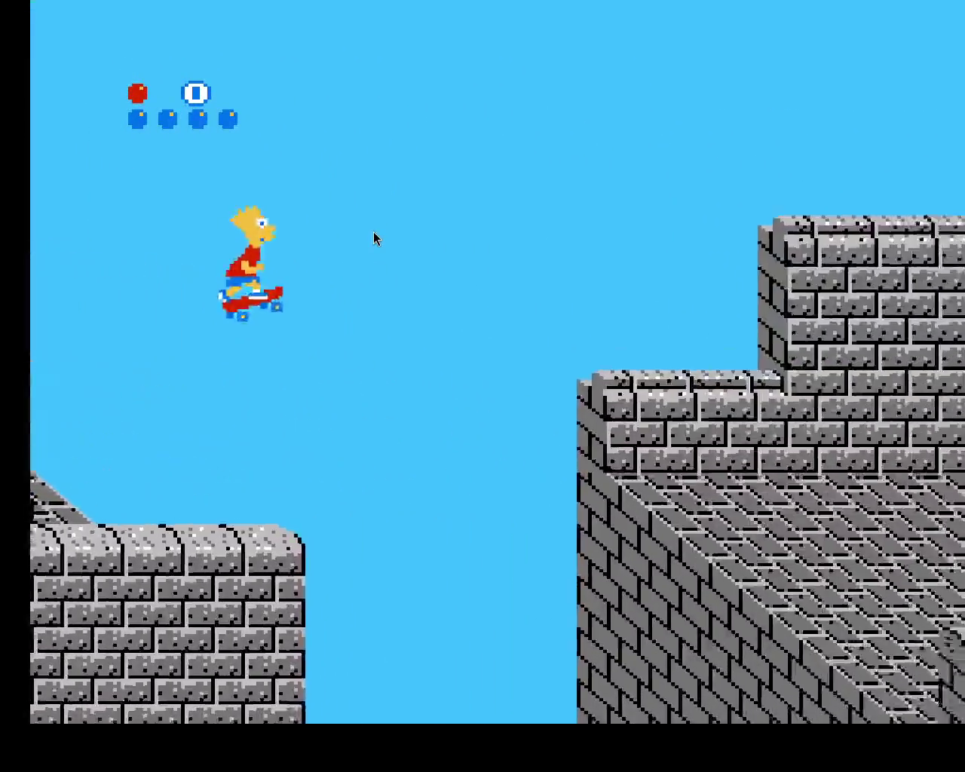
key("Right")
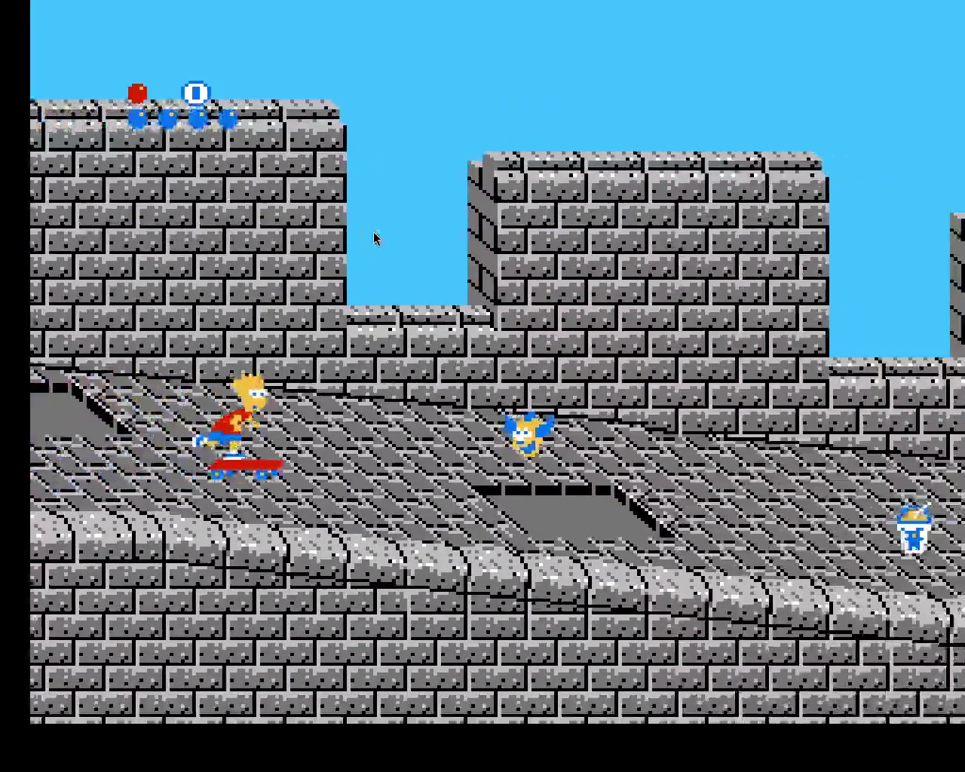
key("Right")
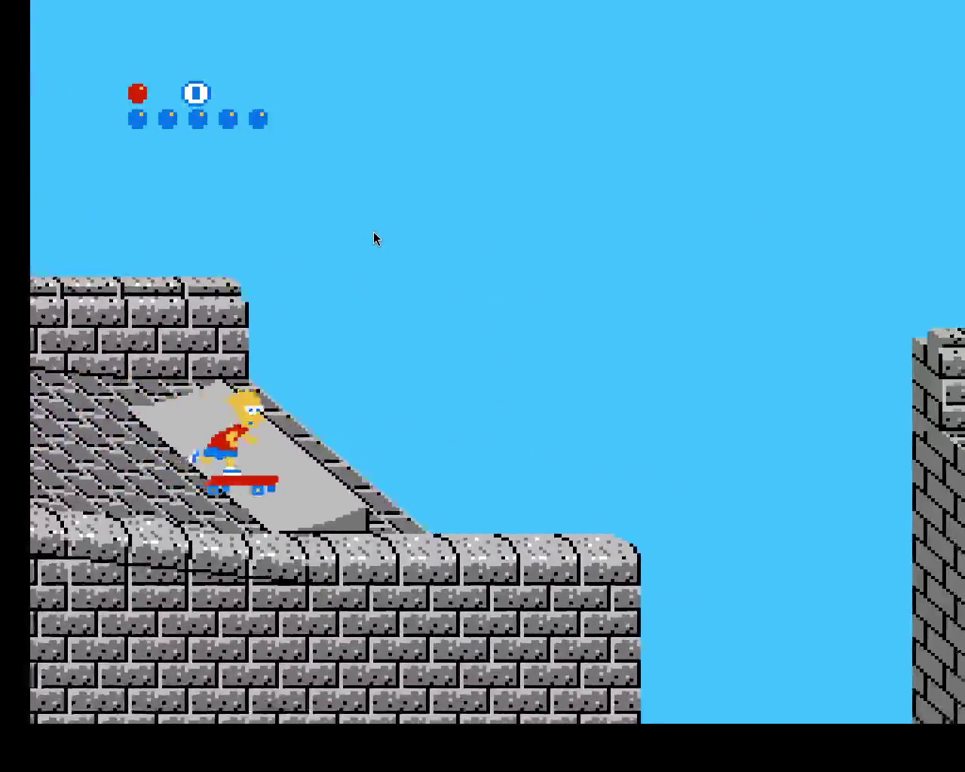
key("Right")
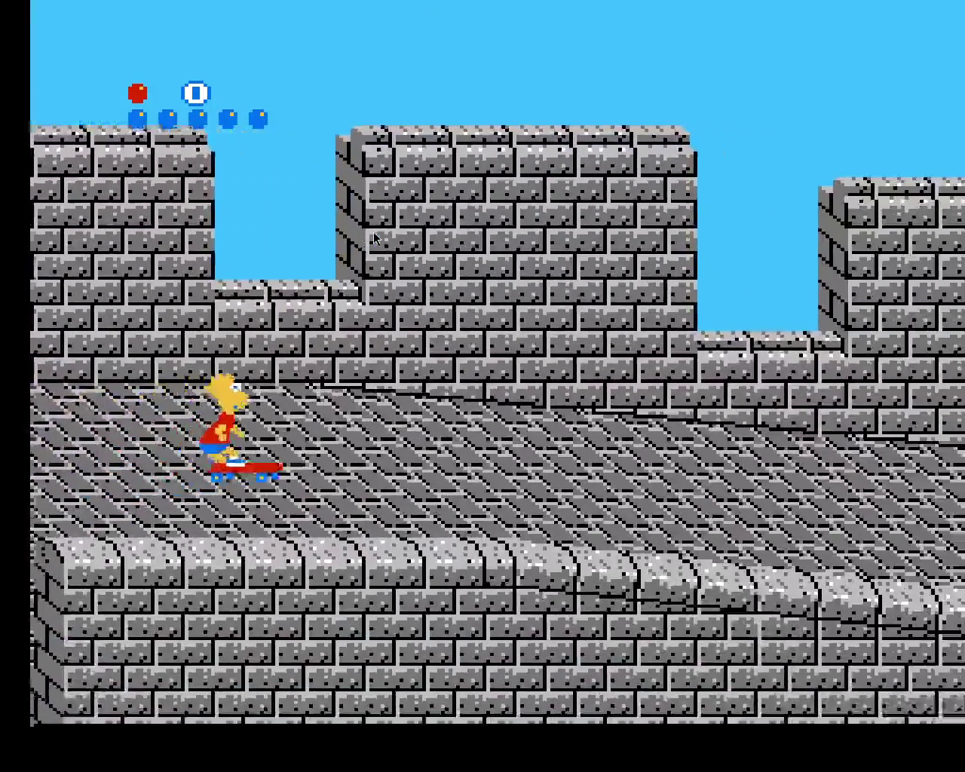
key("Right")
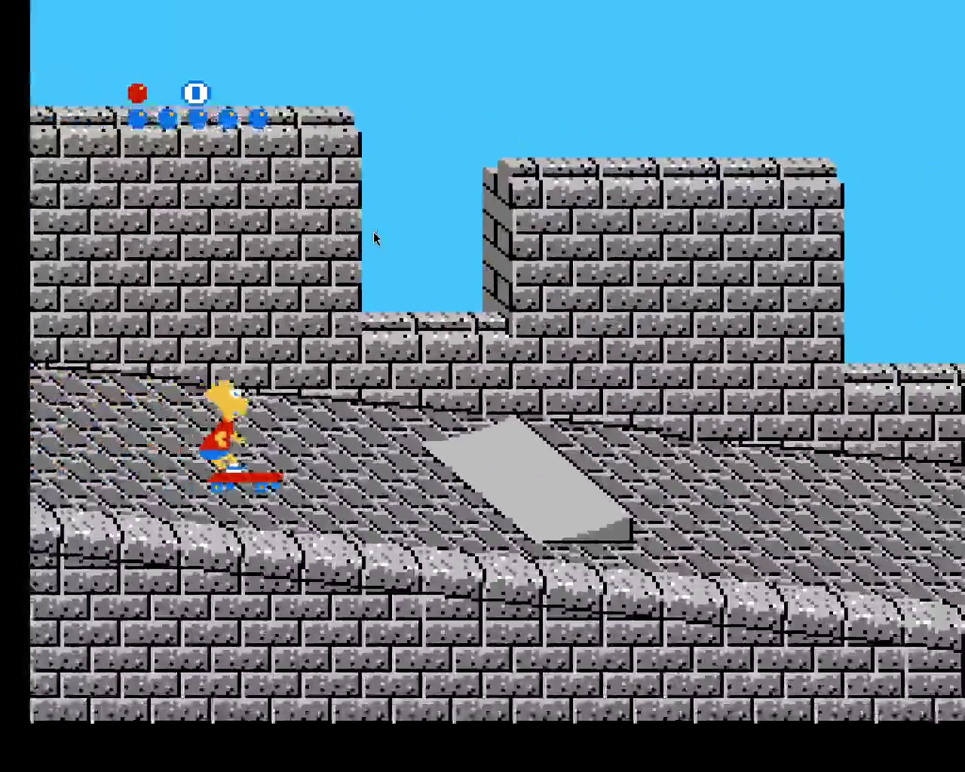
key("Right")
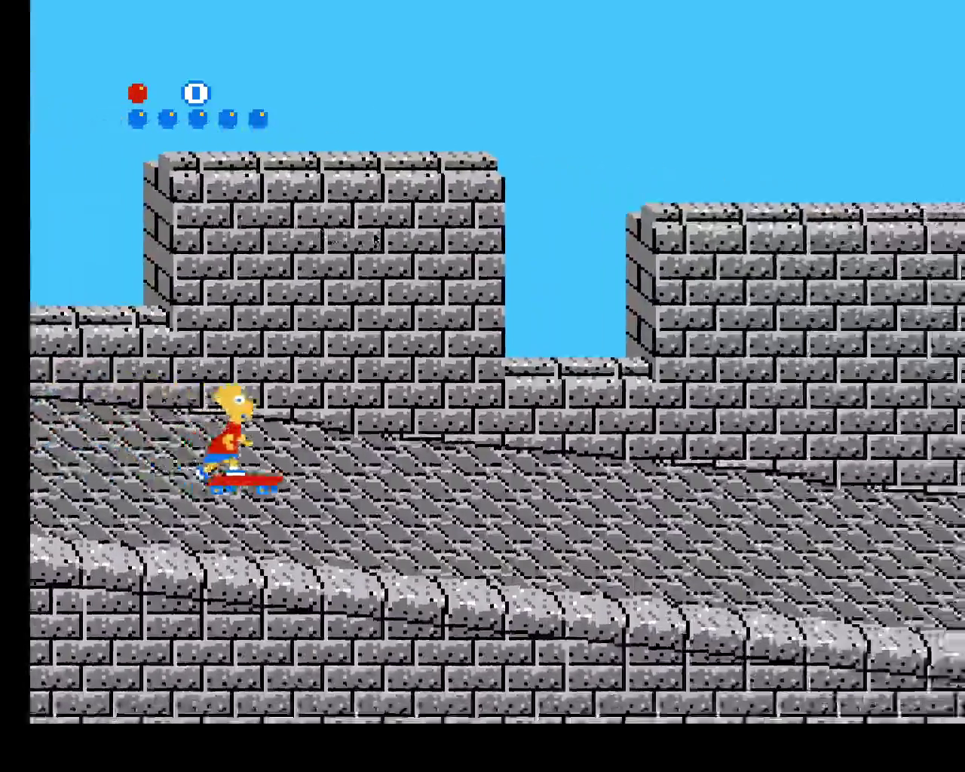
key("Right")
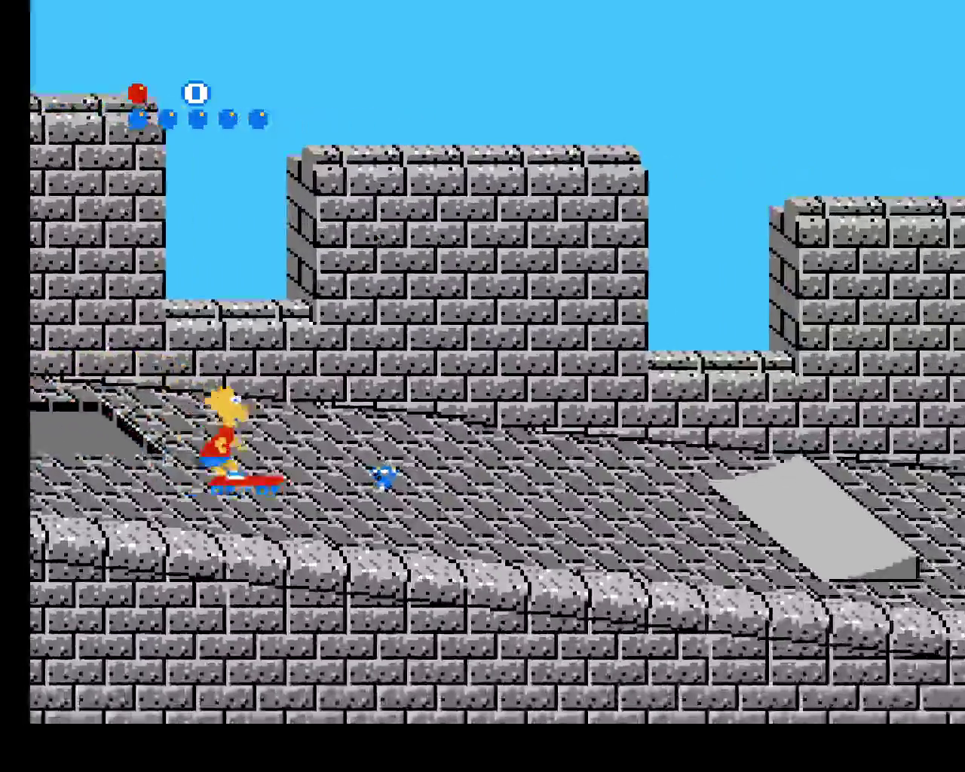
key("Right")
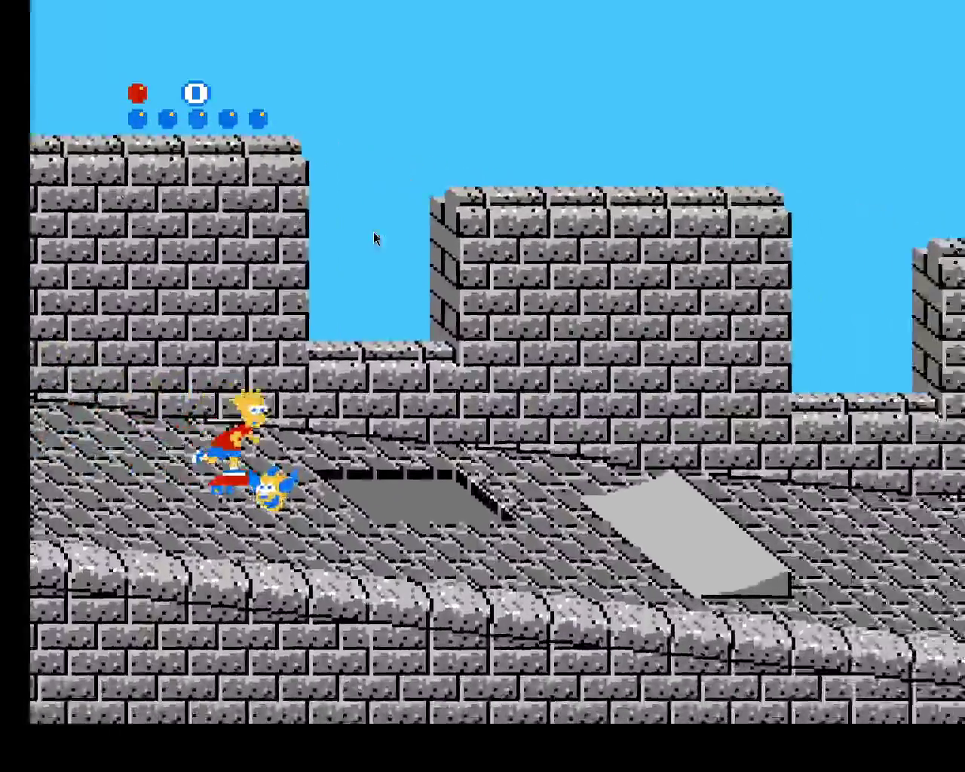
key("Right")
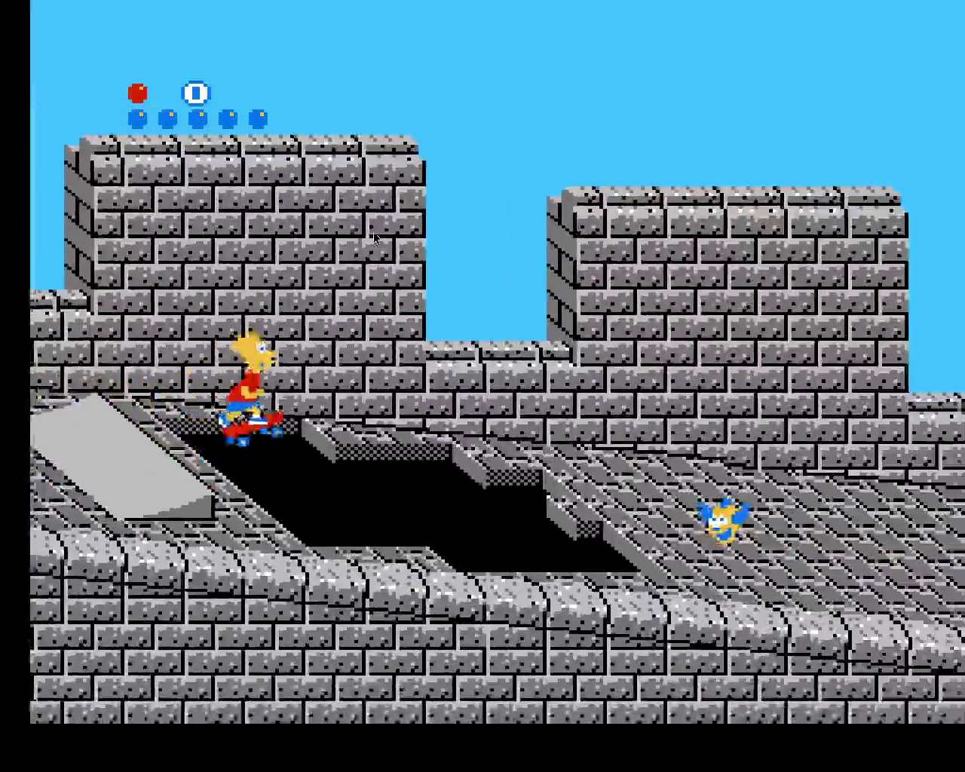
key("Right")
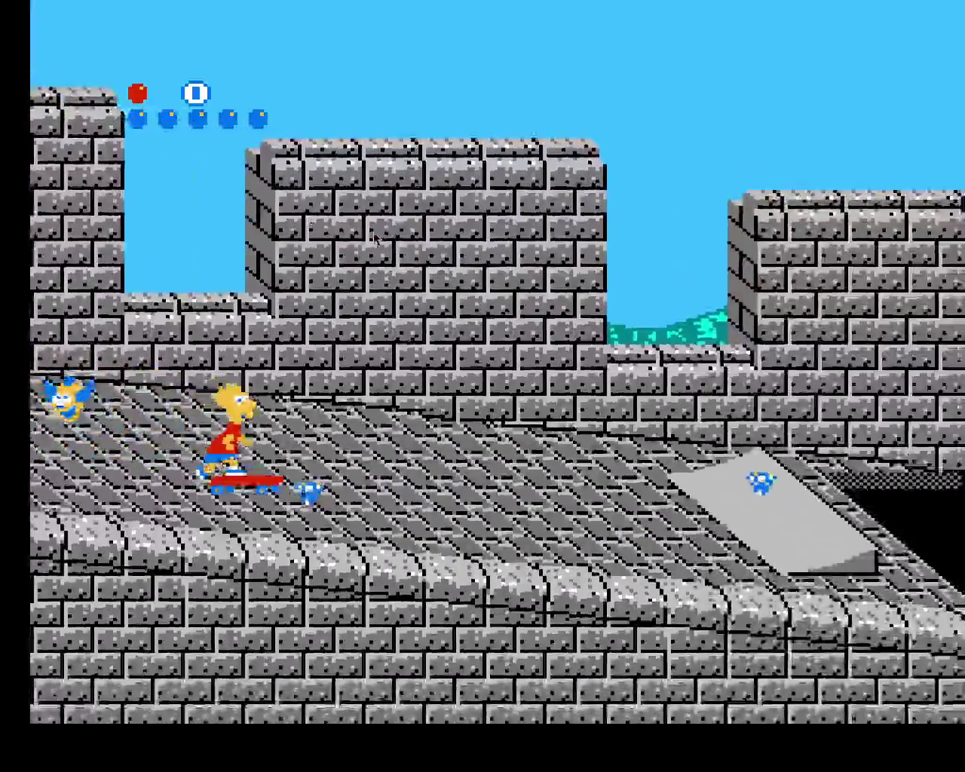
key("Right")
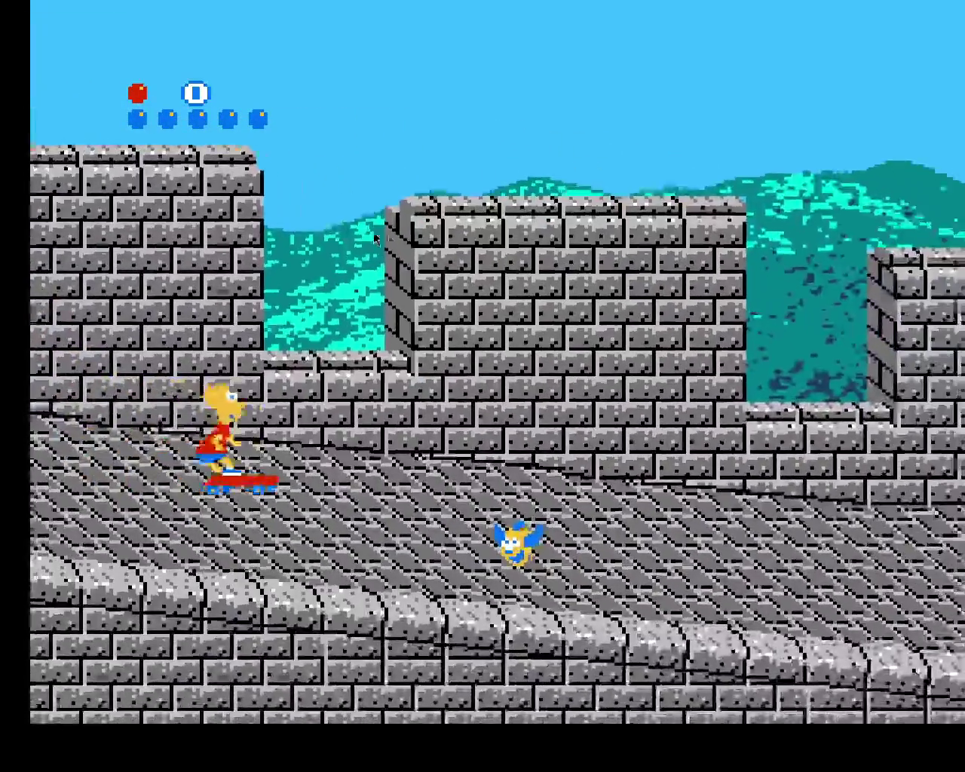
key("Right")
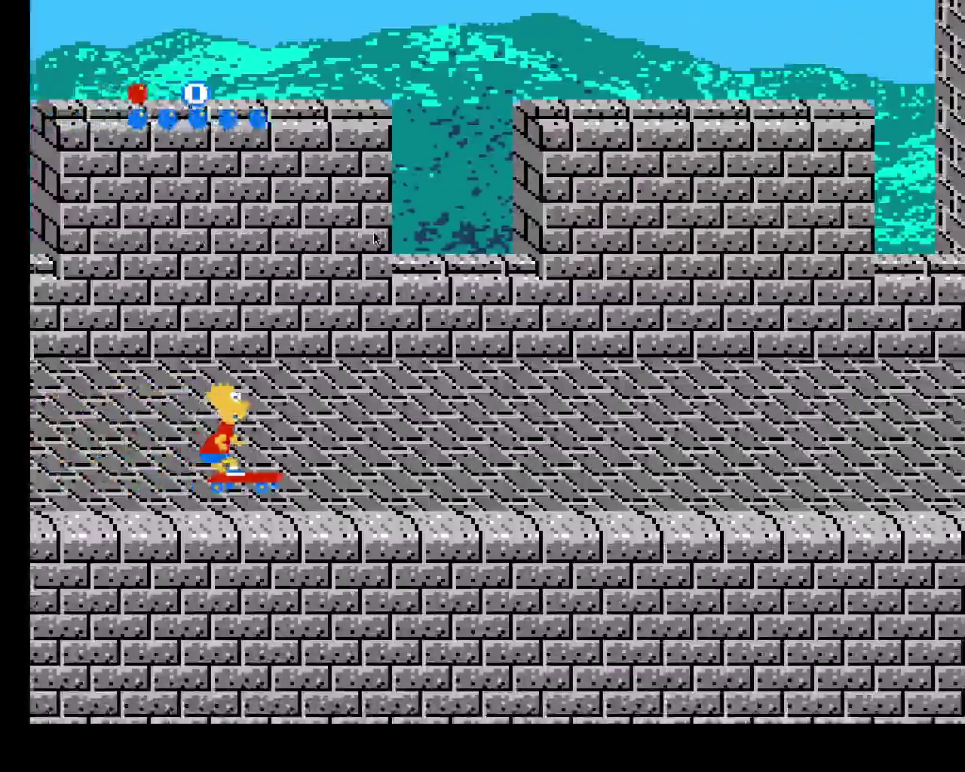
key("Right")
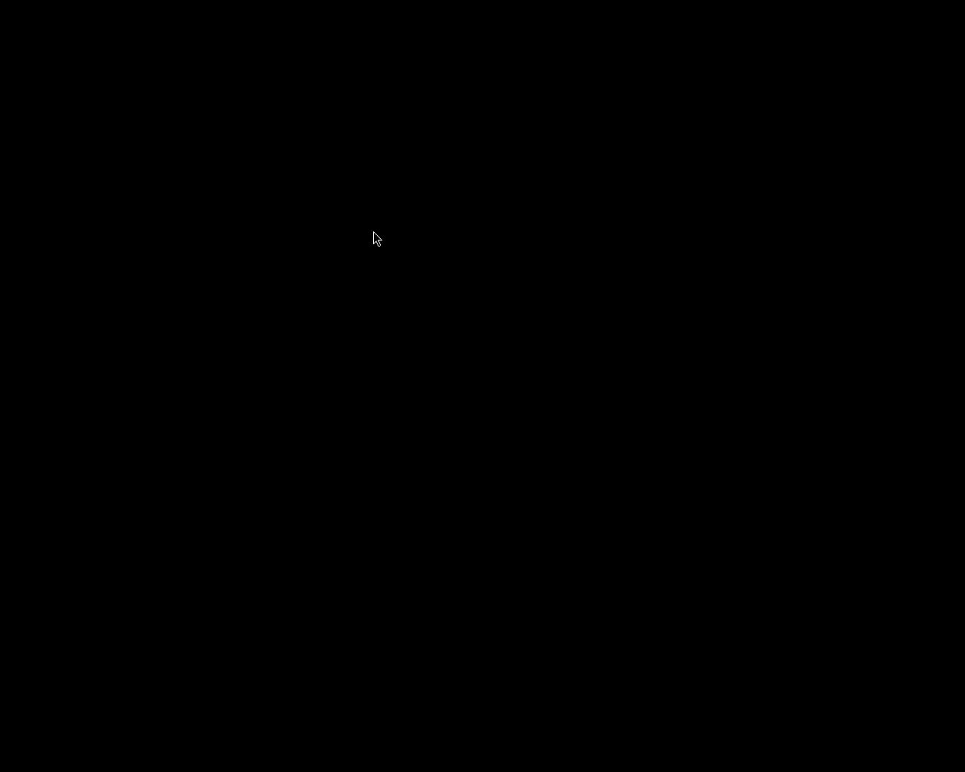
Exit the map back to the Great Wall walkway and run Bart toward the fan-waving enemy
key("Right")
key("Return")
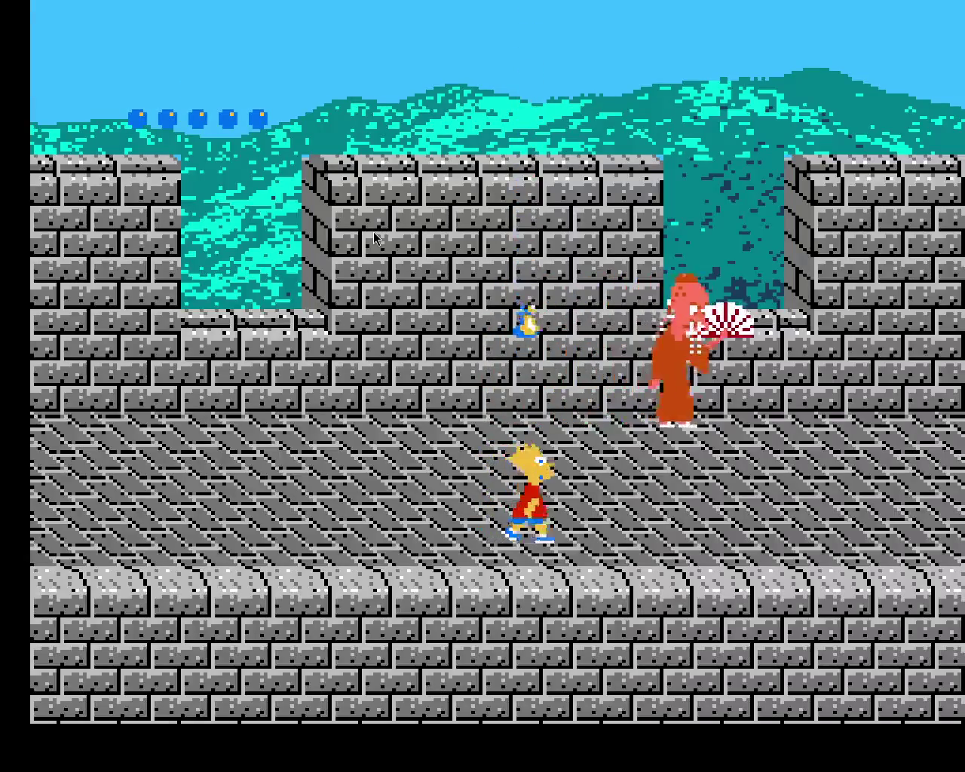
key("Left")
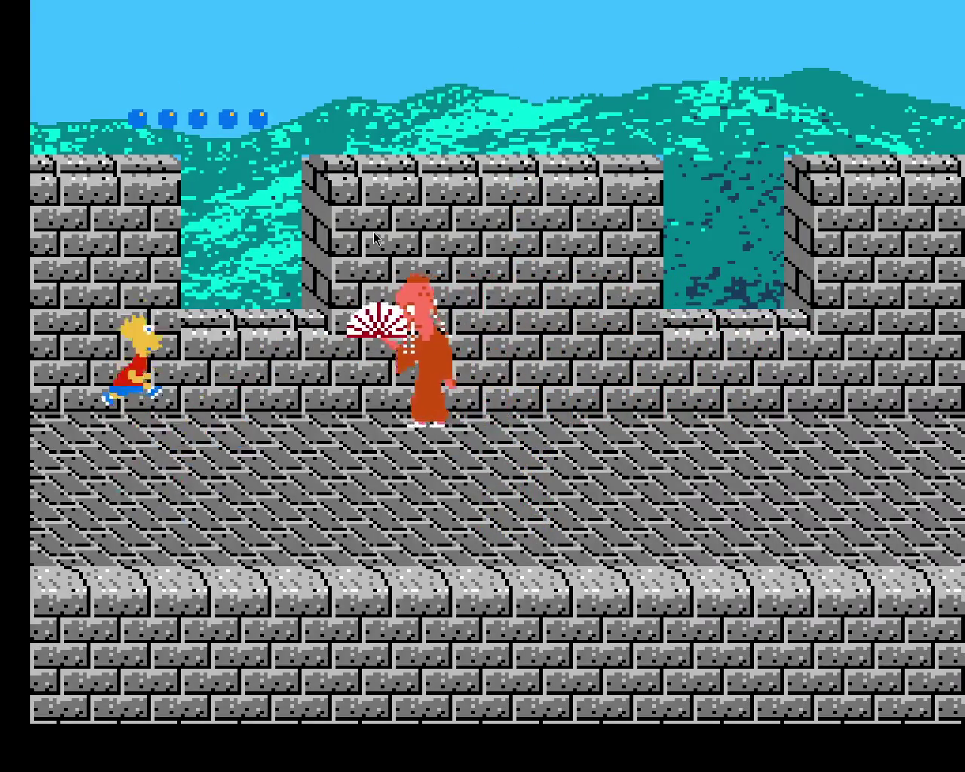
key("Right")
key("Right")
key("Up")
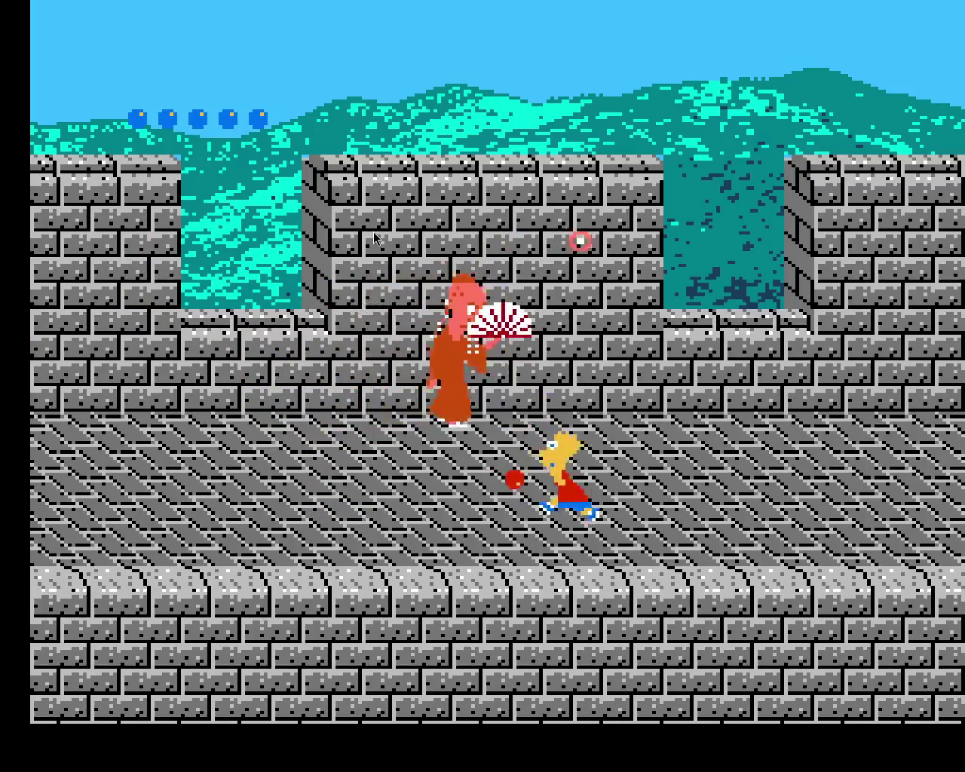
key("Left")
key("Up")
key("Left")
Jump Bart on and off the wall to dodge the fan enemy's attacks
key("Up")
key("Right")
key("Up")
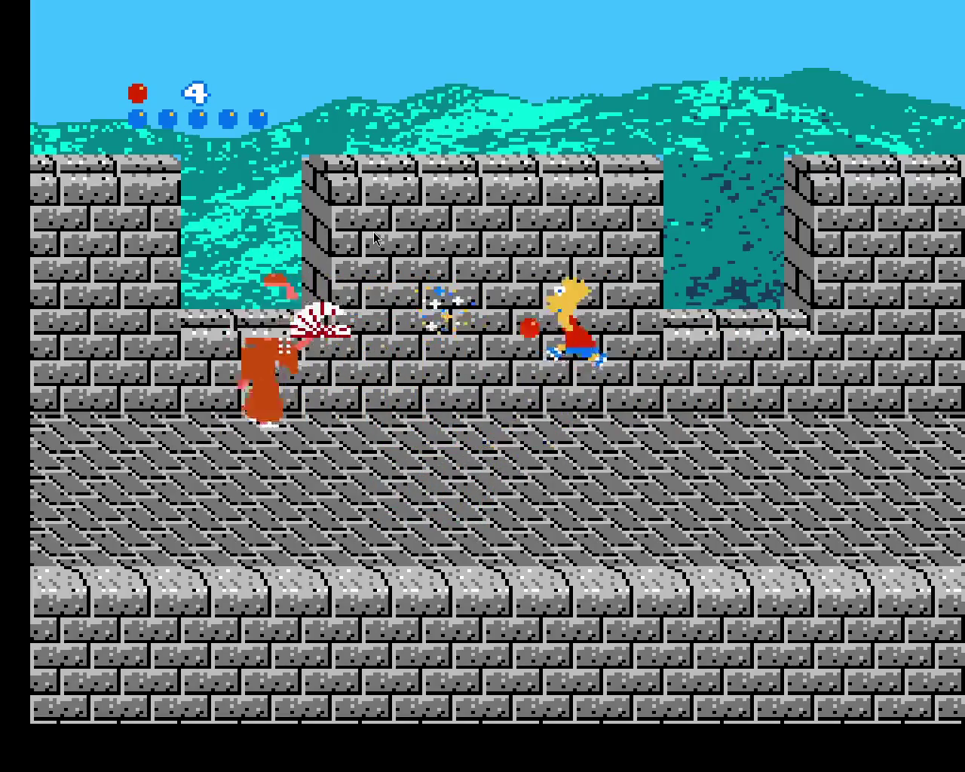
key("Left")
key("Left")
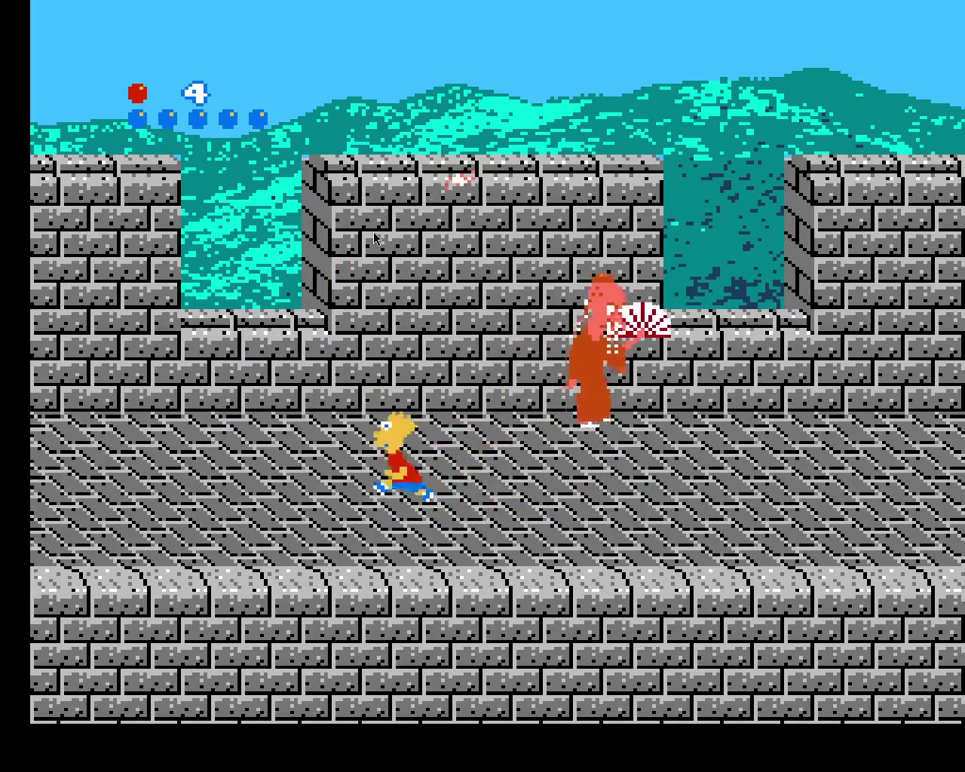
key("Up")
key("Up")
key("Left")
key("Up")
key("Up")
key("Right")
key("Right")
key("Up")
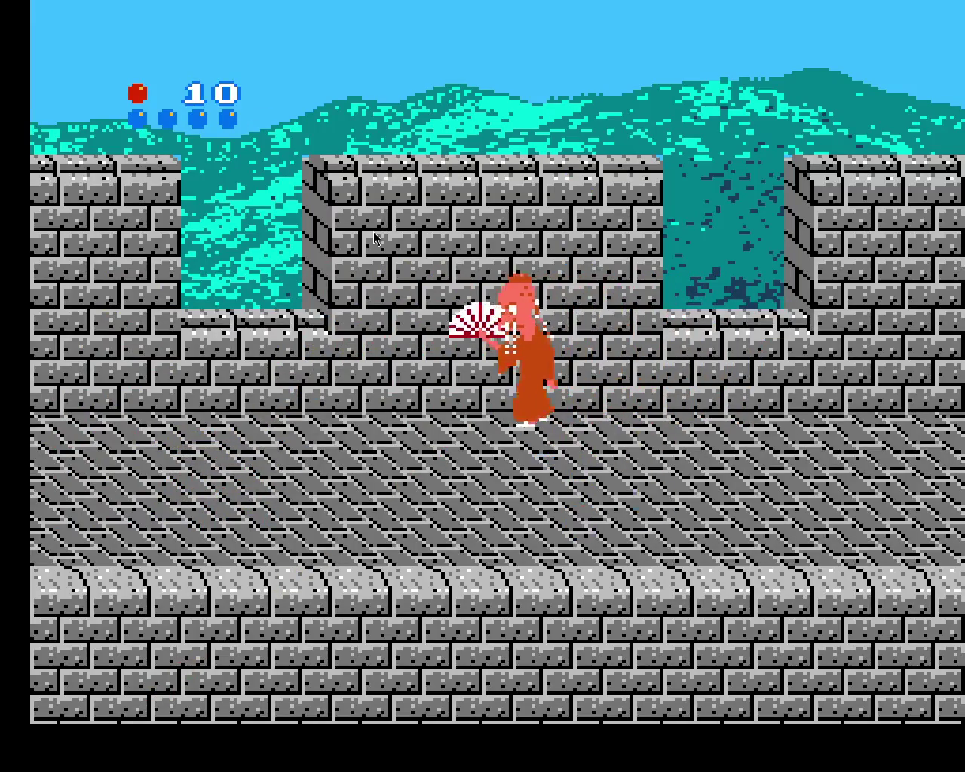
key("Right")
key("Left")
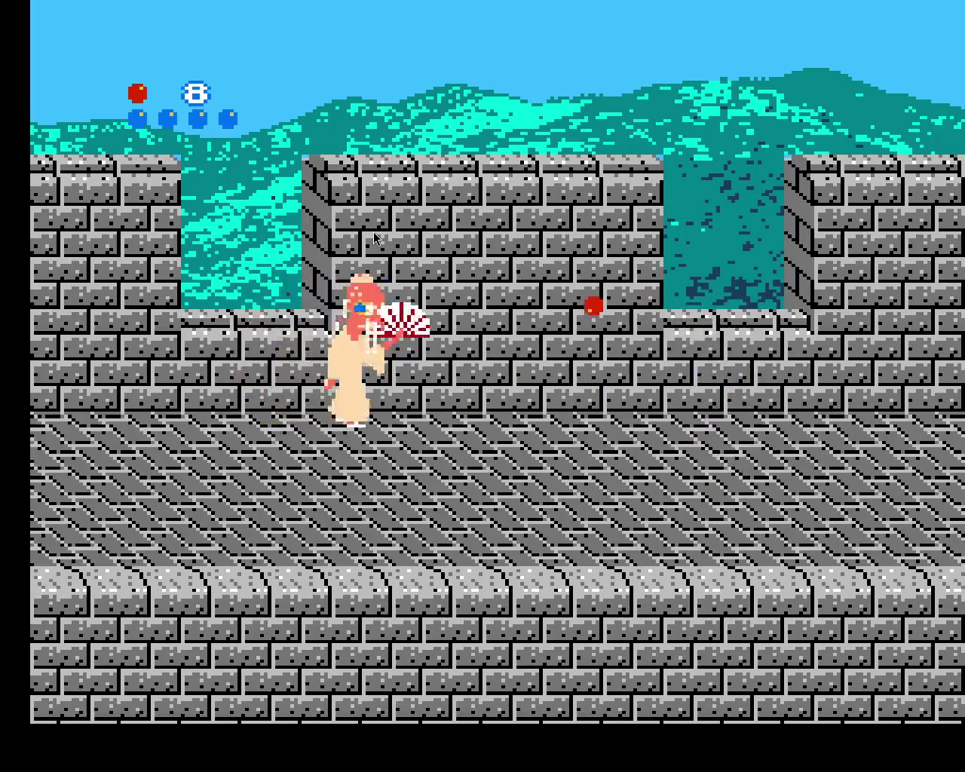
key("Up")
key("Left")
key("Down")
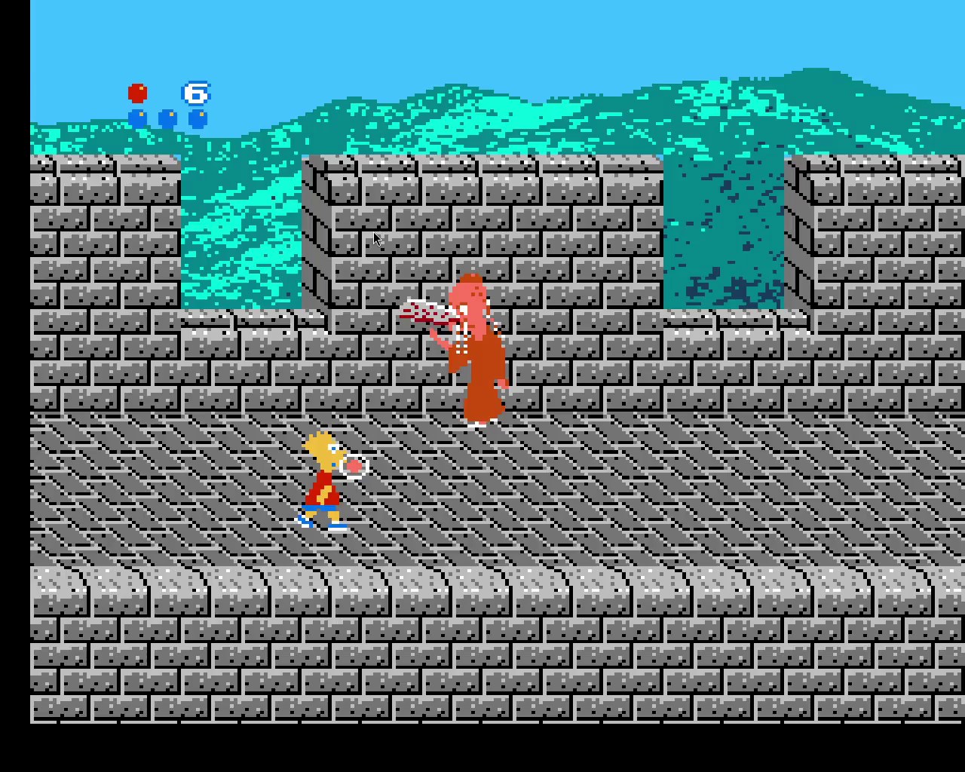
After respawning, weave past the fan enemy and jump up-left to hit it
key("Right")
key("Down")
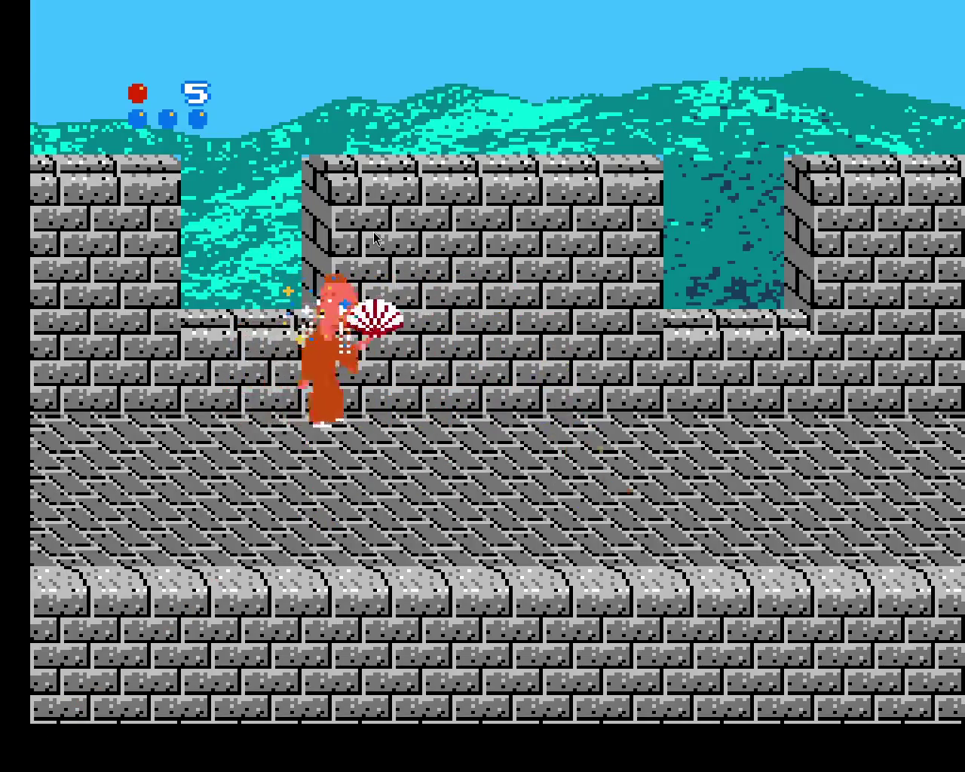
key("Left")
key("Up")
key("Down")
key("Left")
key("Up")
key("Down")
key("Right")
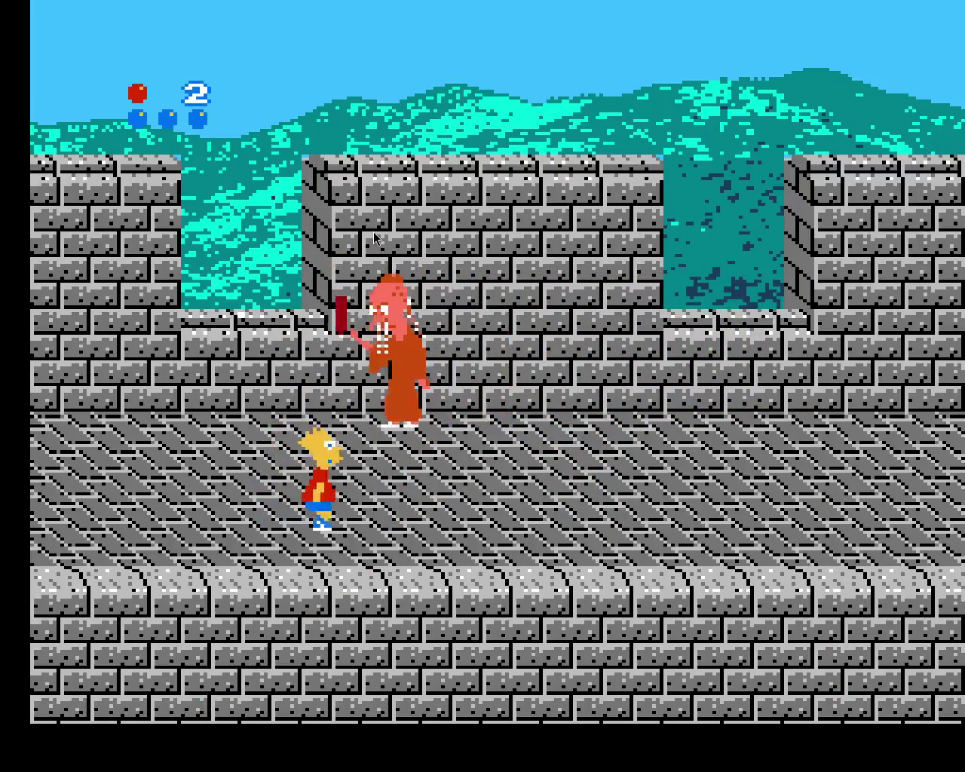
key("Right")
key("Up")
key("Up")
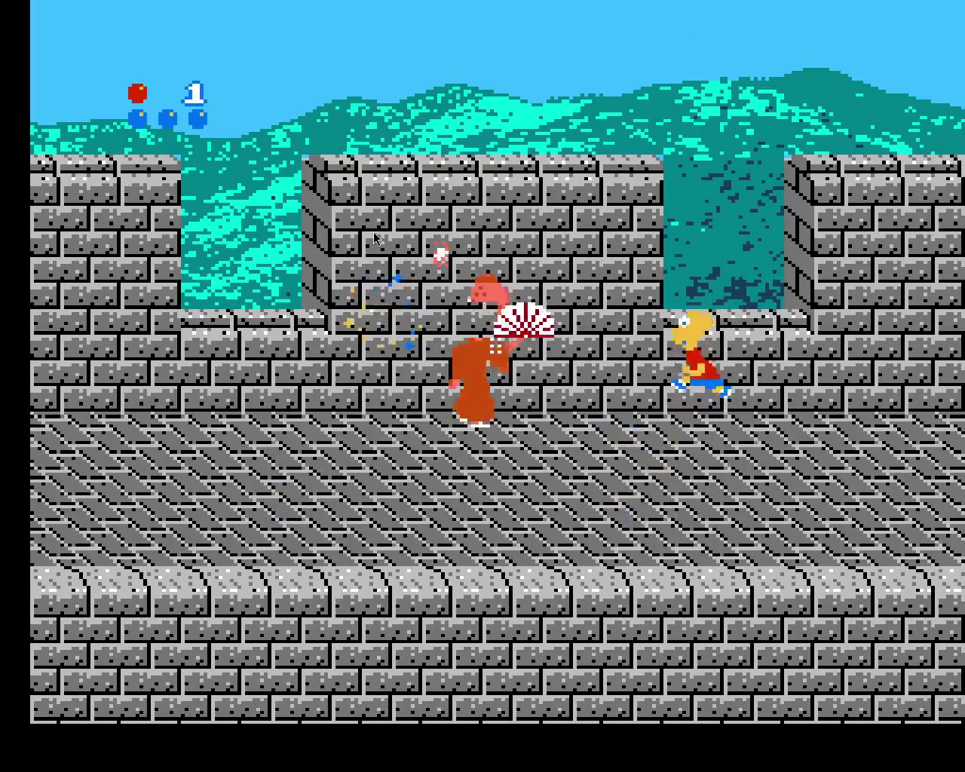
key("Down")
key("Left")
key("Up")
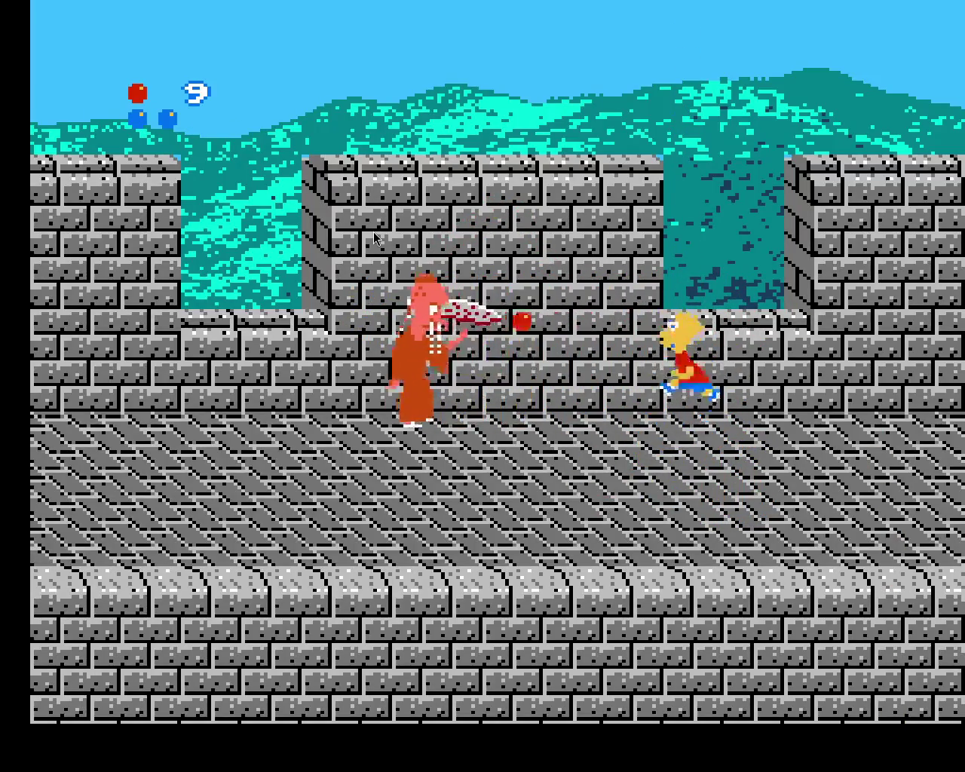
Keep jumping and hitting the fan enemy until the level clears with 20450 points
key("Up")
key("Up")
key("Right")
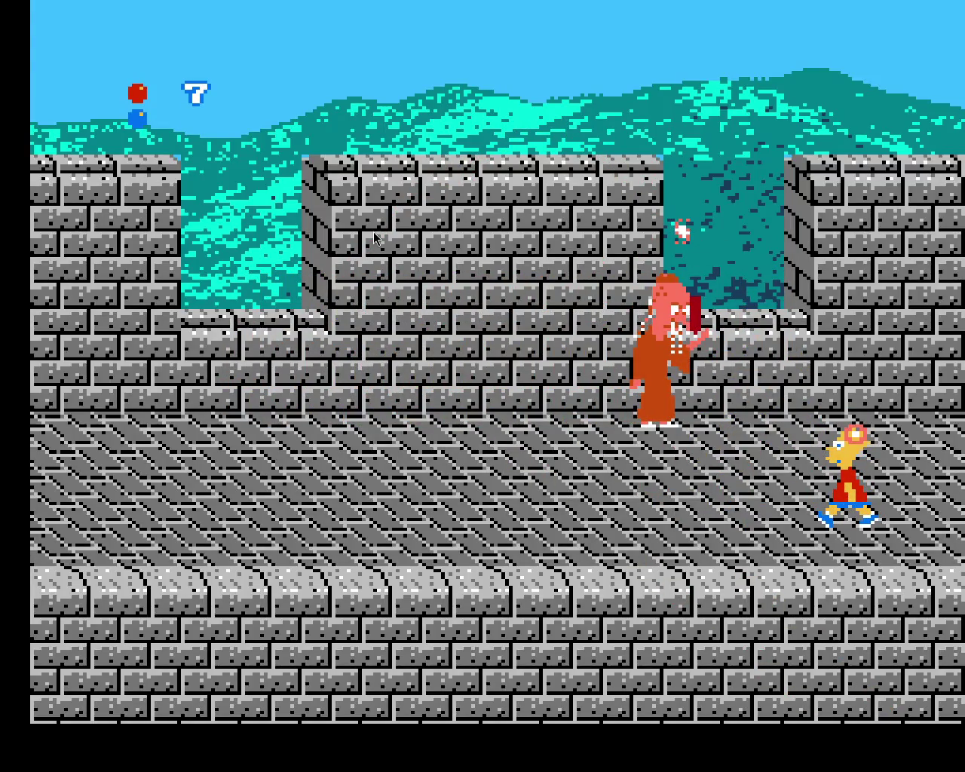
key("Left")
key("Up")
key("Up")
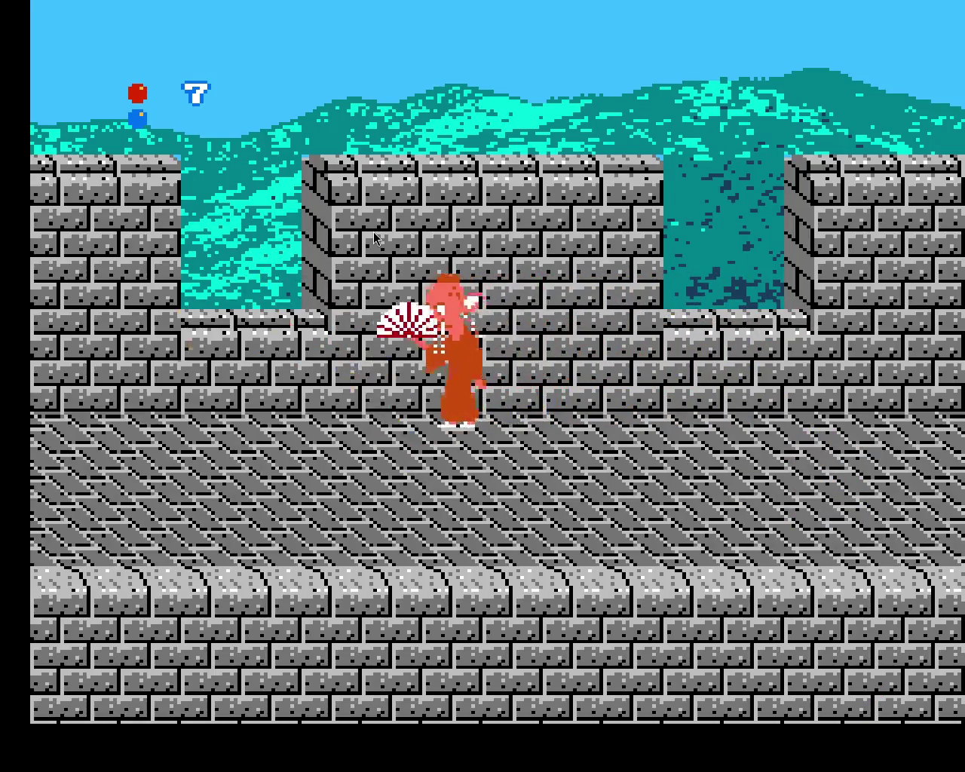
key("Right")
key("Left")
key("Up")
key("Up")
key("Right")
key("Up")
key("Right")
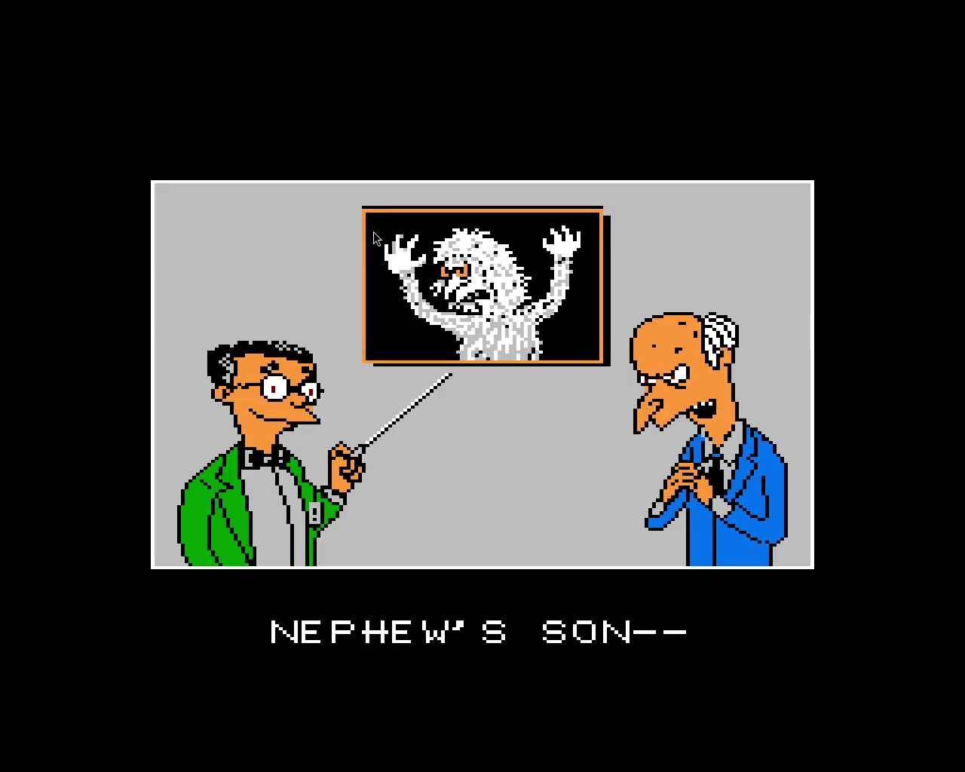
Skip the Burns cutscene and North Pole map into the Ice Cave, turning Bart right
key("Return")
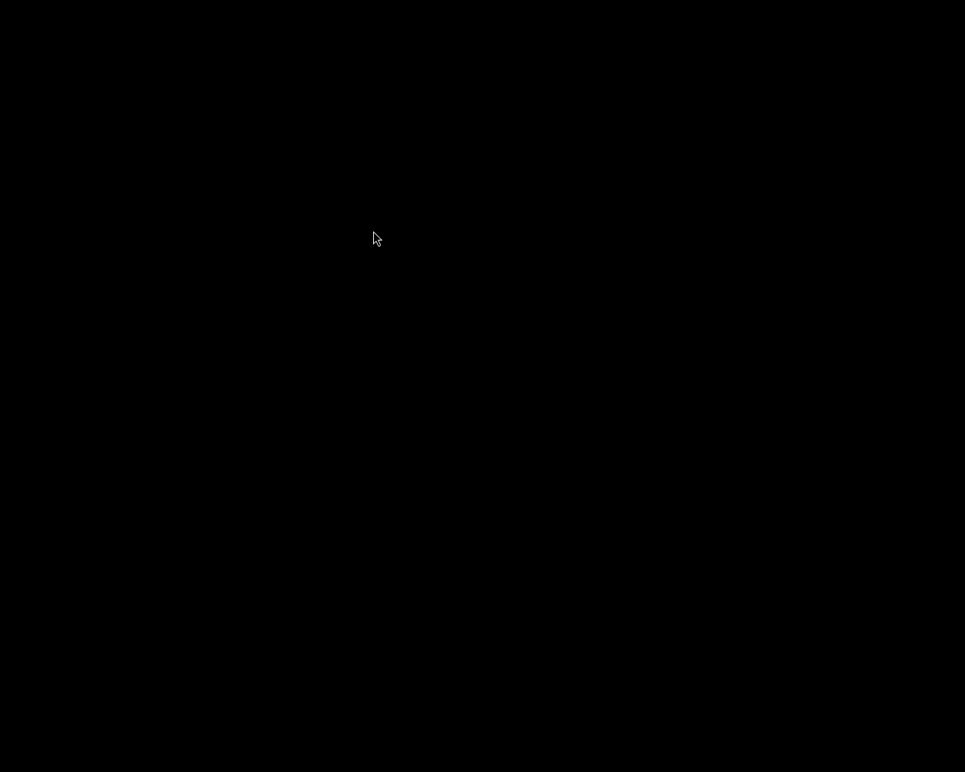
key("Right")
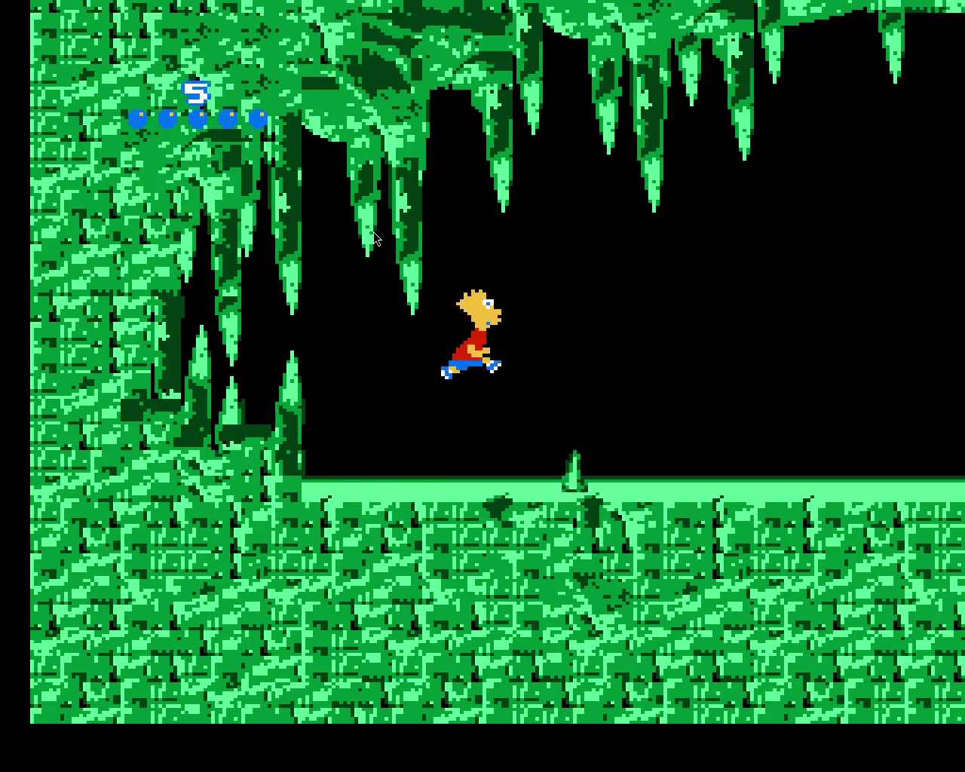
Walk Bart right through the Ice Cave, jumping past the falling stalactites
key("Right")
key("Right")
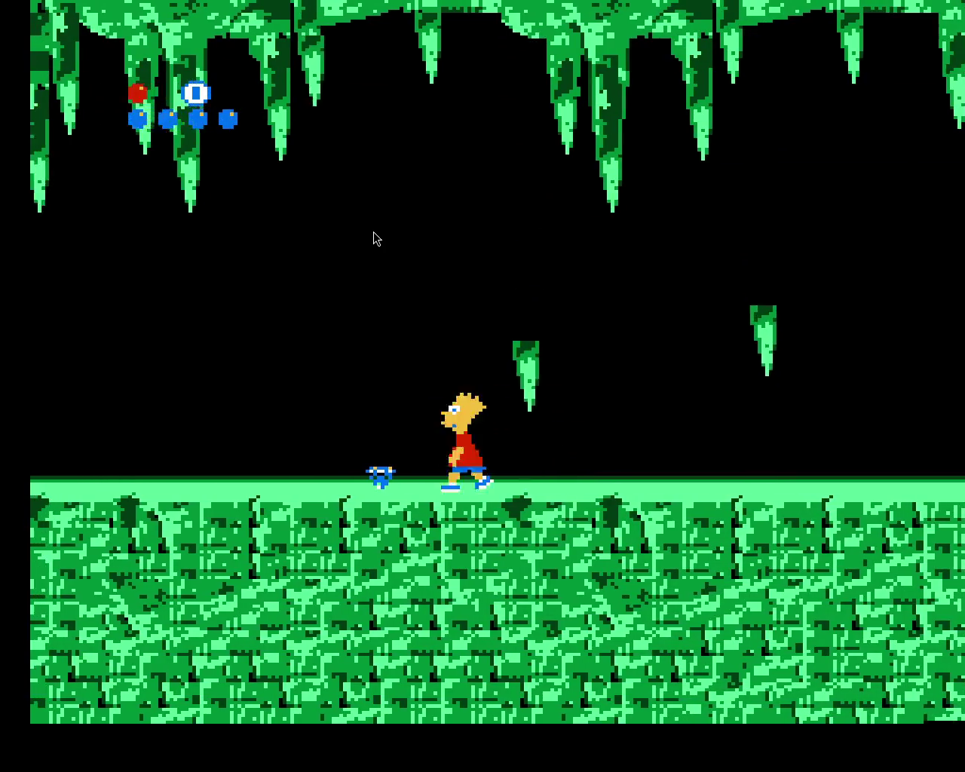
key("Right")
key("Right")
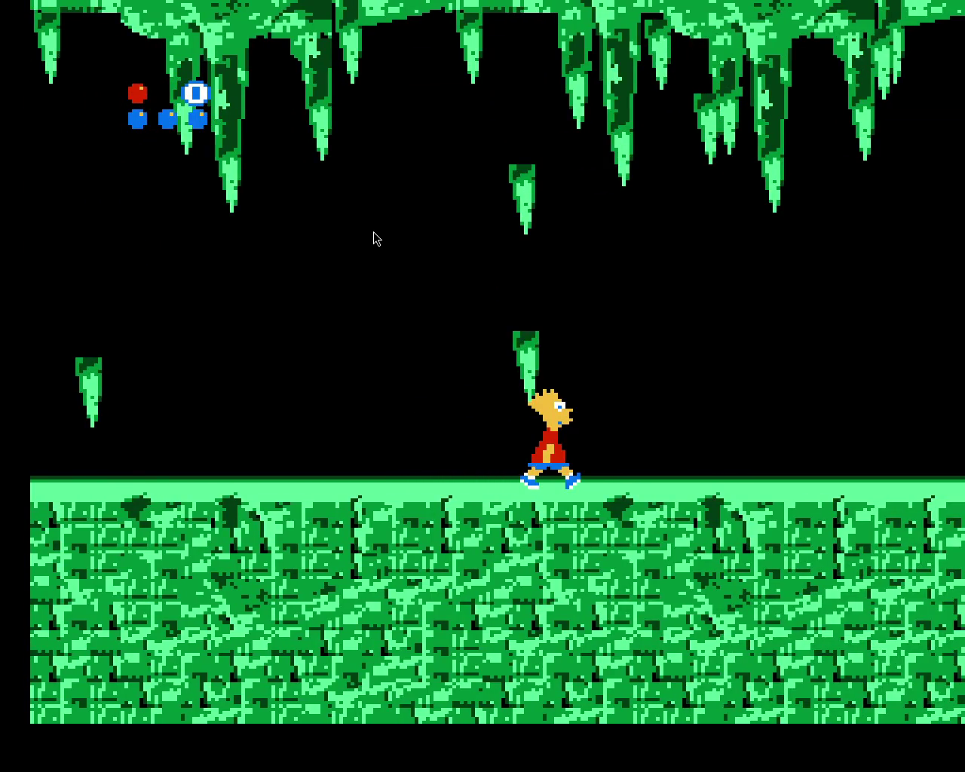
key("Right")
key("Right")
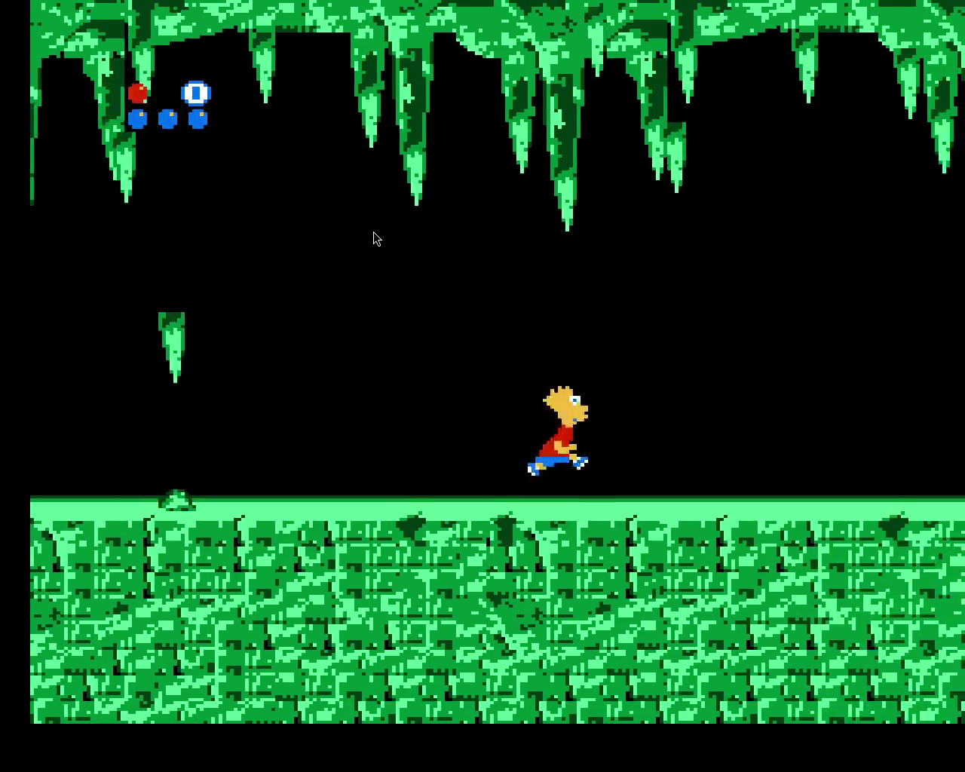
key("x")
key("Right")
key("x")
key("Right")
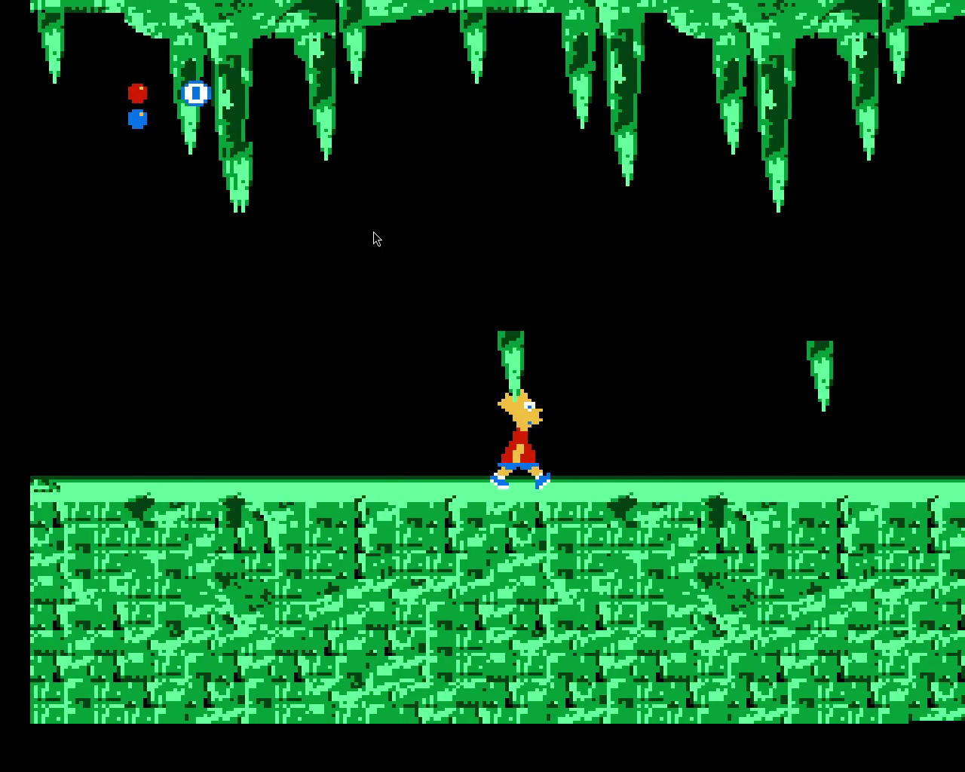
key("Right")
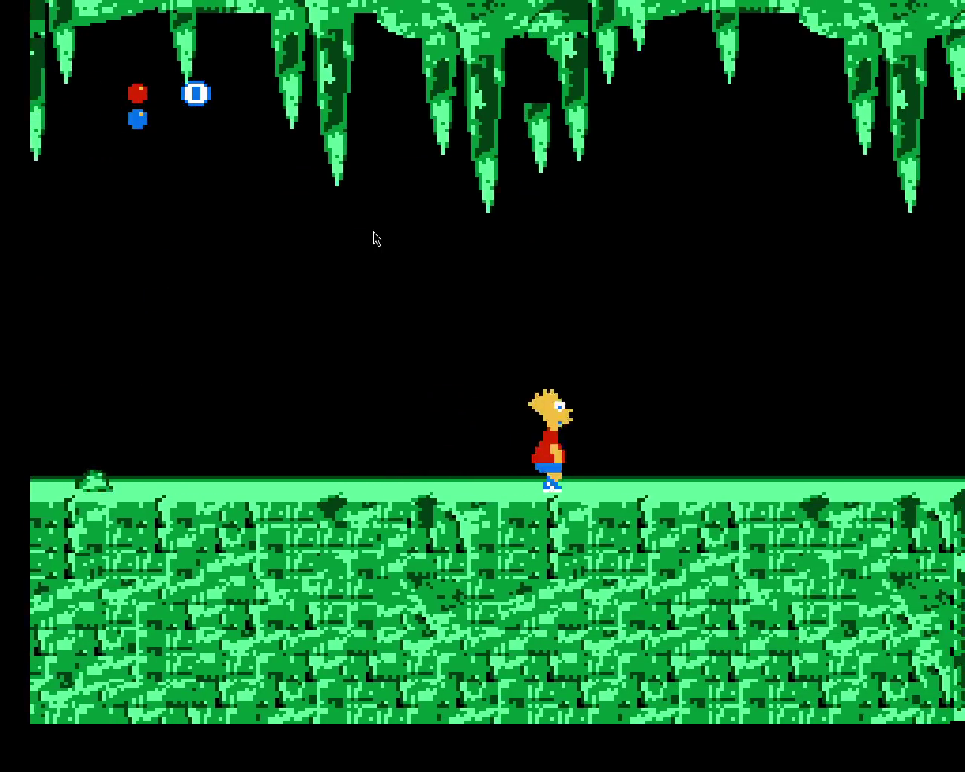
Jump Bart across the cave ledge gaps until he falls into the final pit
key("Right")
key("x")
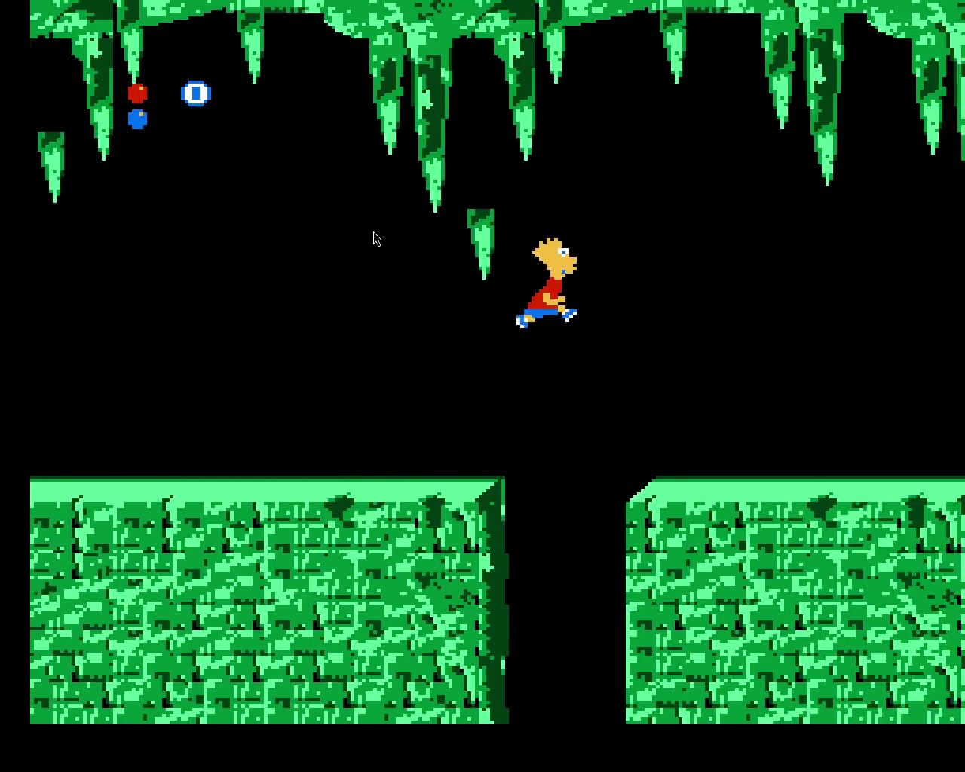
key("Right")
key("x")
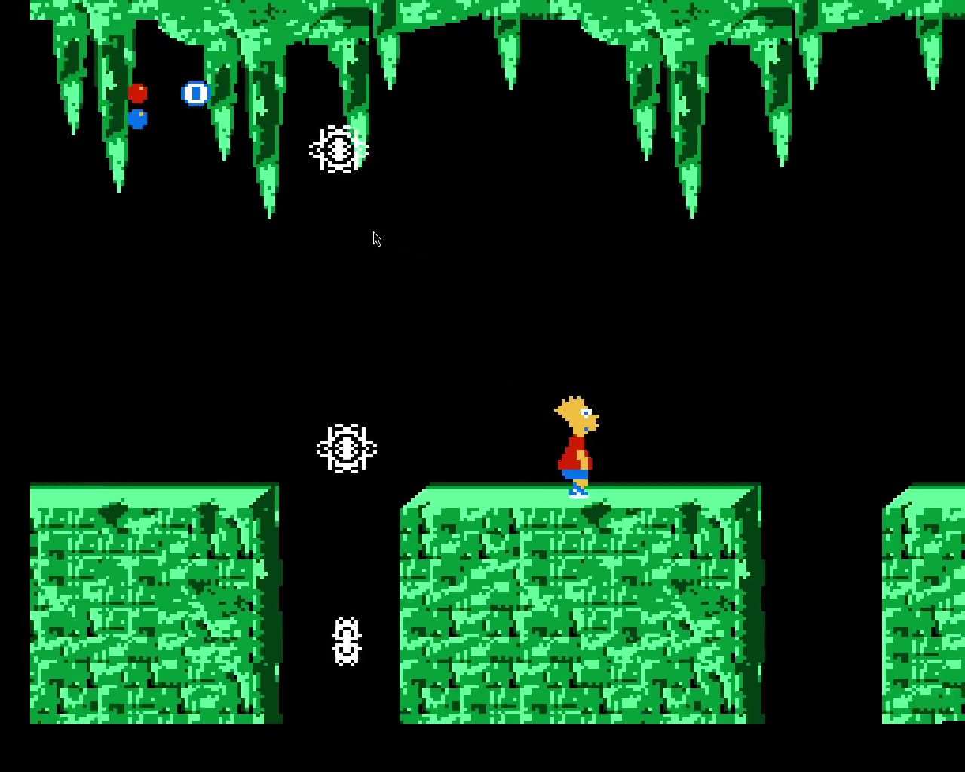
key("Right")
key("x")
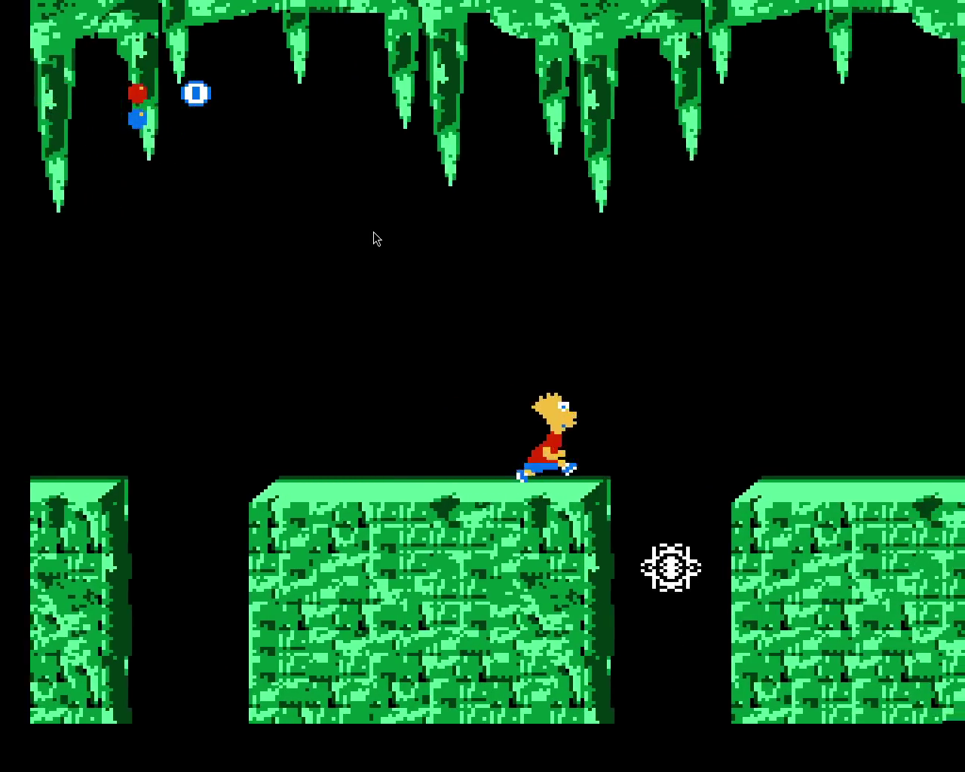
key("x")
key("Right")
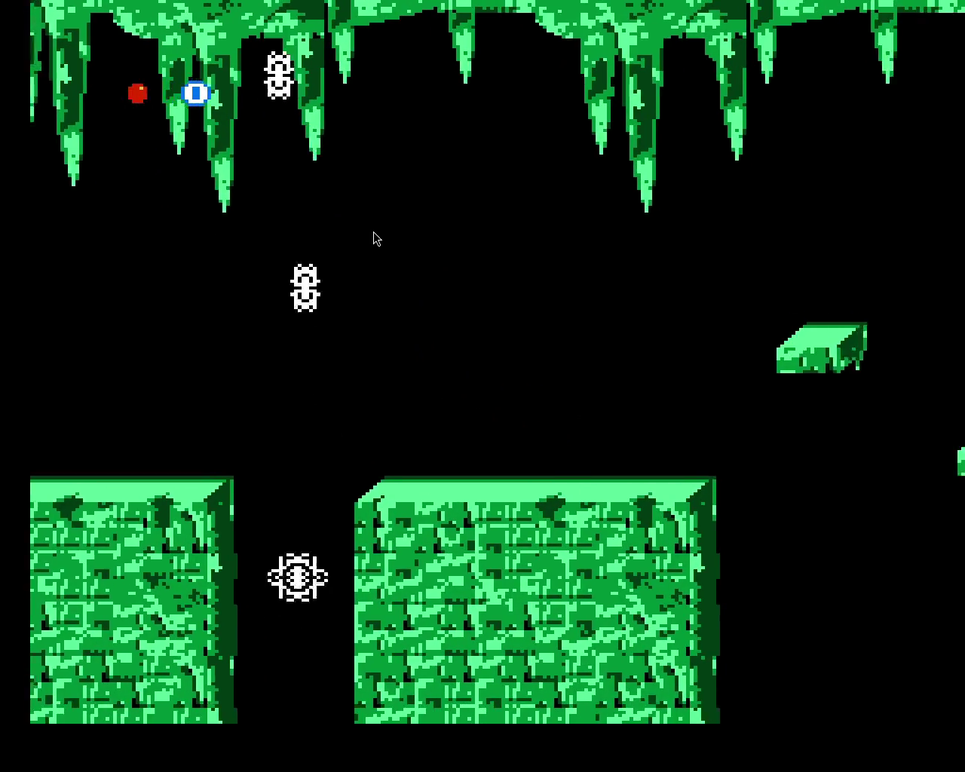
key("x")
key("Right")
key("x")
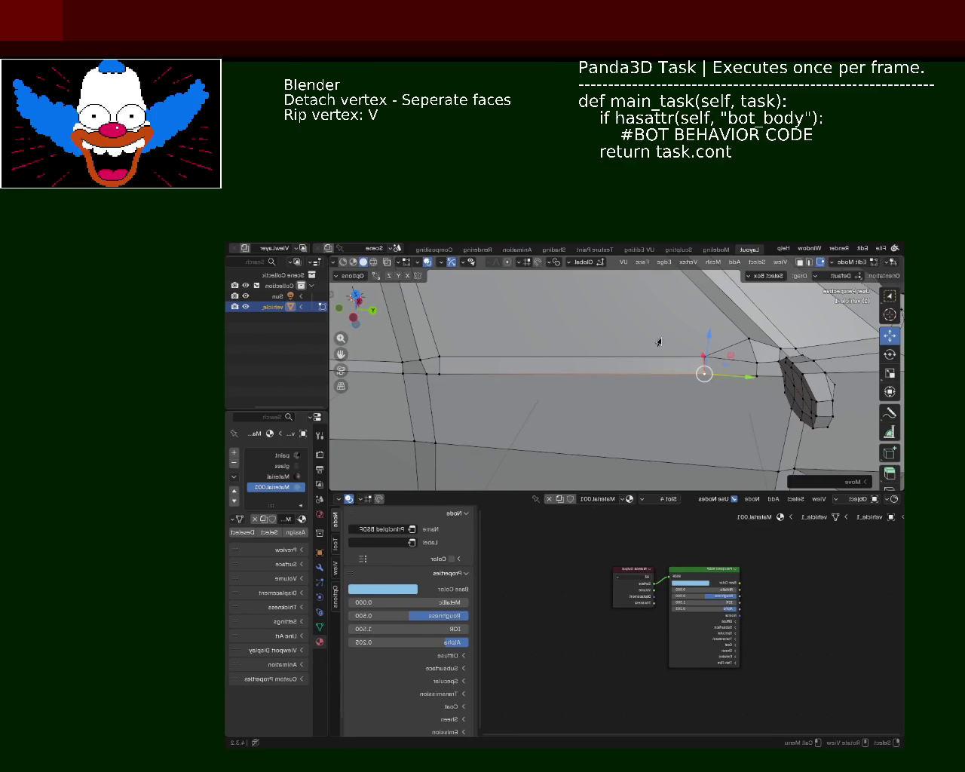
Orbit around vehicle_1 and move a lower-side vertex straight up along Z
mouse_move(530, 332)
middle_mouse_down()
mouse_move(604, 359)
mouse_move(531, 366)
mouse_move(568, 401)
middle_mouse_up()
scroll(550, 351, "down", 5)
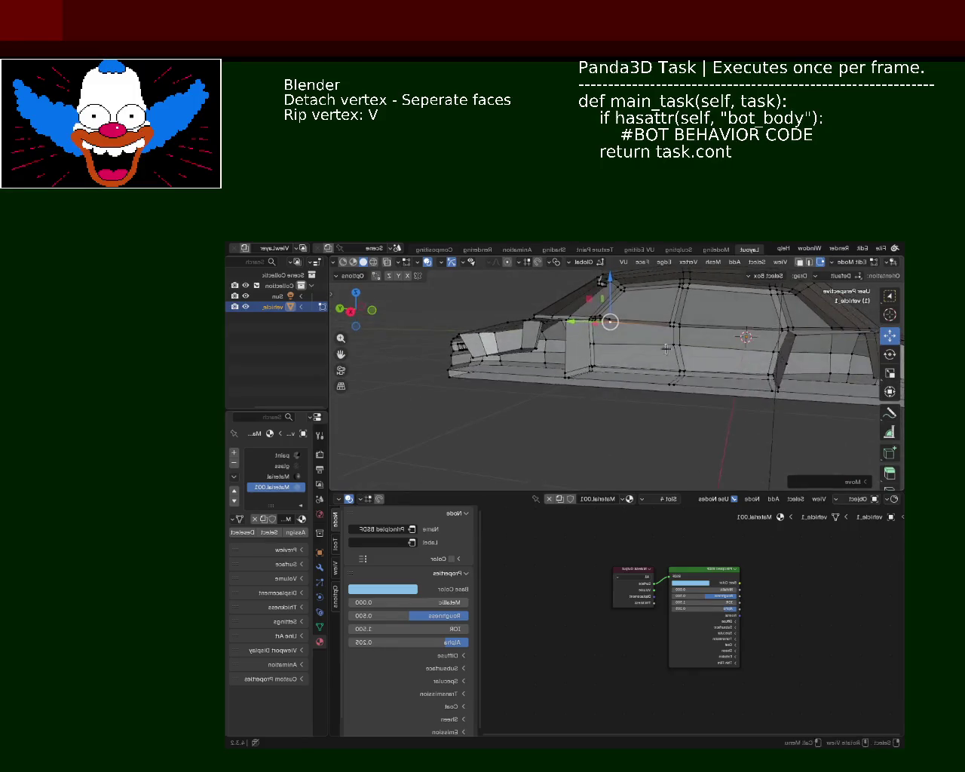
scroll(568, 401, "up", 4)
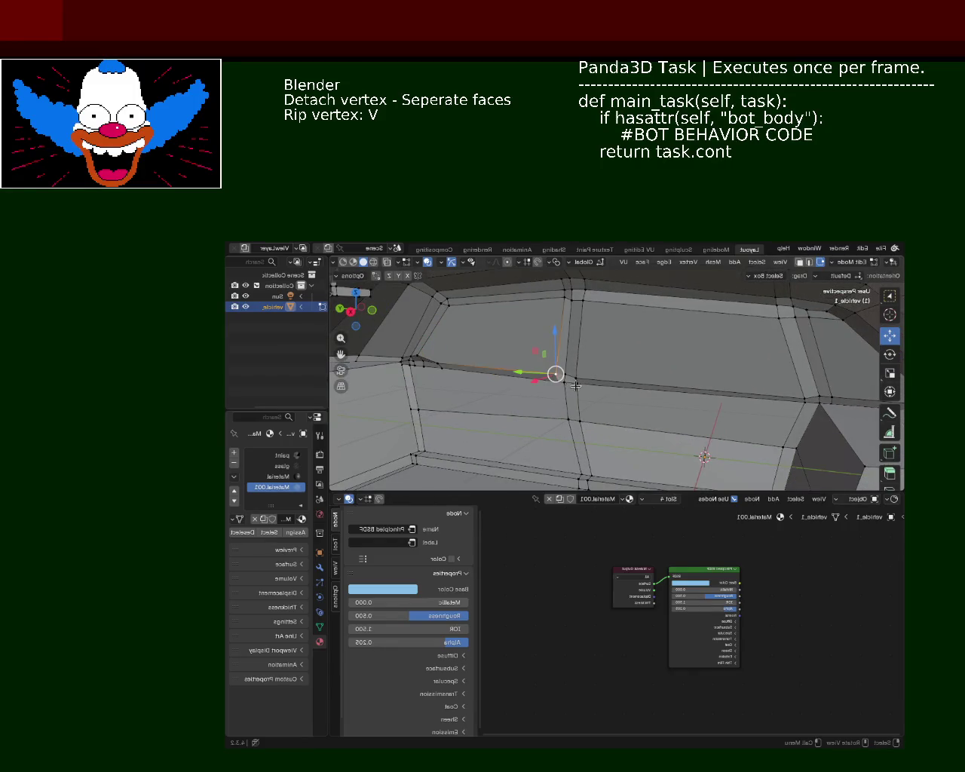
mouse_move(618, 381)
middle_mouse_down()
mouse_move(596, 388)
mouse_move(632, 359)
mouse_move(637, 388)
middle_mouse_up()
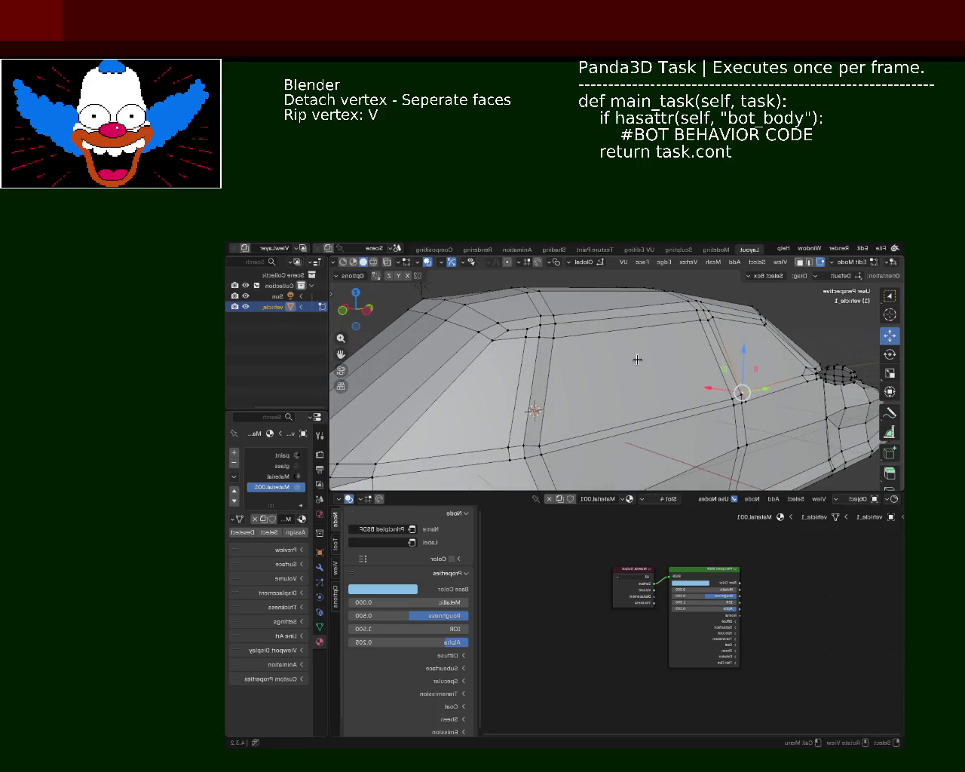
scroll(635, 357, "down", 5)
mouse_move(545, 392)
middle_mouse_down()
mouse_move(553, 374)
mouse_move(544, 392)
mouse_move(555, 417)
middle_mouse_up()
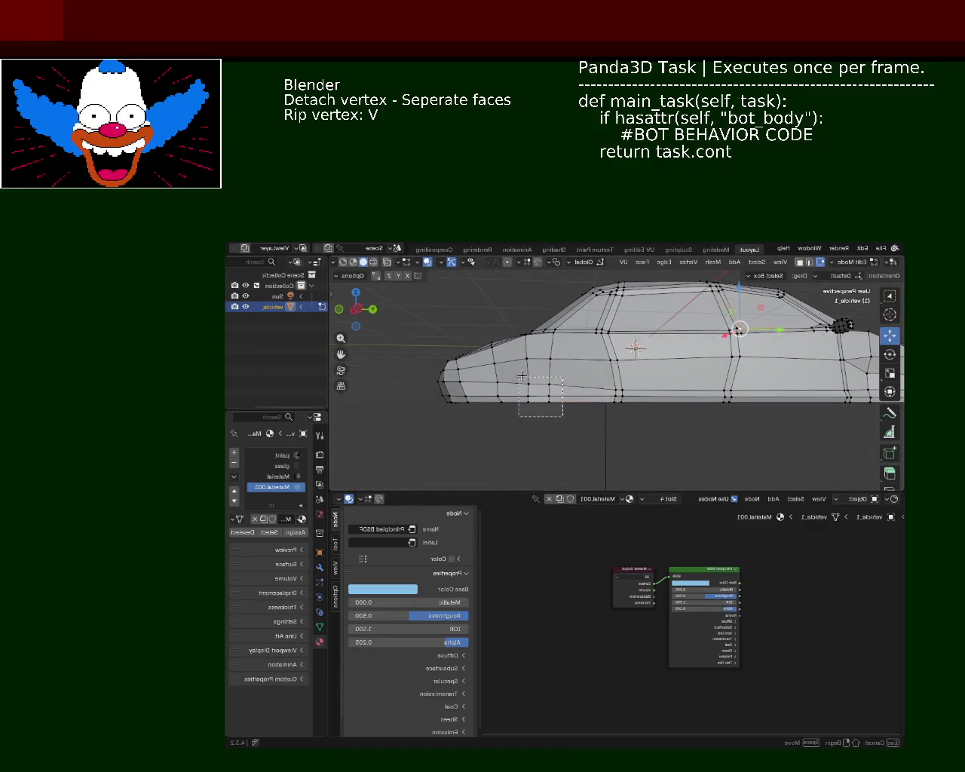
middle_click_drag(540, 344, 558, 407)
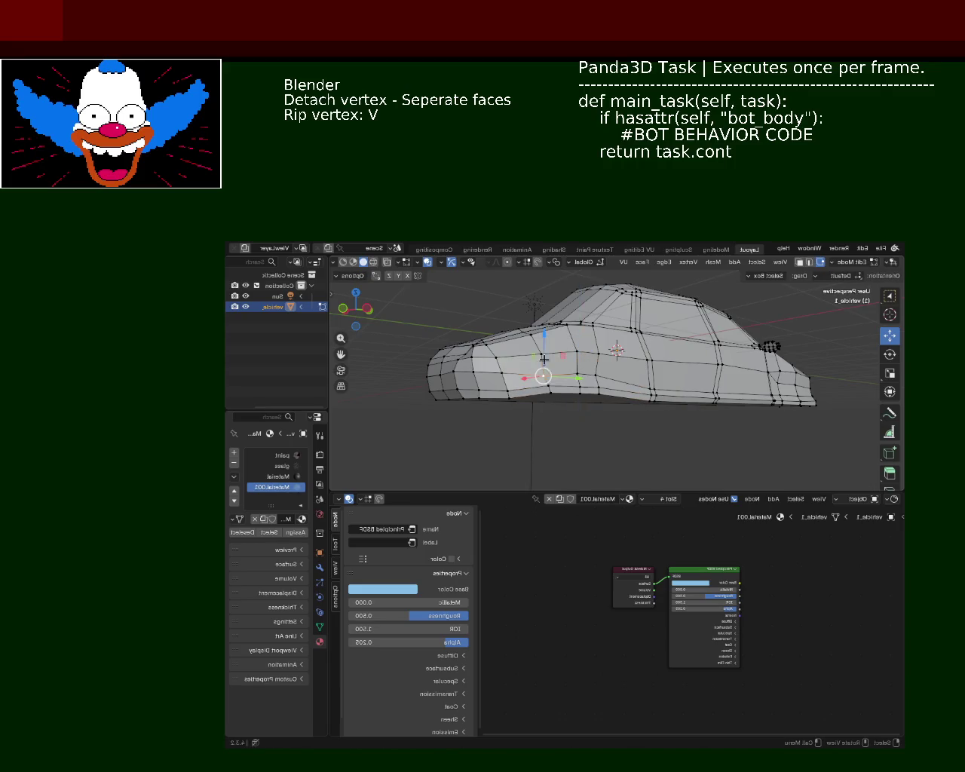
left_click(554, 337)
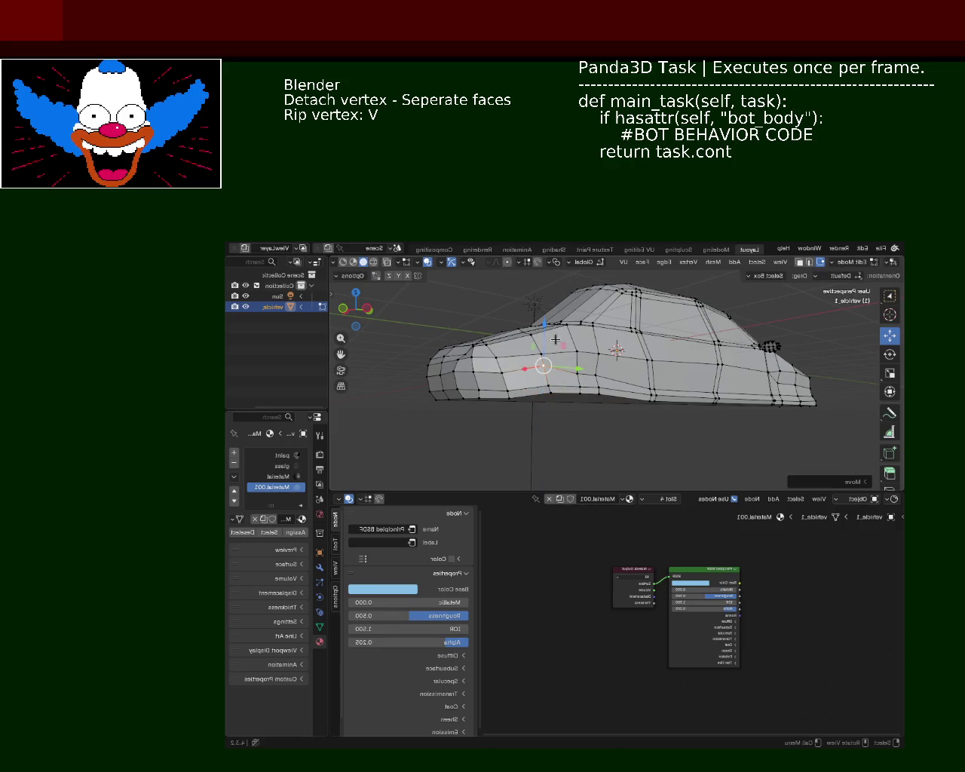
left_click_drag(584, 352, 582, 329)
middle_click_drag(582, 330, 498, 390)
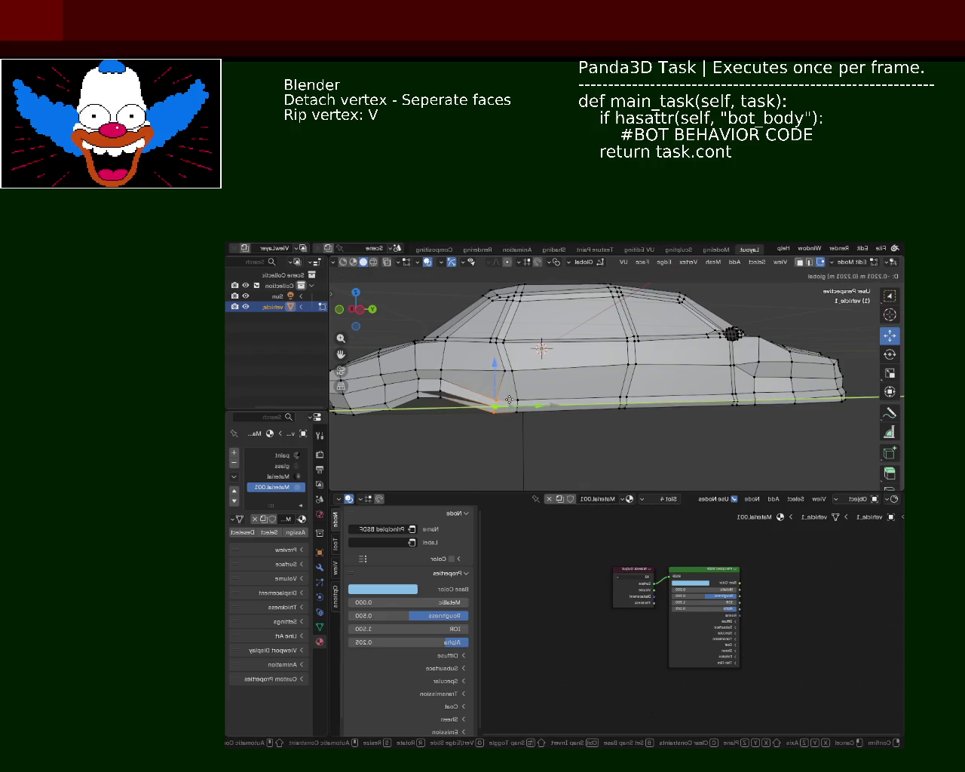
left_click(509, 399)
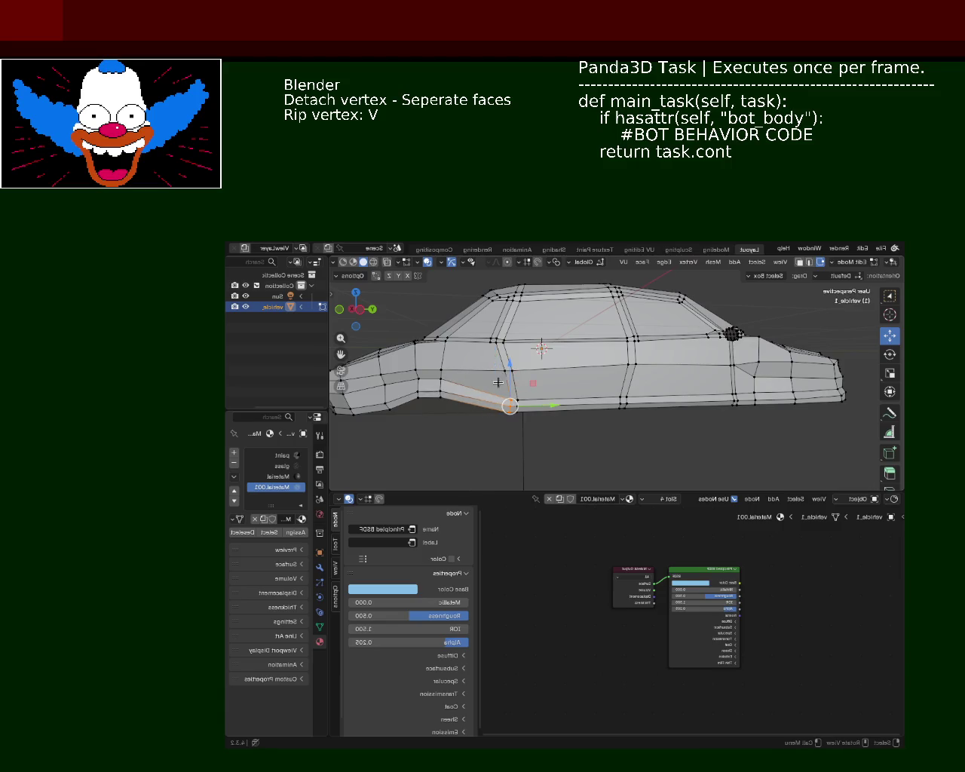
Delete the selected strip of lower-side faces near the front, then orbit in to view the gap
mouse_move(610, 383)
middle_mouse_down()
mouse_move(486, 372)
mouse_move(563, 367)
middle_mouse_up()
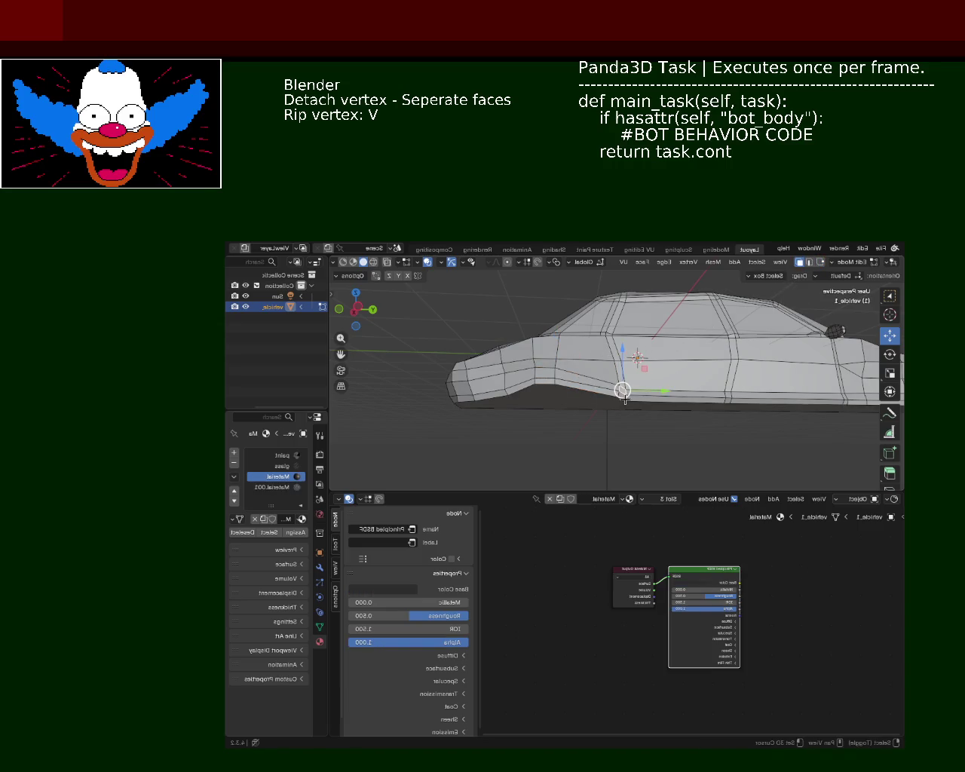
key("x")
left_click(554, 383)
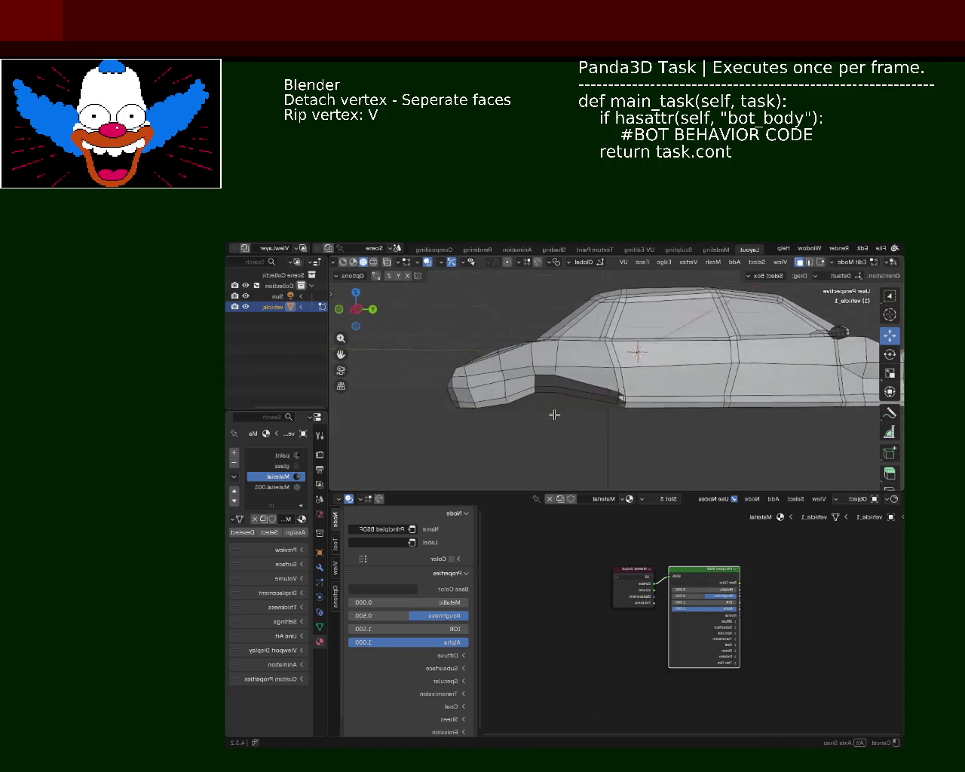
scroll(496, 394, "up", 5)
mouse_move(495, 394)
middle_mouse_down()
mouse_move(517, 355)
mouse_move(571, 342)
mouse_move(596, 366)
mouse_move(611, 350)
middle_mouse_up()
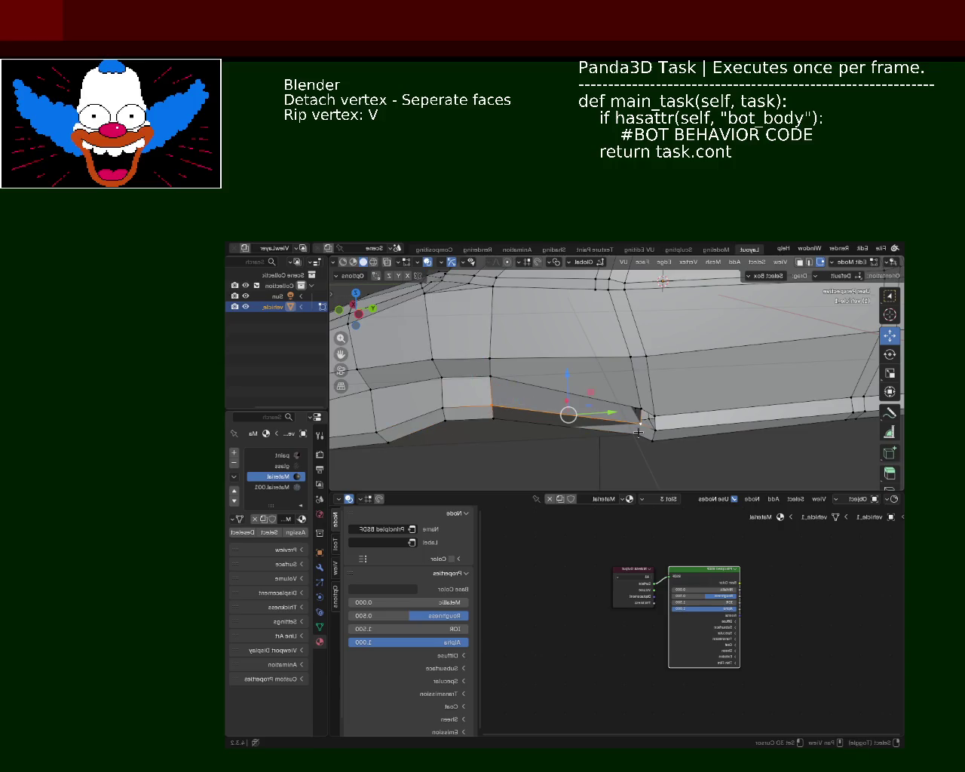
mouse_move(499, 418)
middle_mouse_down()
mouse_move(510, 406)
mouse_move(476, 440)
mouse_move(517, 457)
mouse_move(589, 387)
mouse_move(550, 413)
mouse_move(516, 398)
mouse_move(491, 434)
mouse_move(496, 399)
mouse_move(811, 274)
middle_mouse_up()
Delete the selected face under the car's lower side, leaving a hole
key("x")
left_click(517, 395)
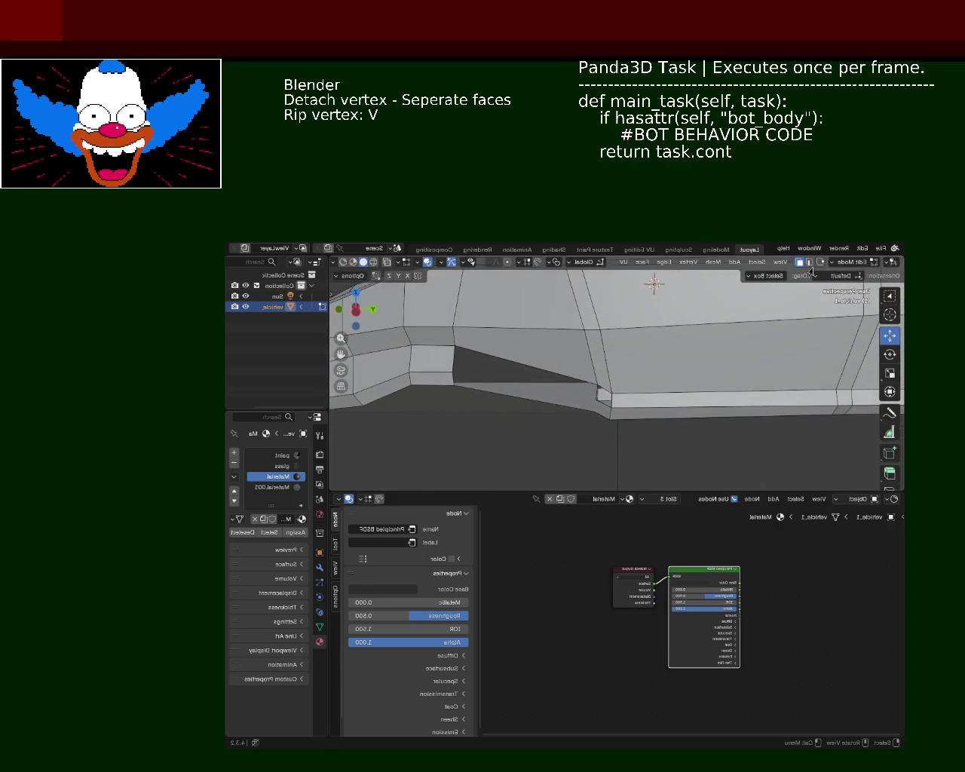
mouse_move(618, 346)
middle_mouse_down()
mouse_move(564, 380)
mouse_move(495, 402)
middle_mouse_up()
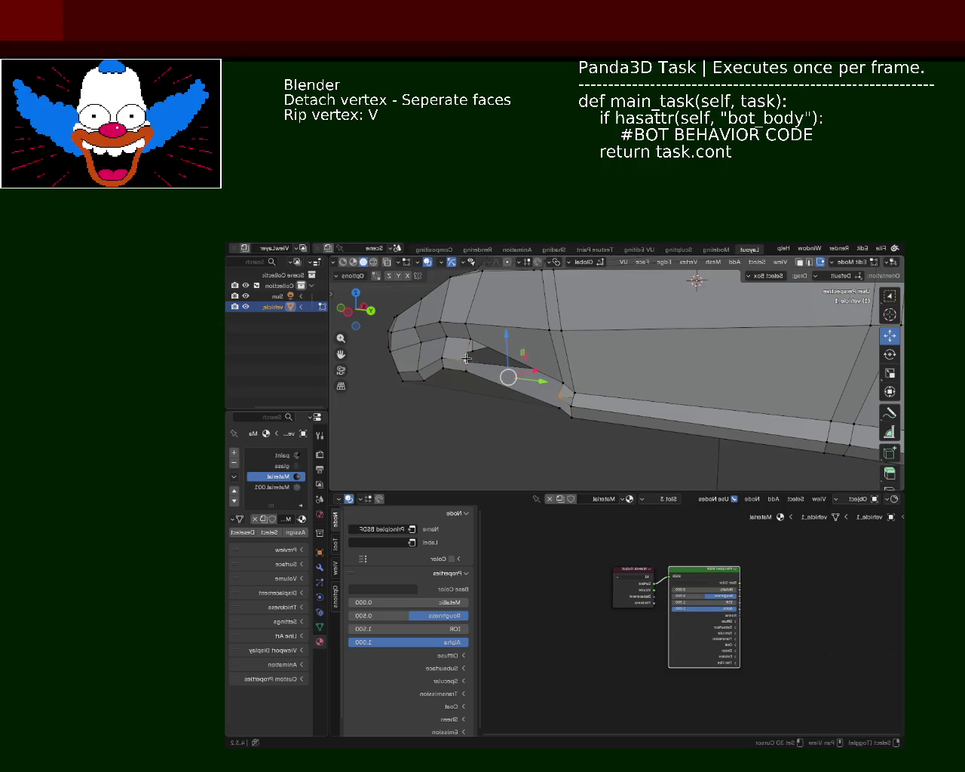
middle_click_drag(527, 386, 537, 371)
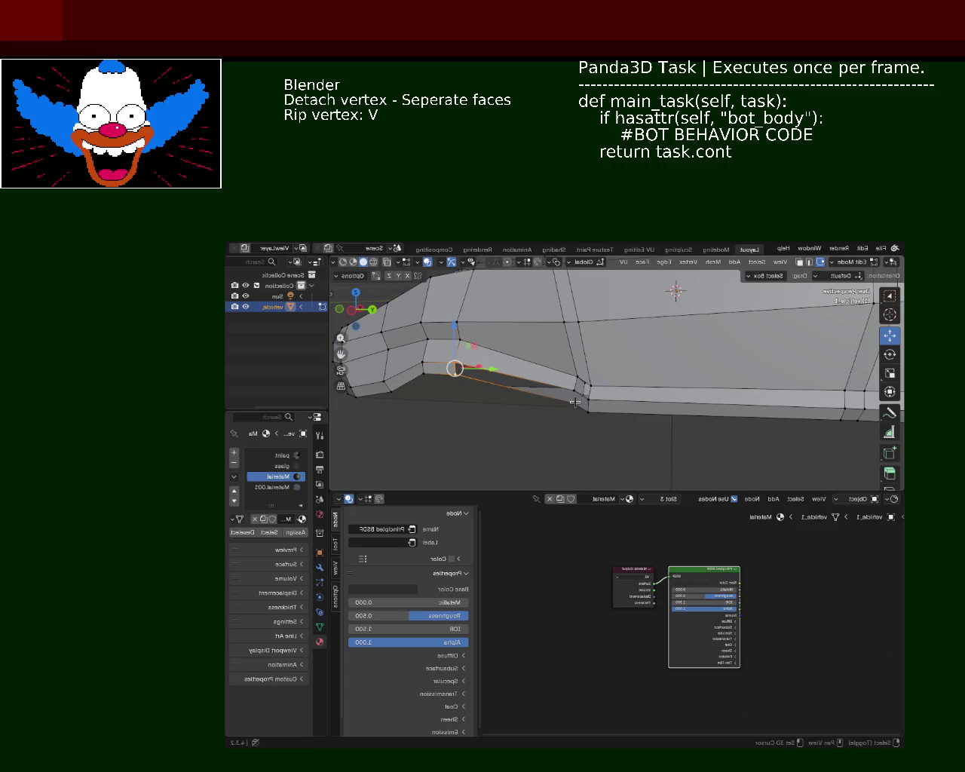
middle_click_drag(575, 389, 553, 384)
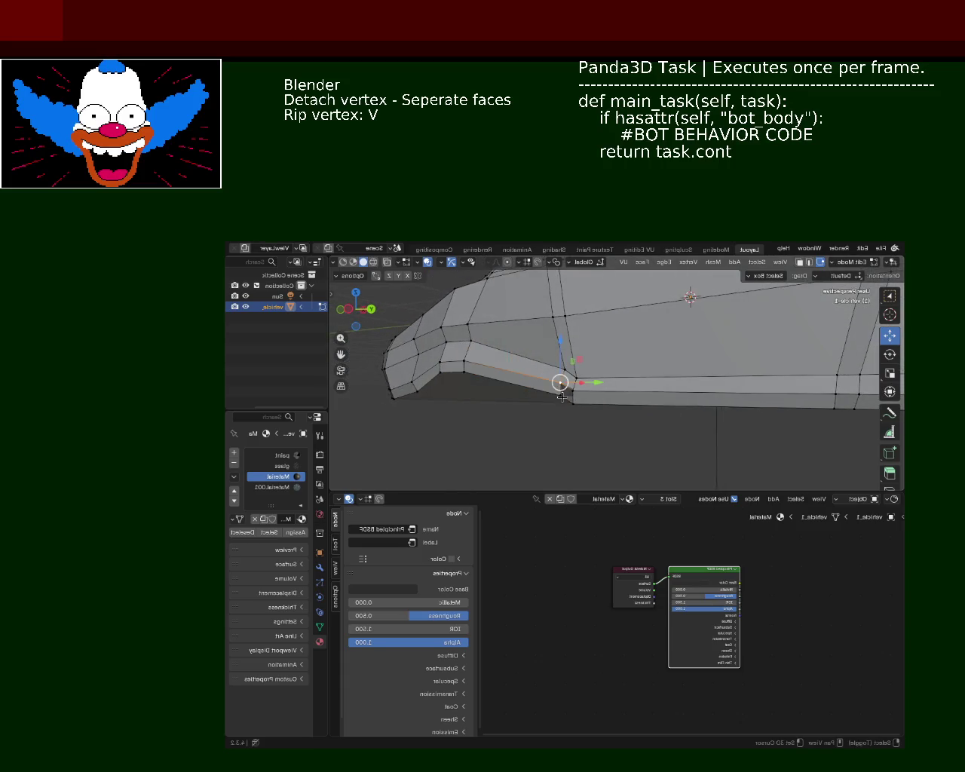
Reposition a lower-edge vertex, then select two edge vertices and the large bottom face
mouse_move(566, 393)
middle_mouse_down()
mouse_move(599, 425)
mouse_move(631, 388)
mouse_move(602, 396)
middle_mouse_up()
left_click(528, 341)
mouse_move(528, 340)
middle_mouse_down()
mouse_move(496, 341)
mouse_move(479, 424)
mouse_move(447, 402)
mouse_move(473, 359)
middle_mouse_up()
left_click(483, 350)
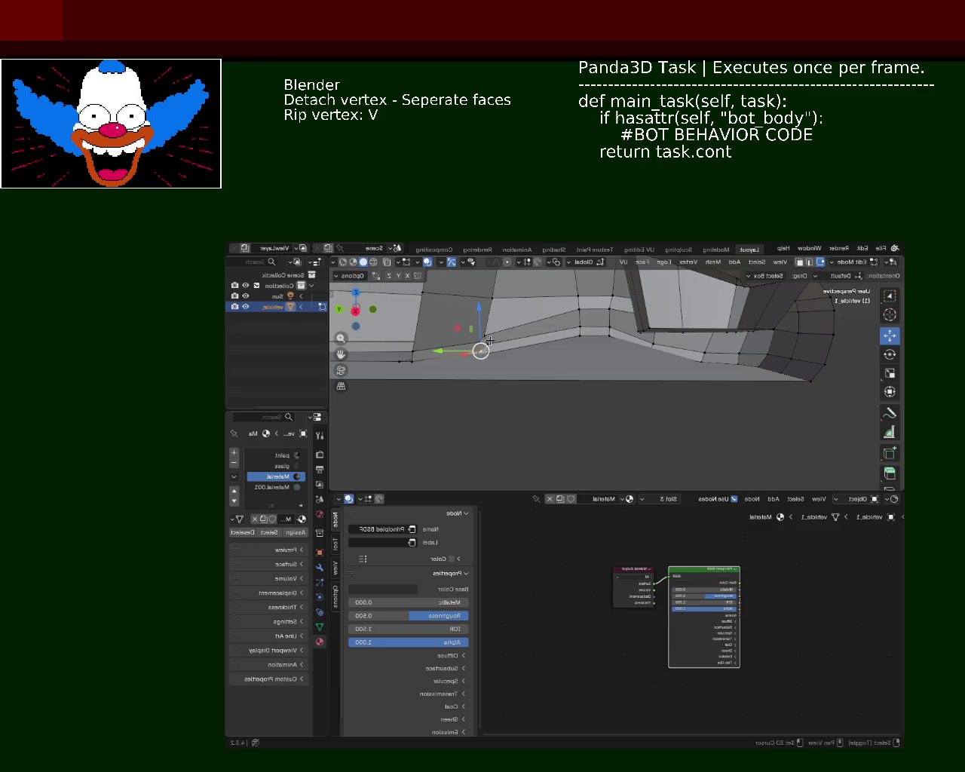
left_click(402, 369, "shift")
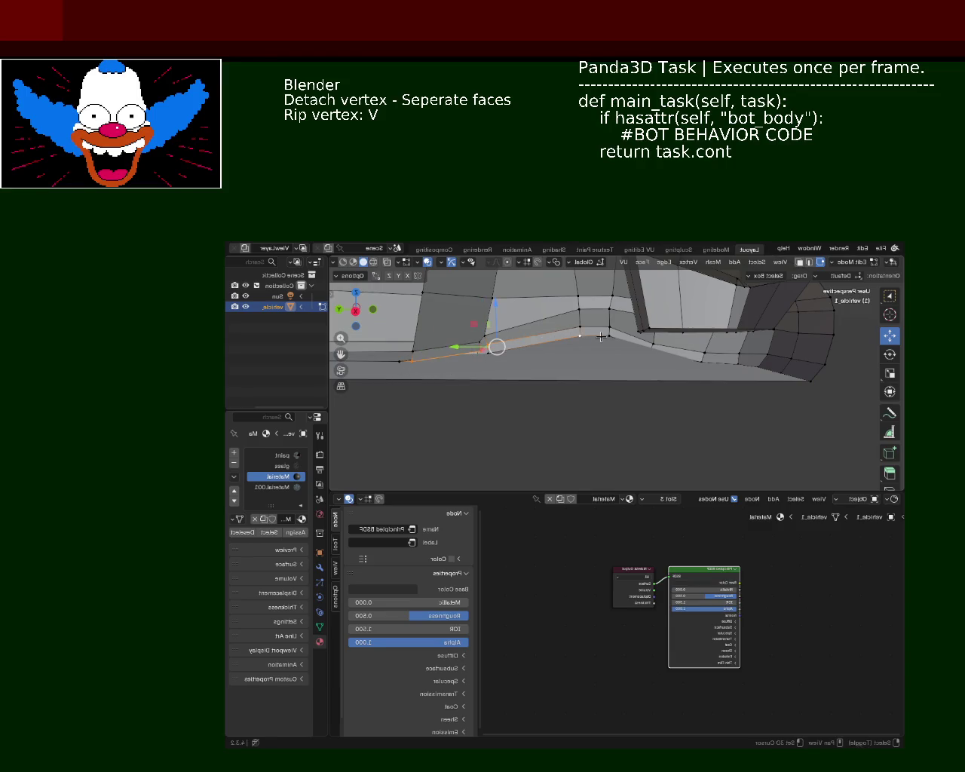
middle_click_drag(601, 337, 683, 299)
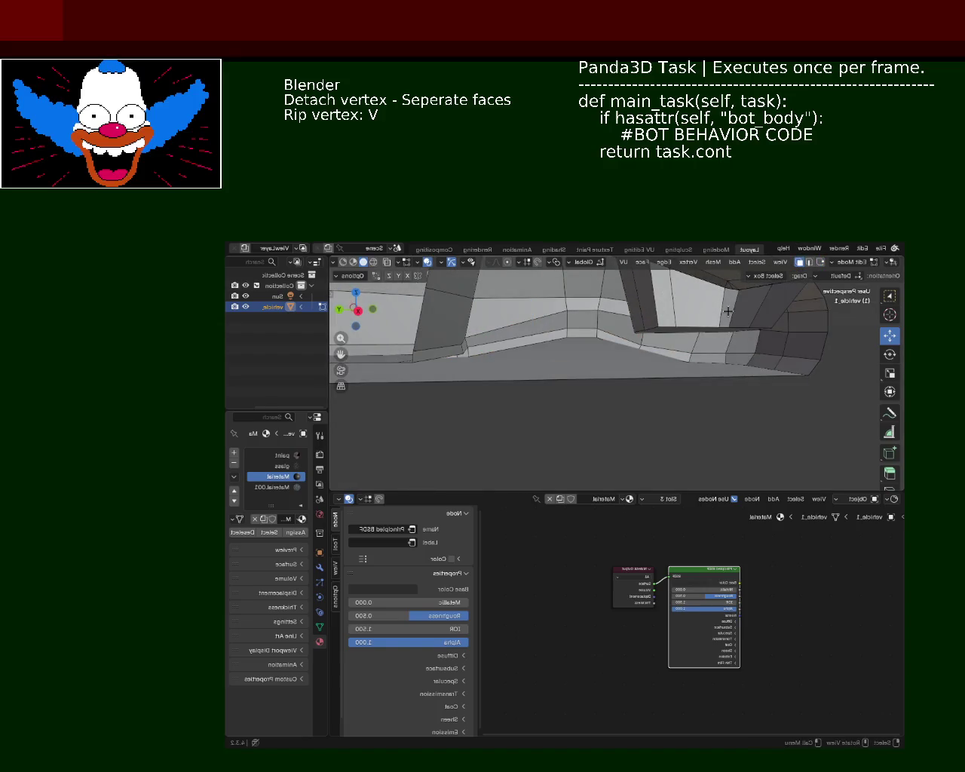
left_click(524, 376)
Delete the selected bottom face and switch to vertex select mode
key("x")
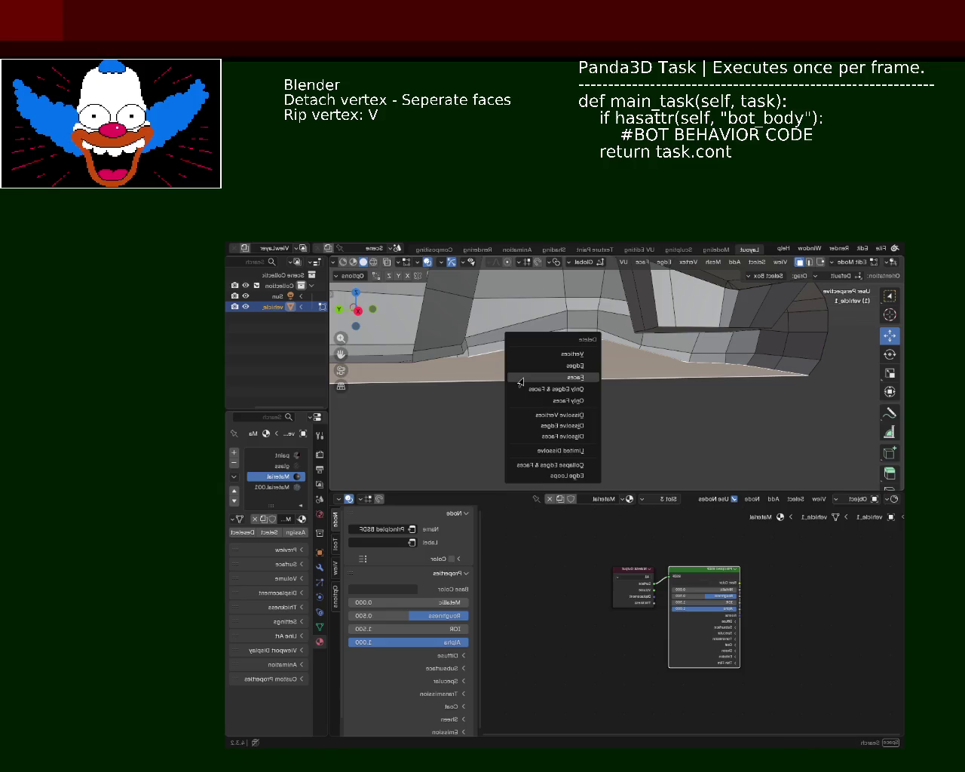
left_click(521, 379)
mouse_move(520, 379)
middle_mouse_down()
mouse_move(510, 400)
mouse_move(487, 362)
mouse_move(555, 370)
mouse_move(507, 348)
mouse_move(555, 325)
mouse_move(526, 365)
middle_mouse_up()
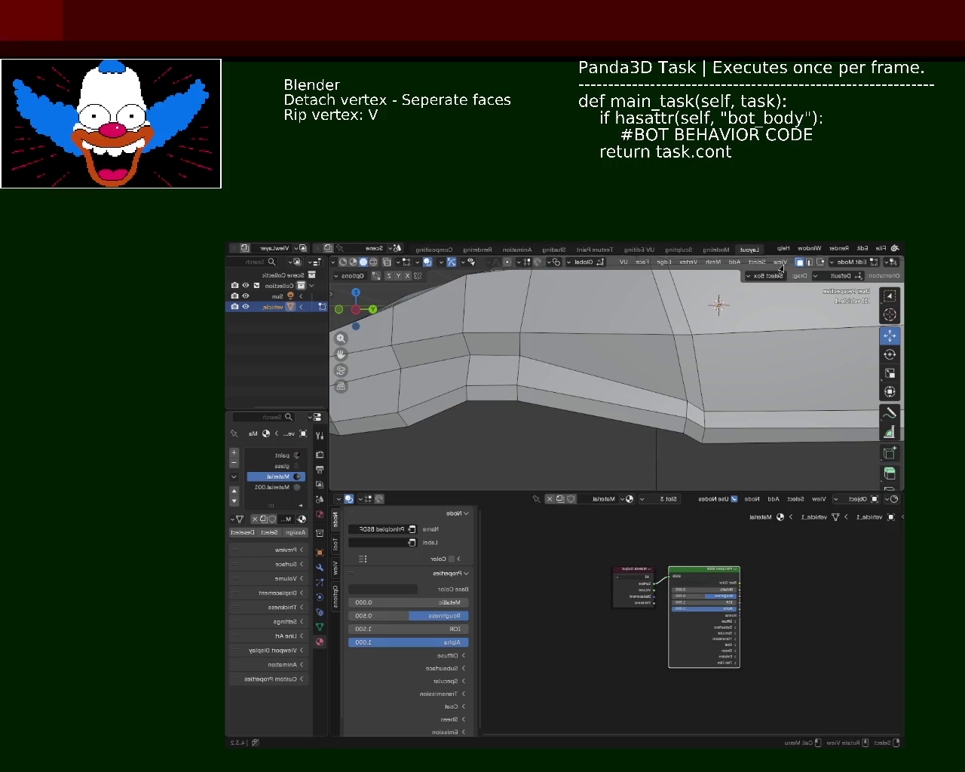
left_click(821, 262)
mouse_move(573, 331)
middle_mouse_down()
mouse_move(520, 355)
mouse_move(506, 339)
mouse_move(523, 358)
mouse_move(539, 355)
middle_mouse_up()
Select the side edge strip and slide it right, cancelling a vertex rip
left_click(553, 314, "alt")
left_click_drag(553, 313, 588, 317)
key("v")
right_click(711, 369)
Slide a side-panel vertex along the Y axis to reshape the lower body line
middle_click_drag(711, 369, 638, 366)
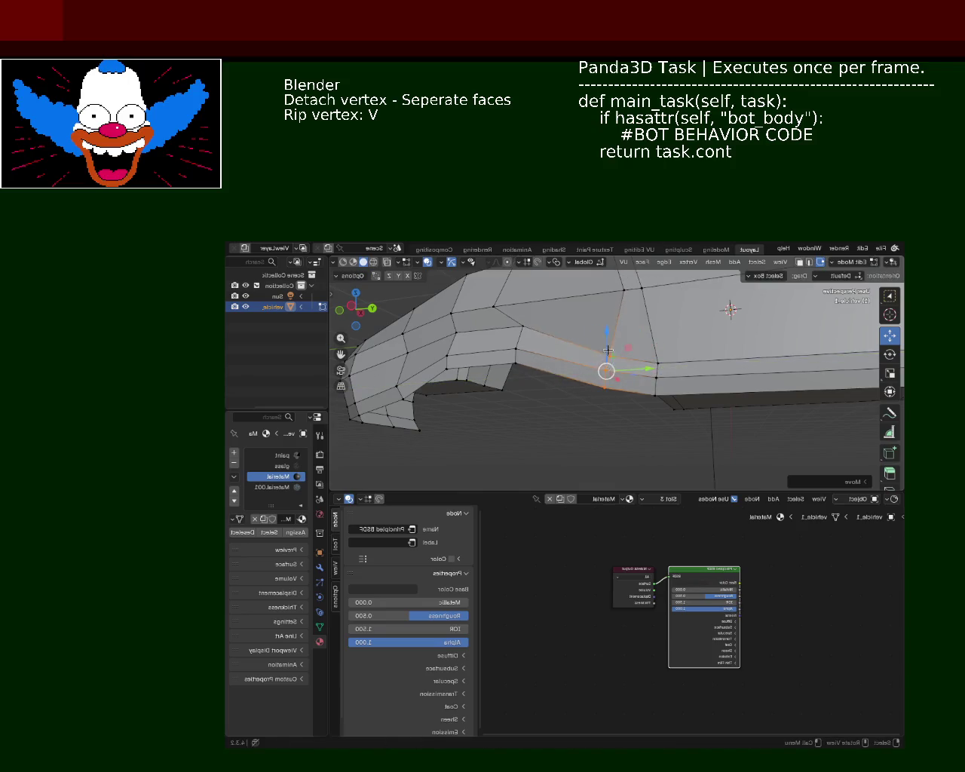
middle_click_drag(608, 371, 583, 327)
left_click(583, 327)
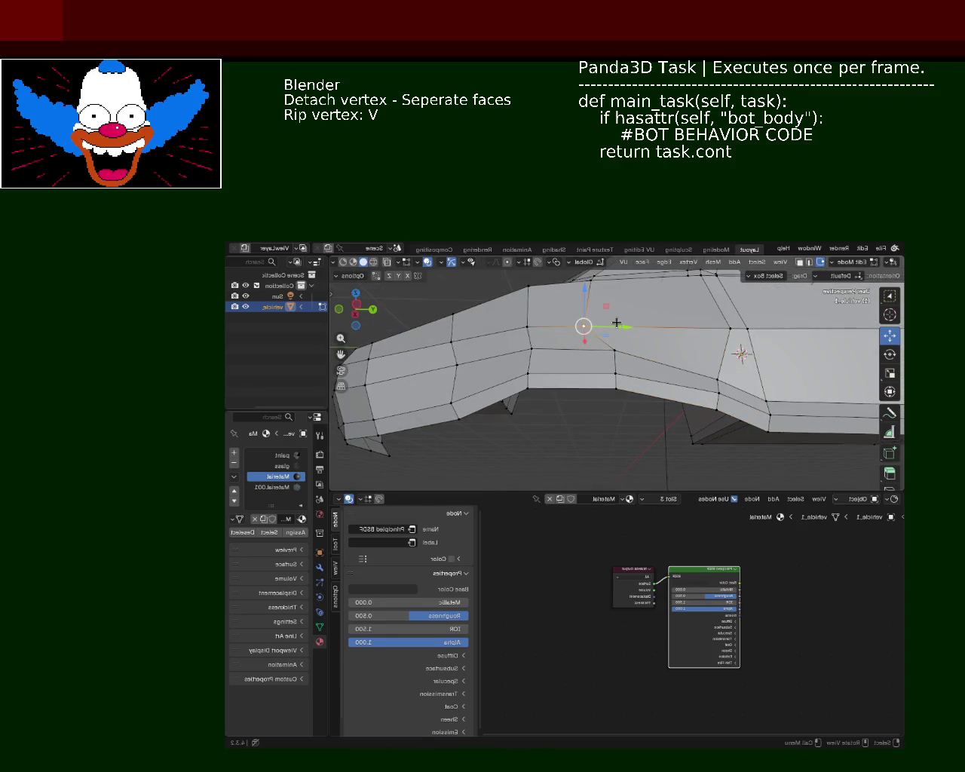
left_click_drag(642, 333, 649, 331)
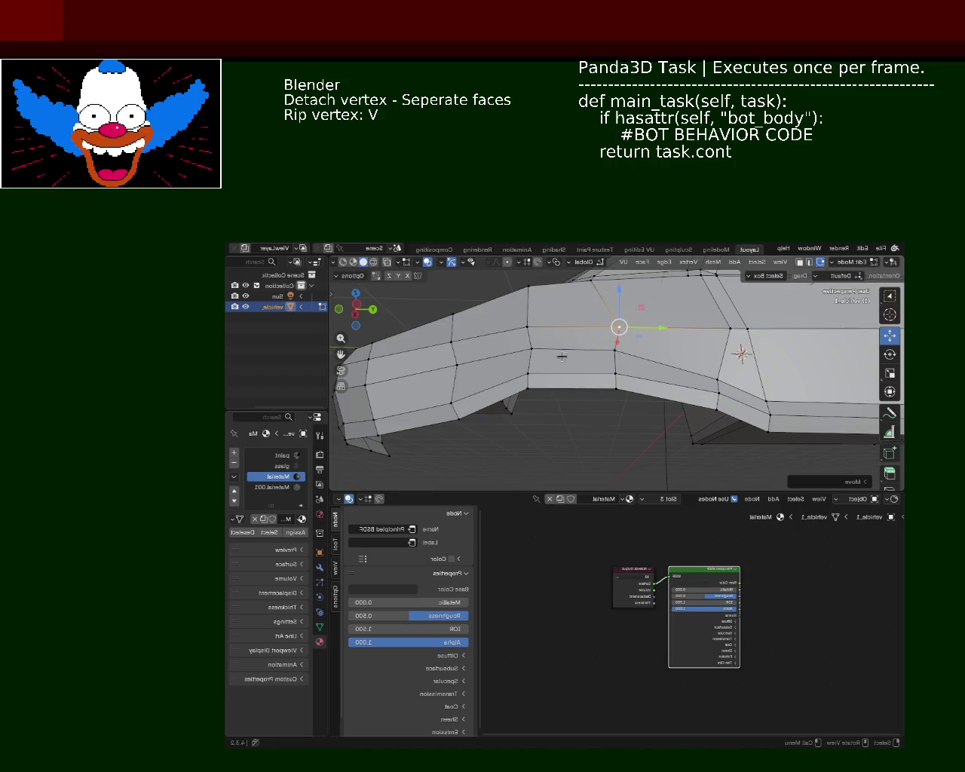
left_click(527, 327)
mouse_move(528, 328)
middle_mouse_down()
mouse_move(577, 377)
mouse_move(488, 395)
mouse_move(425, 365)
middle_mouse_up()
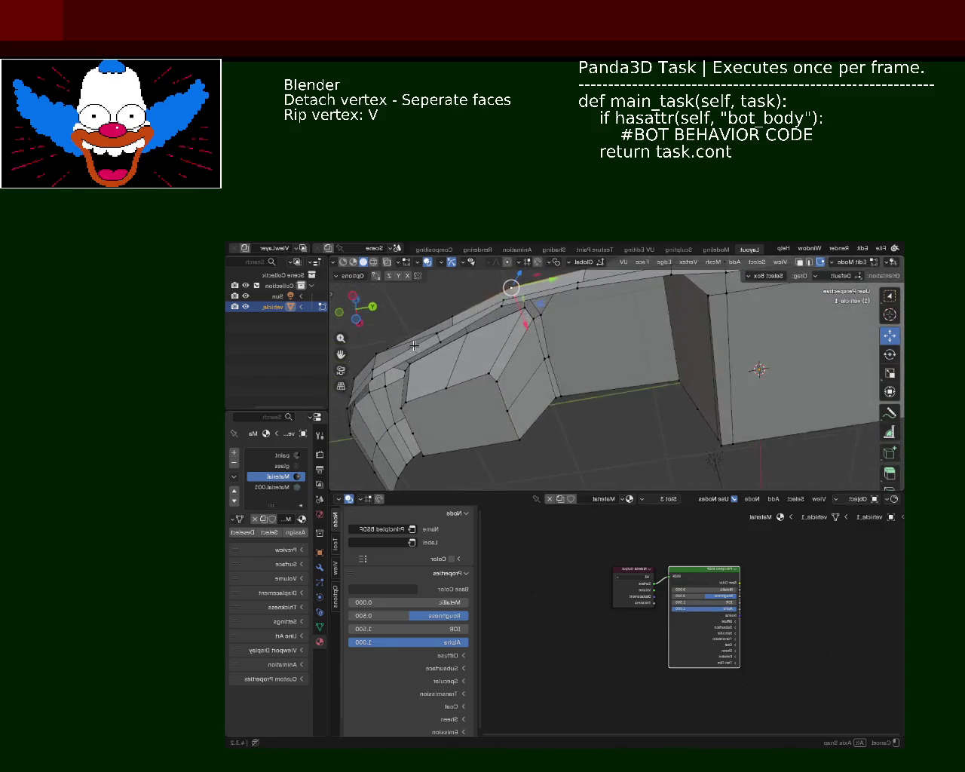
Orbit to the car's nose and nudge a bottom nose vertex slightly
middle_click_drag(424, 364, 529, 387)
scroll(528, 387, "down", 2)
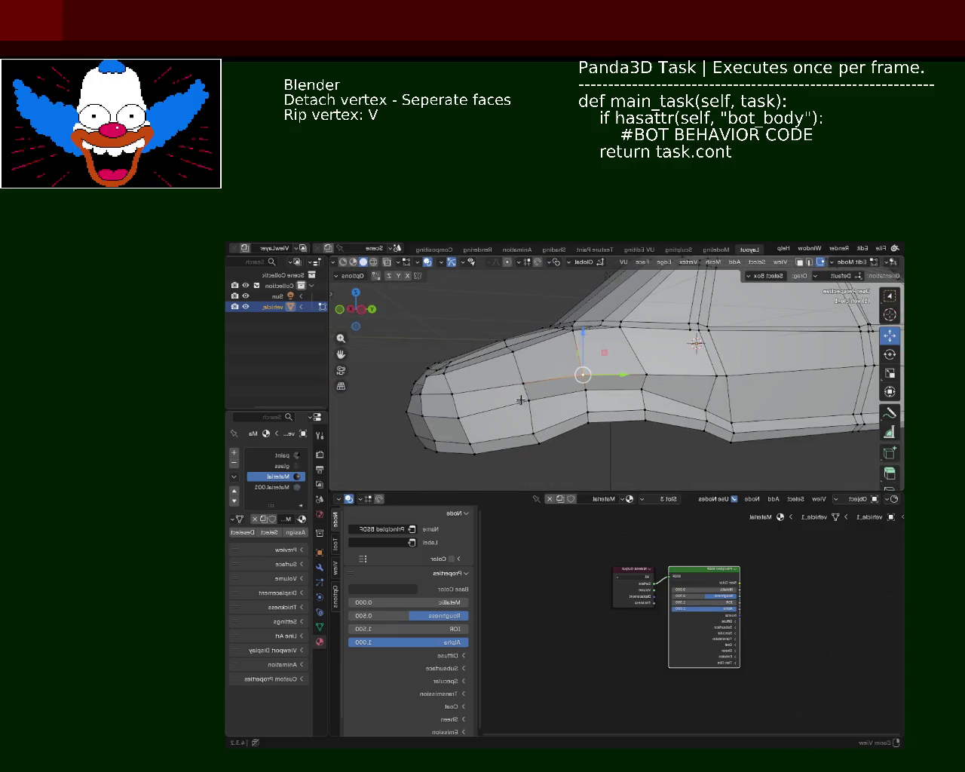
mouse_move(468, 382)
middle_mouse_down()
mouse_move(523, 393)
mouse_move(515, 402)
middle_mouse_up()
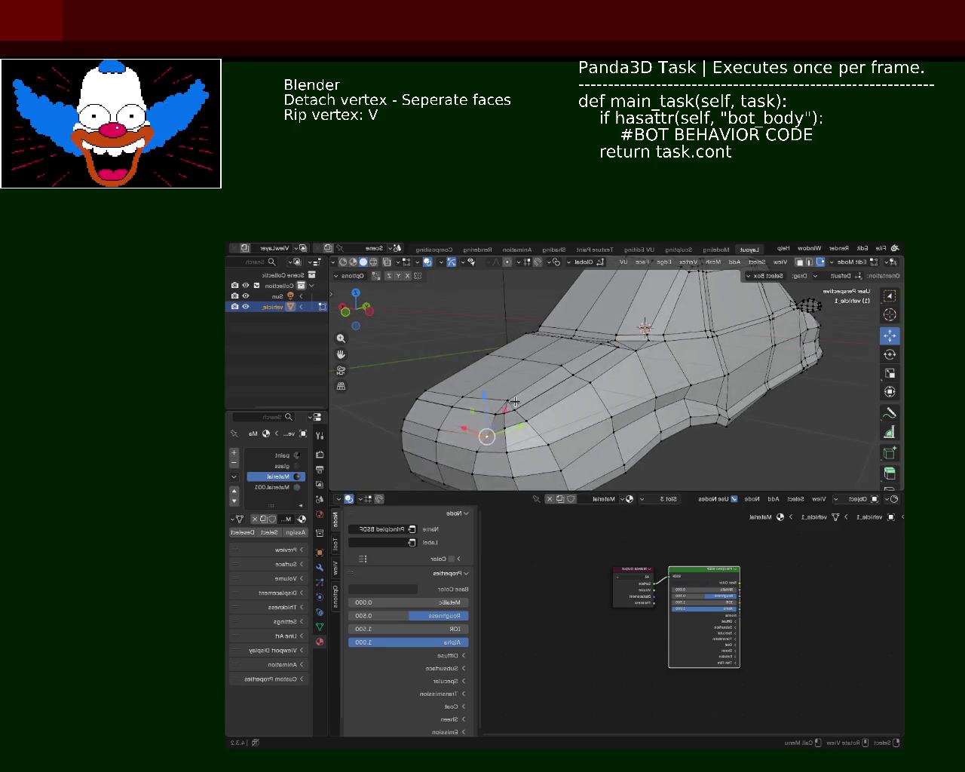
left_click_drag(482, 413, 482, 410)
middle_click_drag(483, 410, 514, 404)
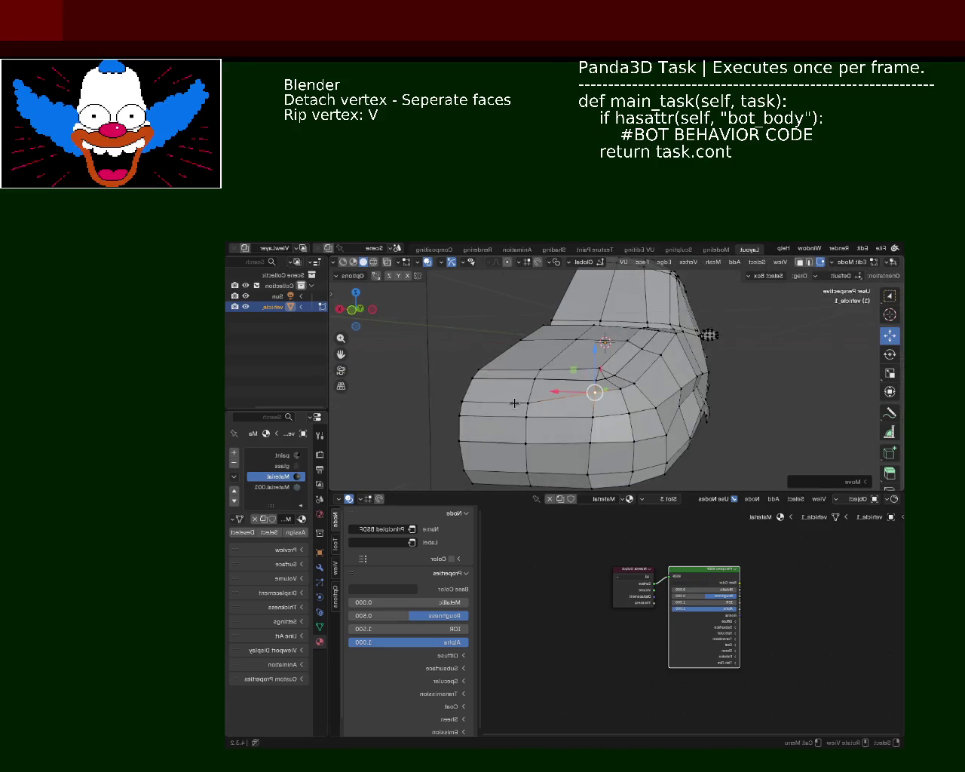
mouse_move(619, 400)
middle_mouse_down()
mouse_move(683, 385)
mouse_move(538, 394)
mouse_move(634, 407)
mouse_move(539, 462)
middle_mouse_up()
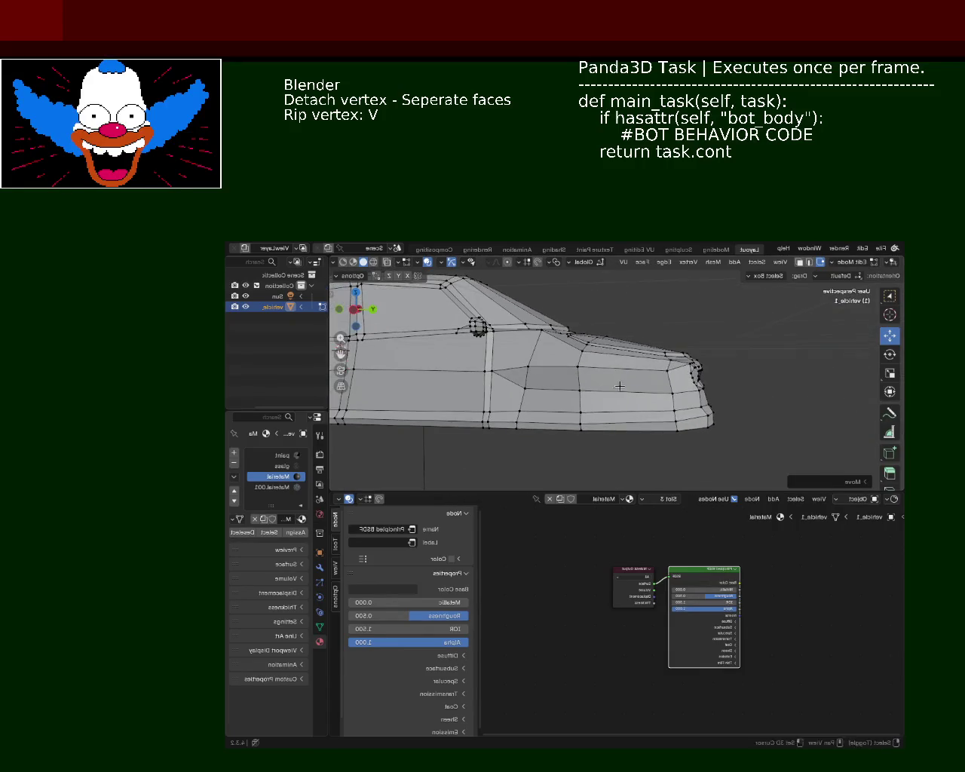
left_click(535, 459)
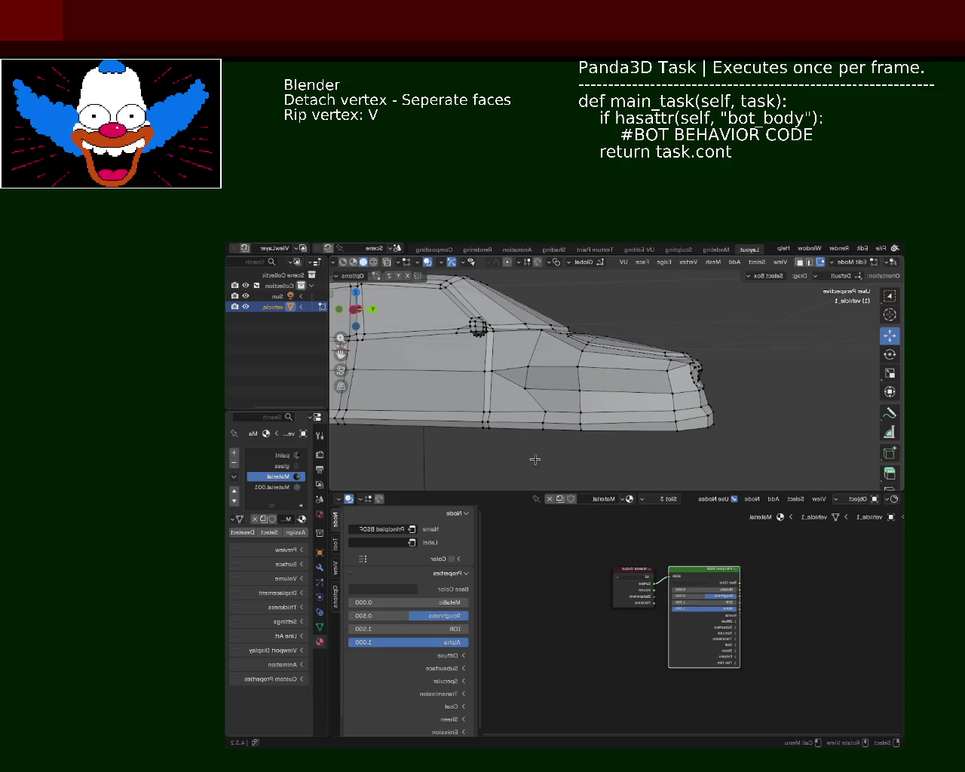
left_click(674, 420)
mouse_move(674, 421)
left_mouse_down()
mouse_move(617, 415)
mouse_move(674, 424)
left_mouse_up()
Box-select bottom vertices and shift them right, undoing a stray lower-loop lift
left_click(590, 448)
mouse_move(538, 458)
left_mouse_down()
mouse_move(581, 411)
mouse_move(529, 433)
mouse_move(490, 427)
left_mouse_up()
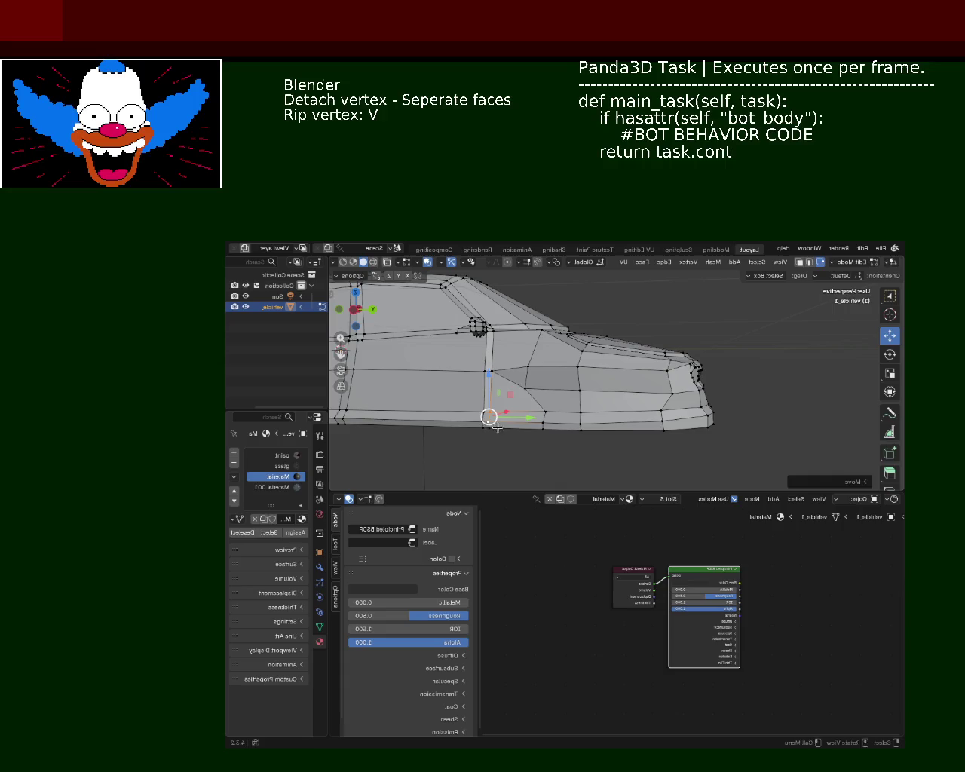
left_click_drag(490, 428, 581, 427)
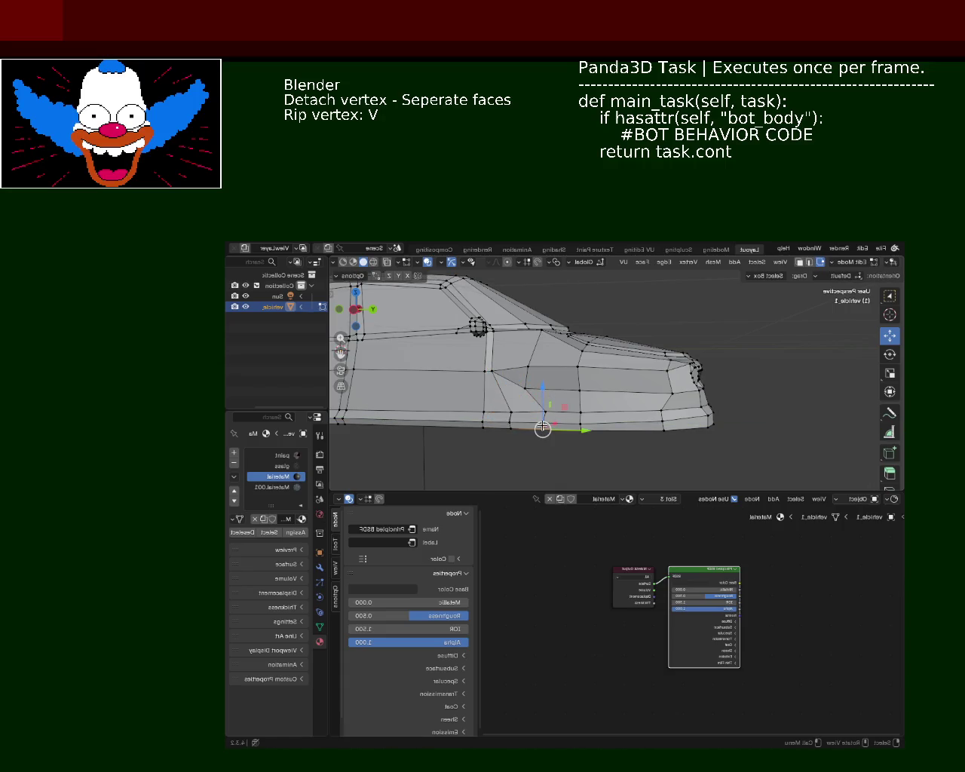
left_click_drag(492, 454, 595, 426)
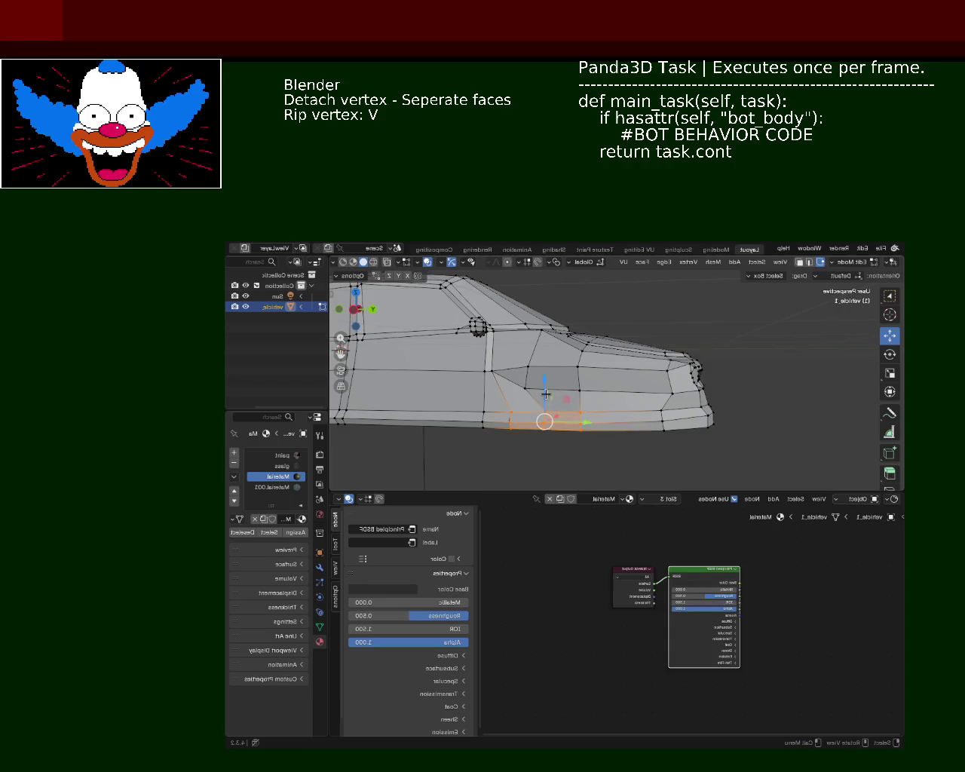
left_click_drag(545, 395, 545, 378)
key("ctrl+z")
Move two front nose vertices into place and save vehicle_1.blend
left_click(531, 377)
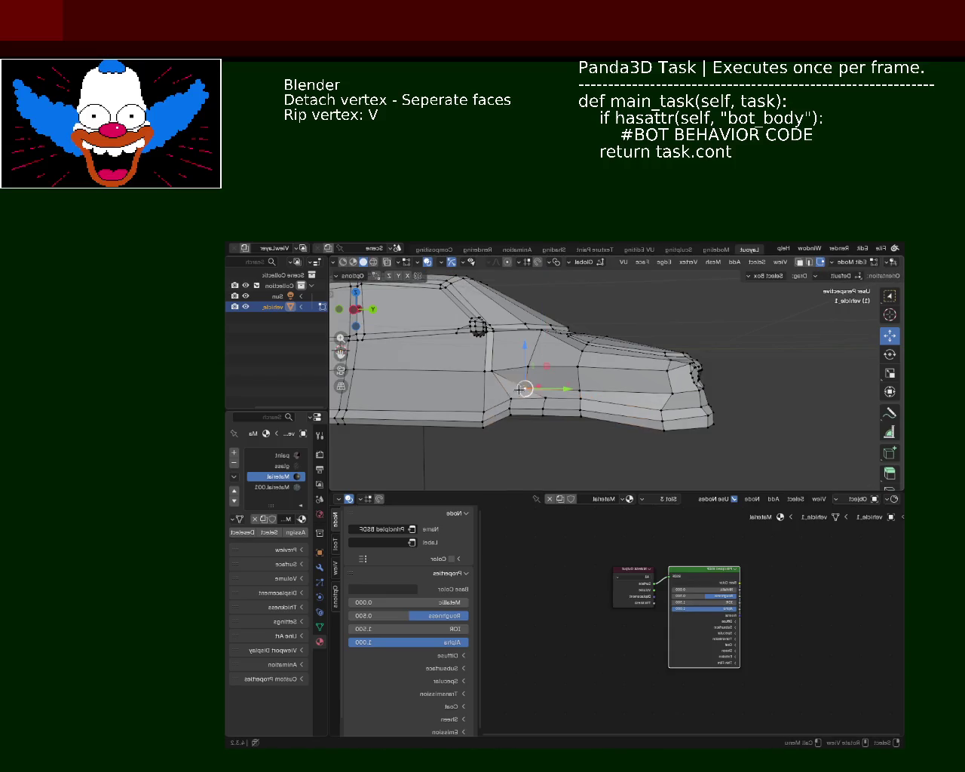
left_click(528, 367)
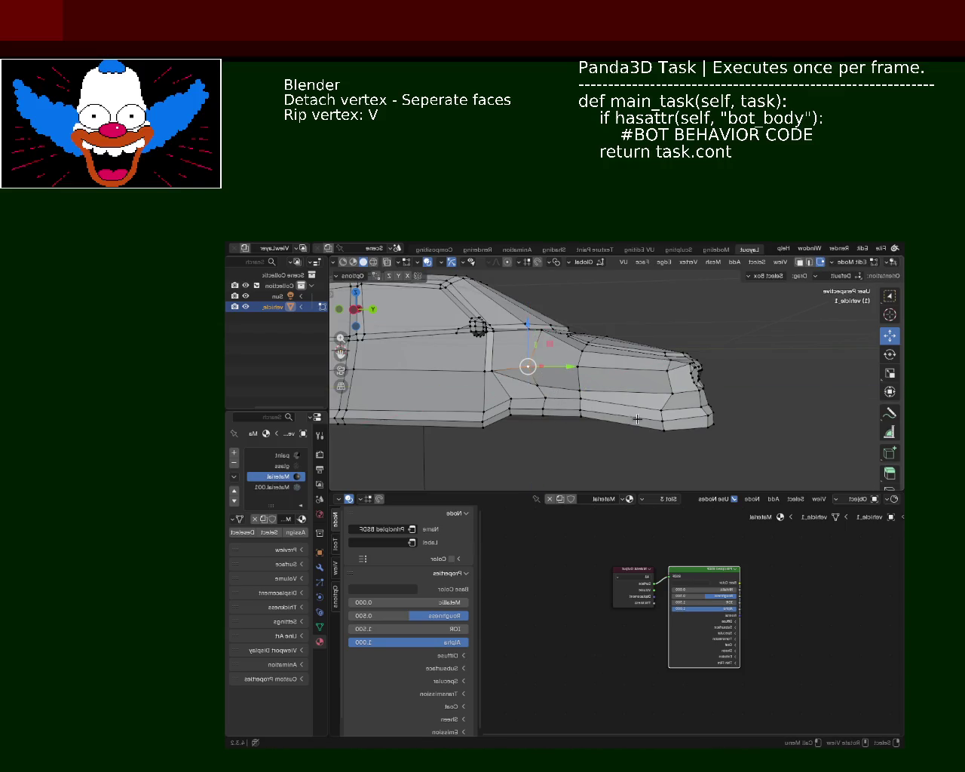
left_click(662, 427)
key("g")
left_click(637, 426)
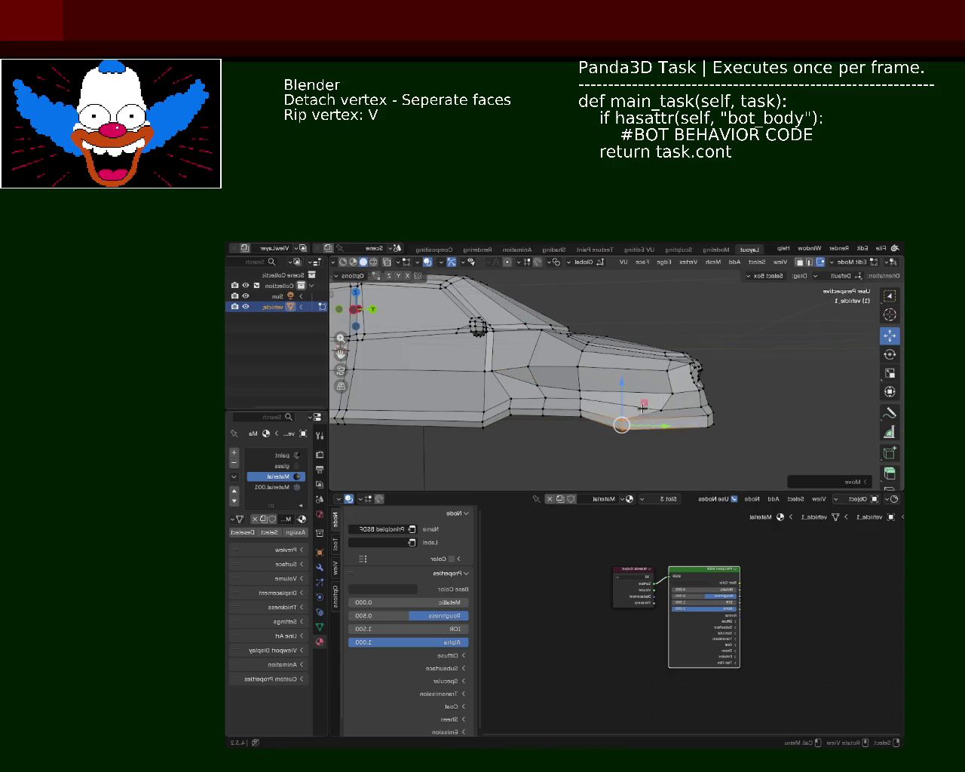
left_click(670, 393)
key("g")
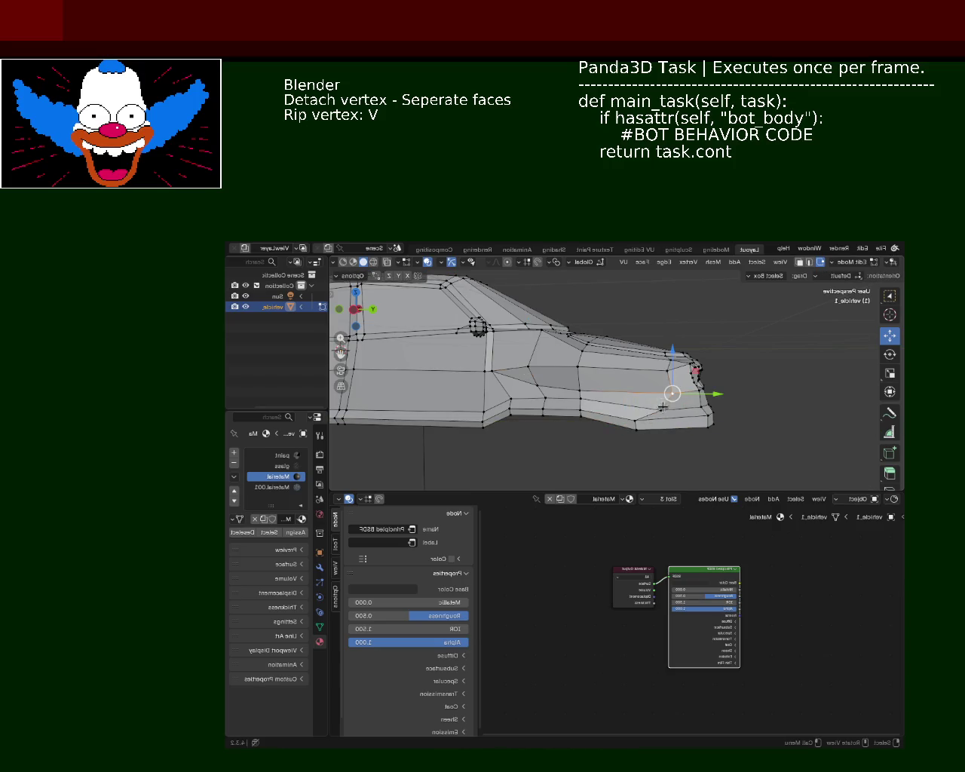
left_click(653, 402)
key("ctrl+s")
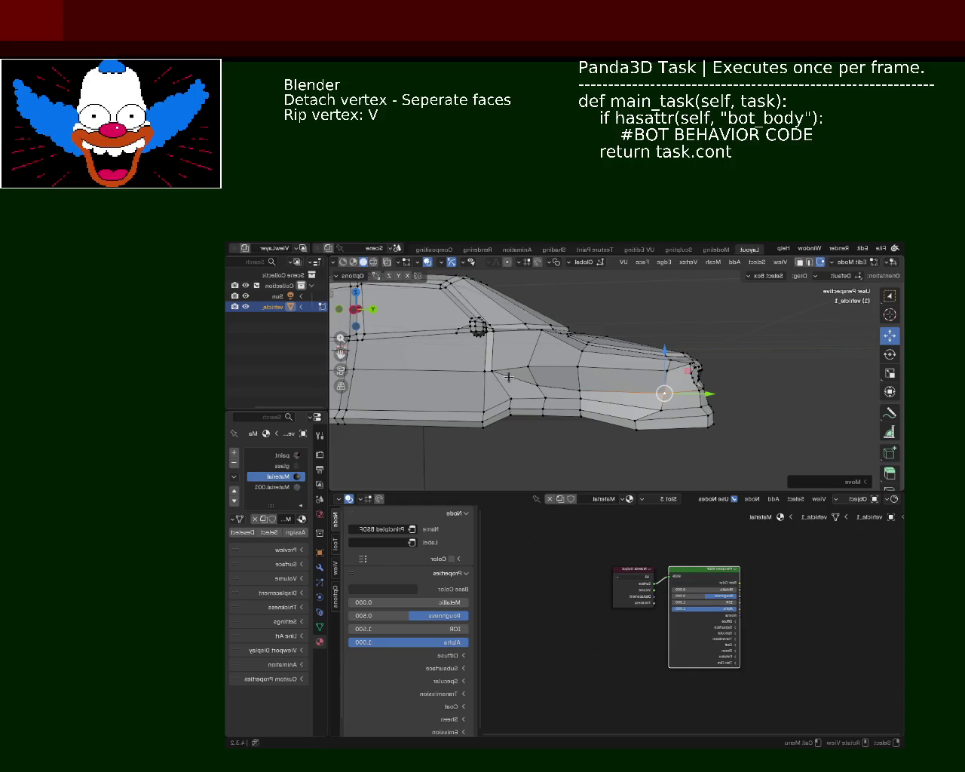
Rip the vertex on the car's lower front edge and raise it along Z
middle_click_drag(621, 389, 612, 414)
left_click(674, 405)
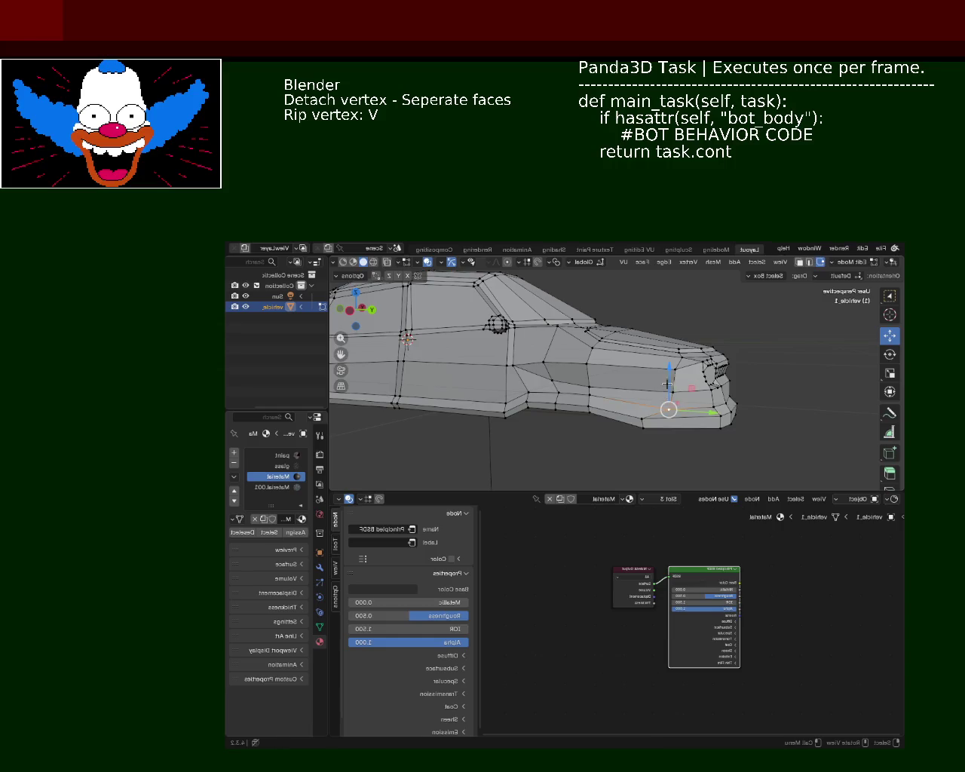
left_click(654, 421)
key("v")
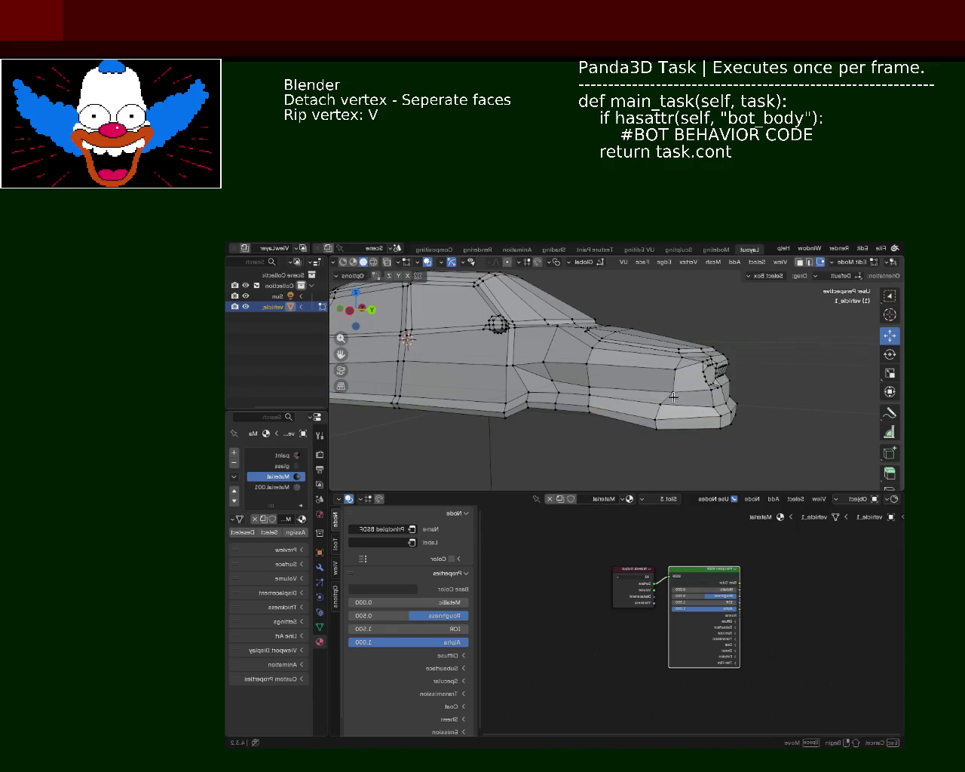
middle_click_drag(673, 397, 569, 318)
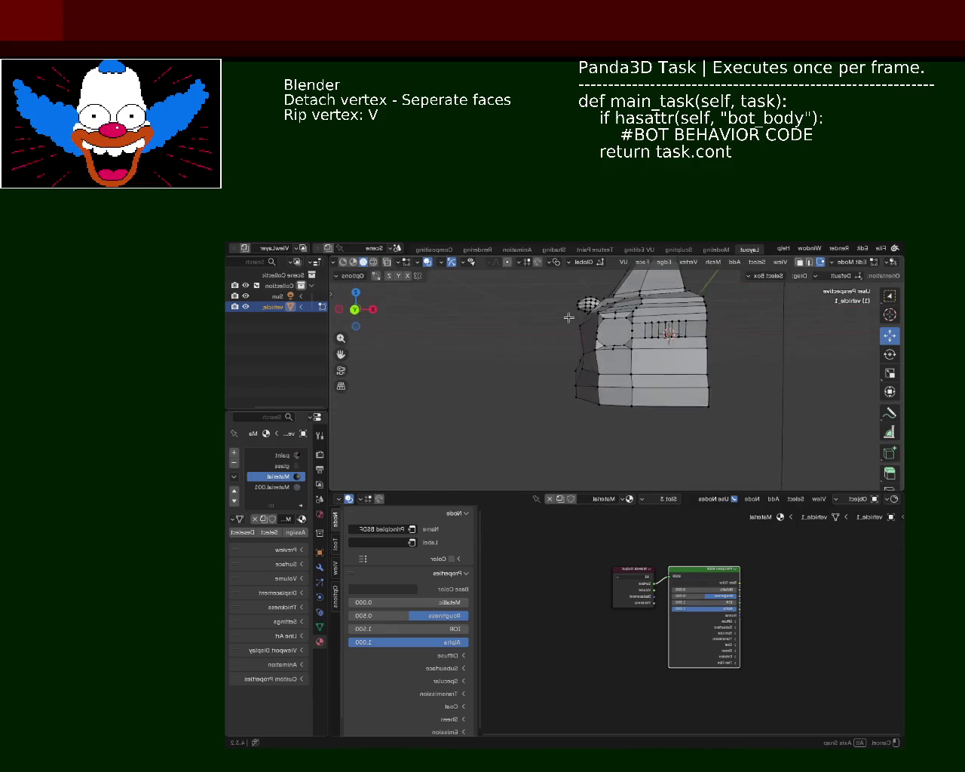
middle_click_drag(569, 318, 562, 367)
left_click(562, 366)
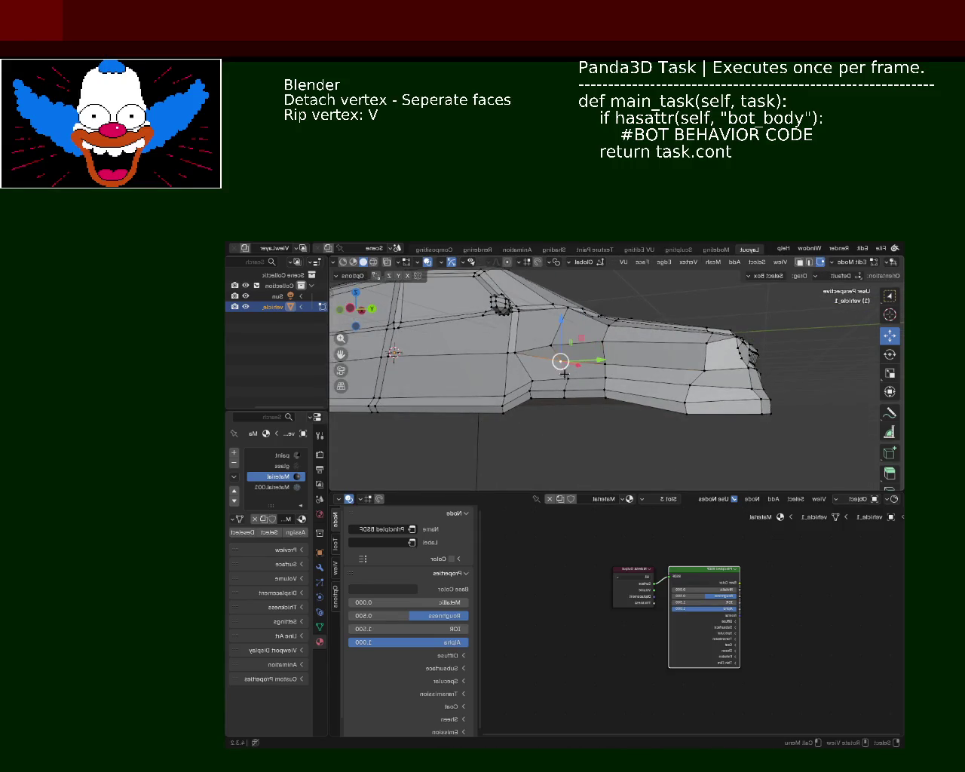
key("v")
key("z")
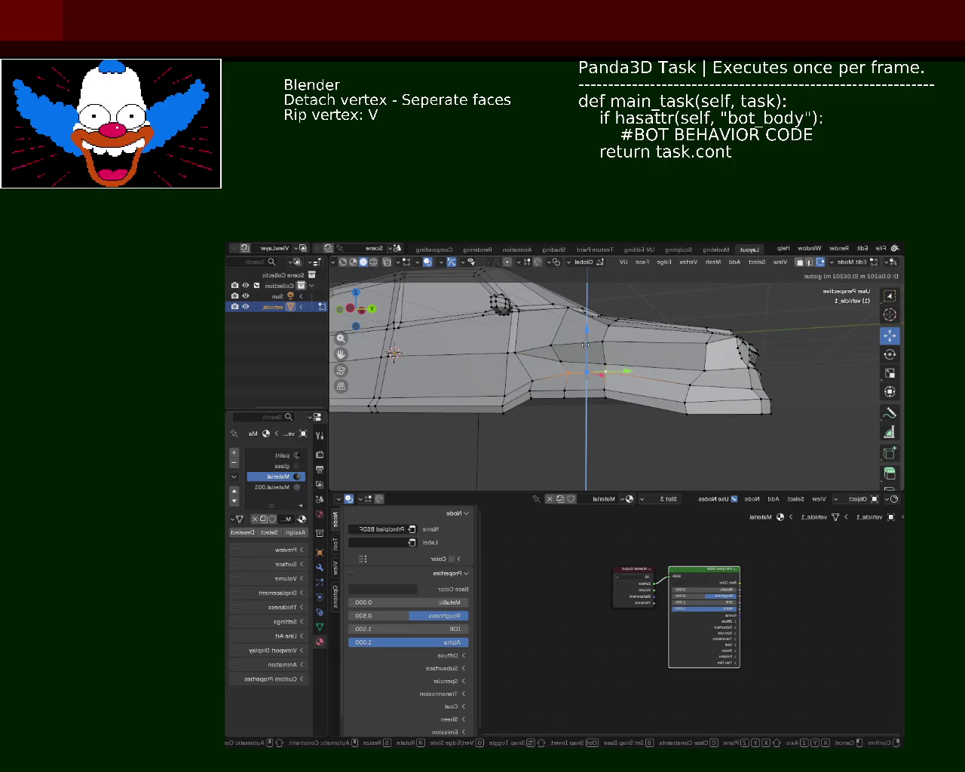
left_click(585, 344)
Slide the bottom front edge and a nearby front vertex along the Y axis
middle_click_drag(692, 402, 696, 405)
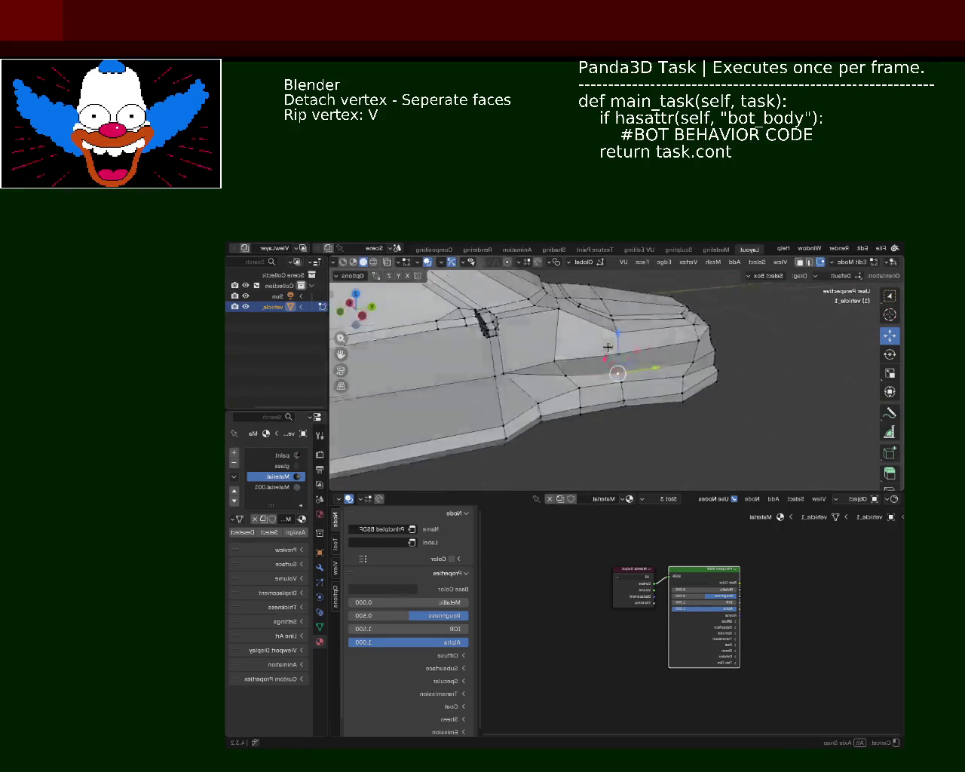
mouse_move(696, 406)
middle_mouse_down()
mouse_move(486, 408)
mouse_move(723, 408)
middle_mouse_up()
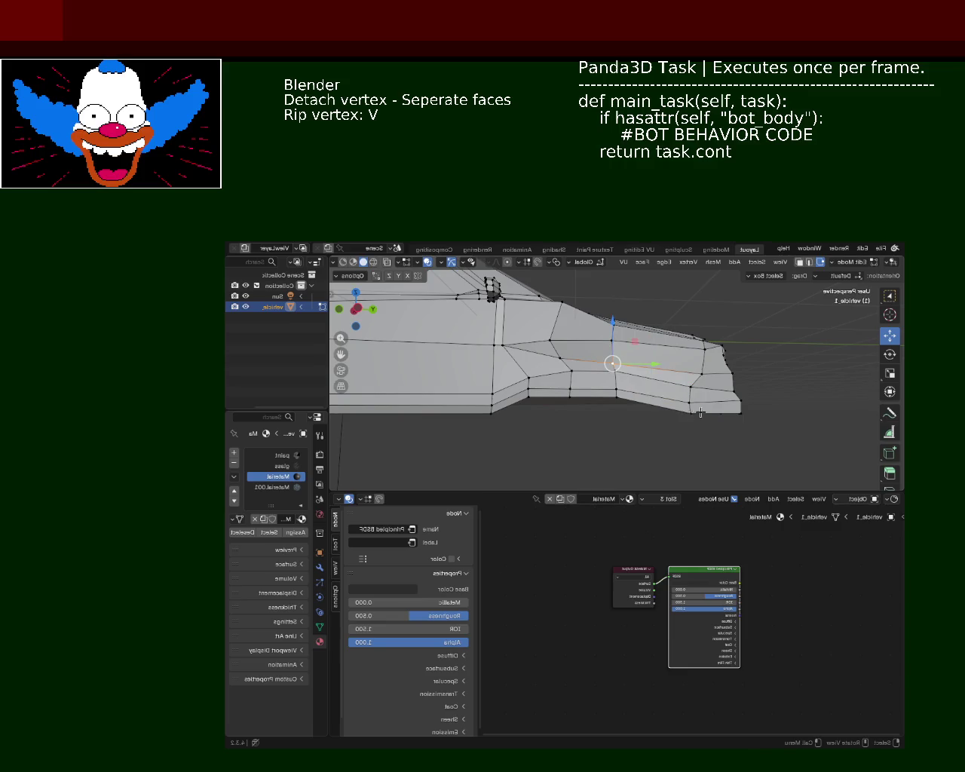
left_click(687, 408)
left_click_drag(697, 408, 680, 409)
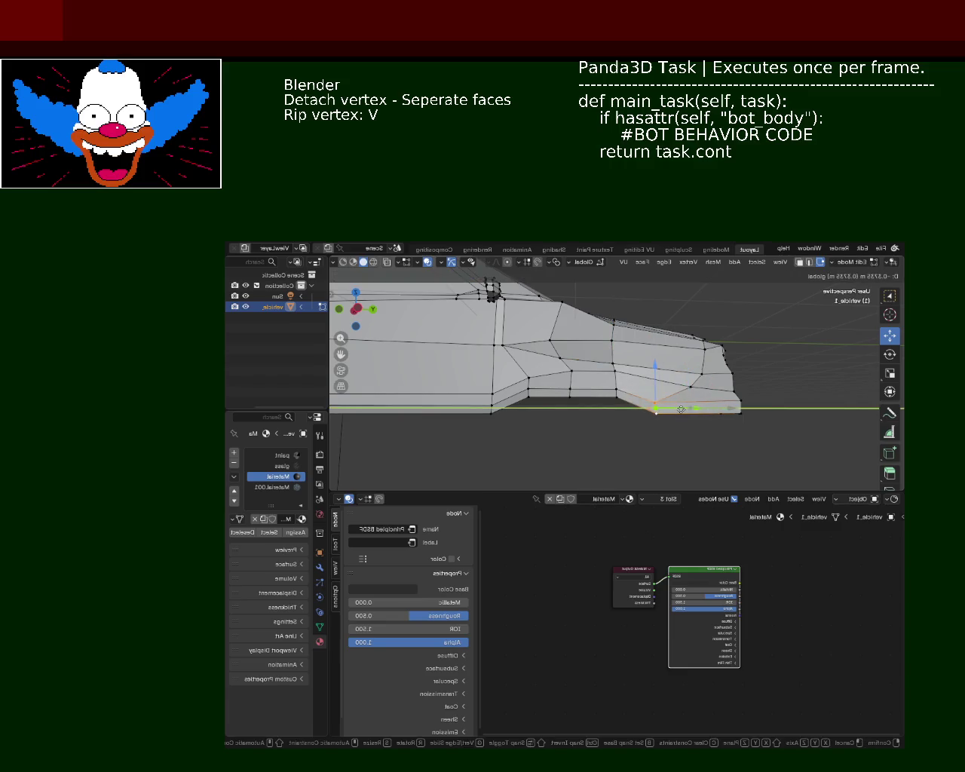
left_click(685, 410)
middle_click_drag(685, 409, 710, 379)
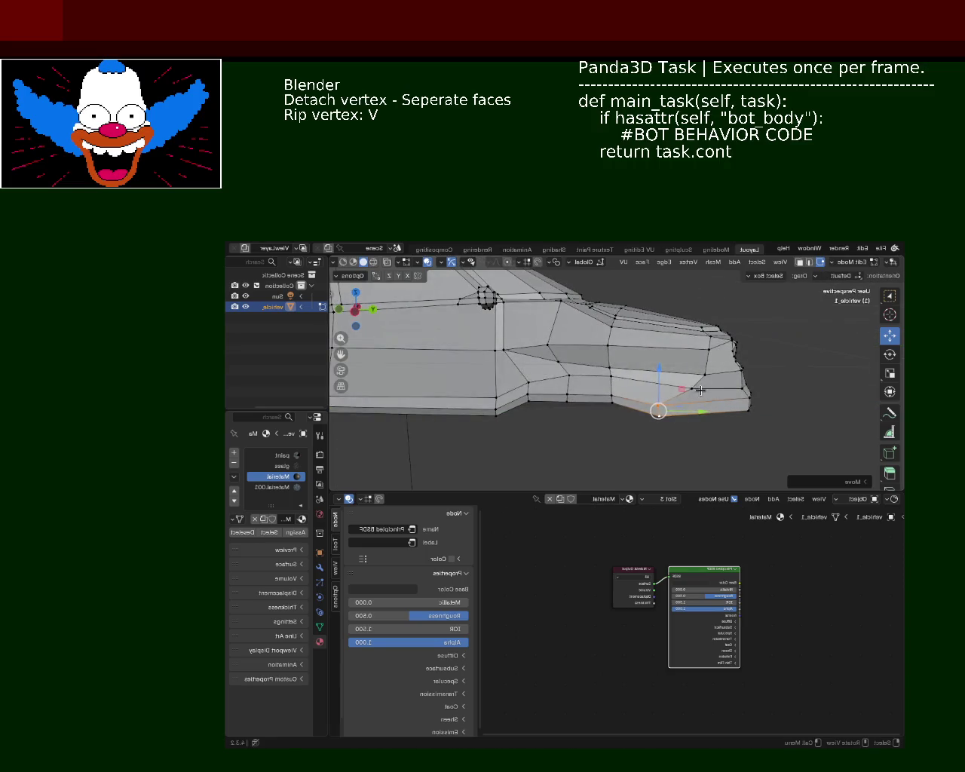
key("v")
key("y")
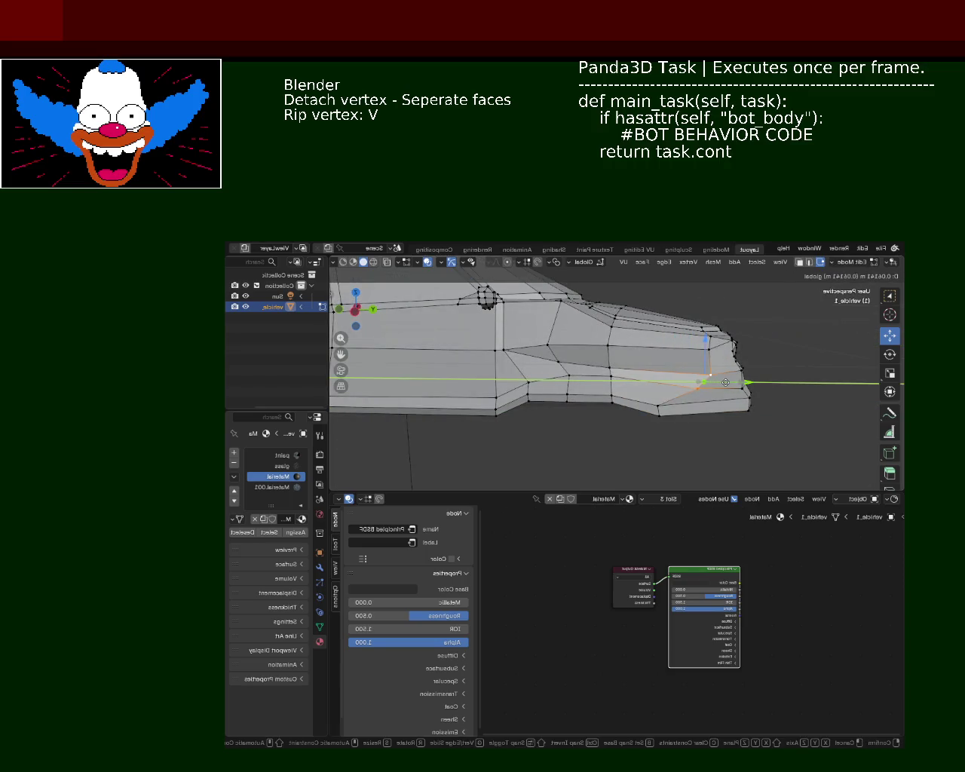
left_click(721, 383)
mouse_move(689, 388)
middle_mouse_down()
mouse_move(597, 389)
mouse_move(614, 411)
mouse_move(676, 407)
mouse_move(656, 396)
middle_mouse_up()
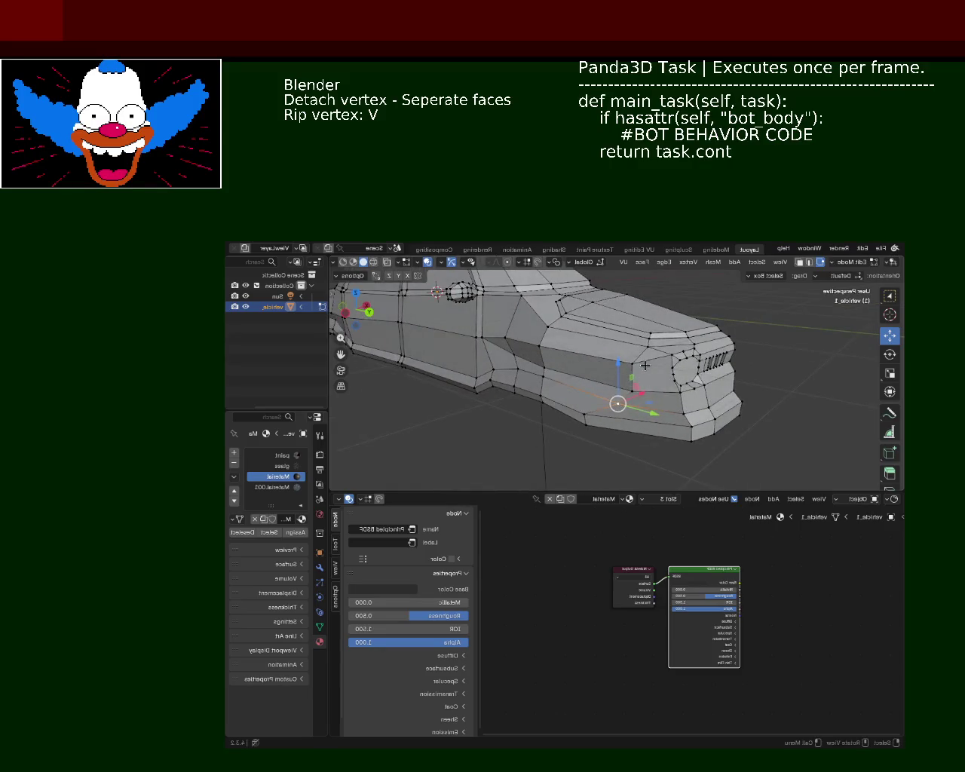
Move two front-corner vertices along the Y axis
key("g")
key("y")
left_click(639, 380)
left_click(617, 377)
key("g")
key("y")
left_click(642, 374)
mouse_move(642, 374)
middle_mouse_down()
mouse_move(647, 362)
mouse_move(574, 424)
middle_mouse_up()
Shift a lower front vertex along X, deselect, and save vehicle_1.blend
left_click(646, 362)
left_click(574, 424)
left_click(620, 428, "alt")
left_click(621, 430)
middle_click_drag(620, 430, 623, 426)
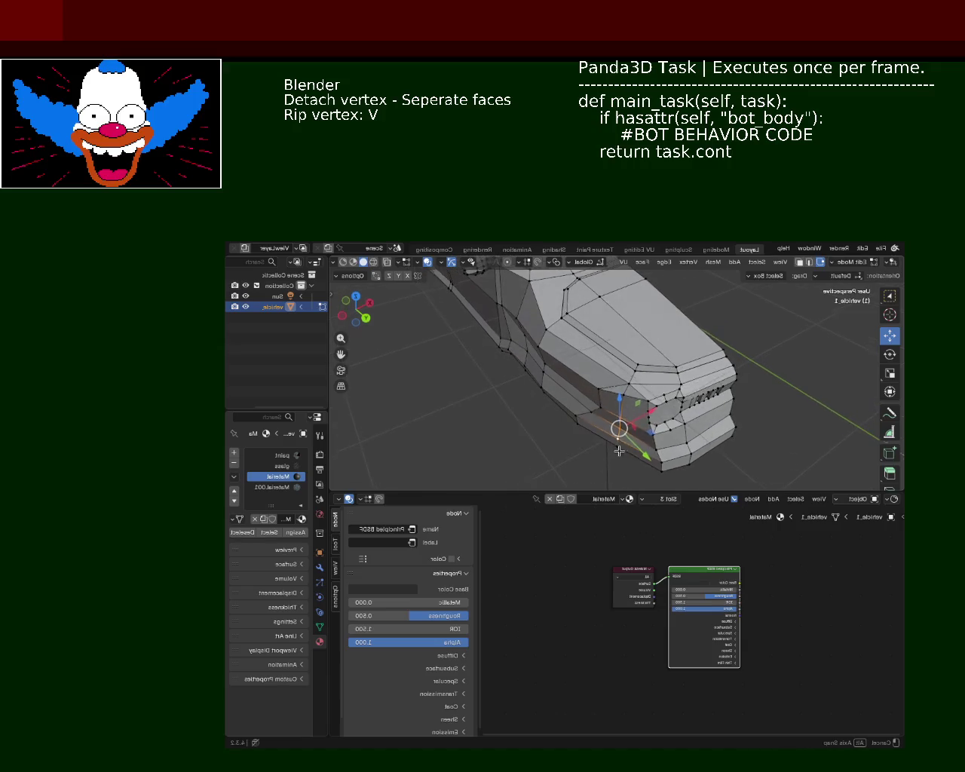
key("v")
key("x")
left_click(639, 431)
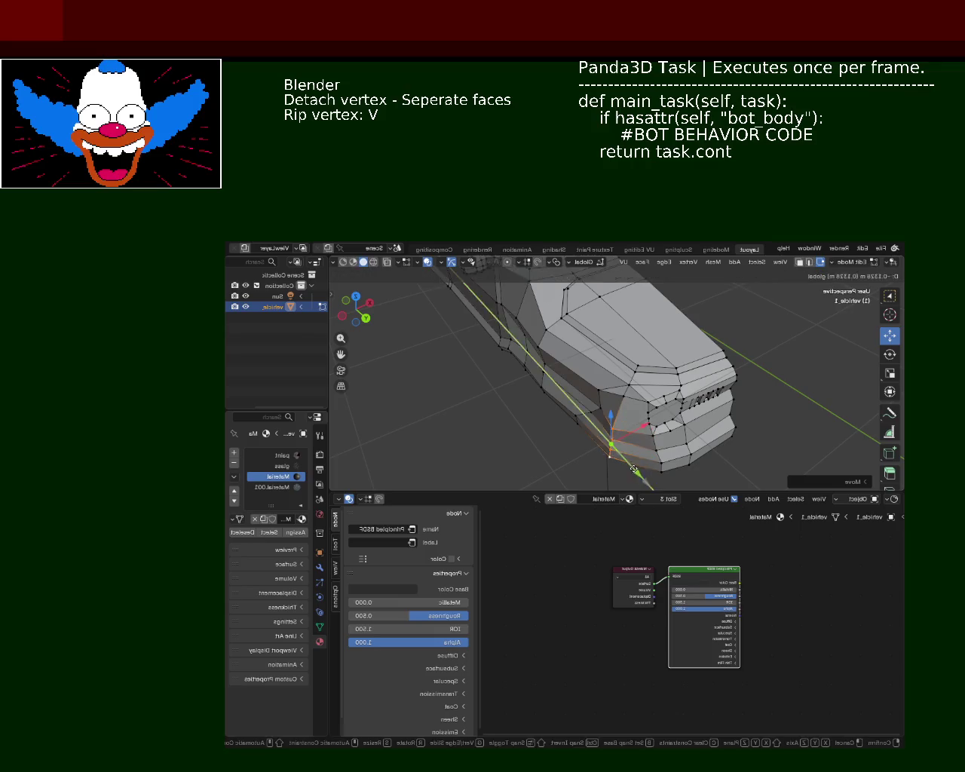
left_click(493, 431)
key("ctrl+s")
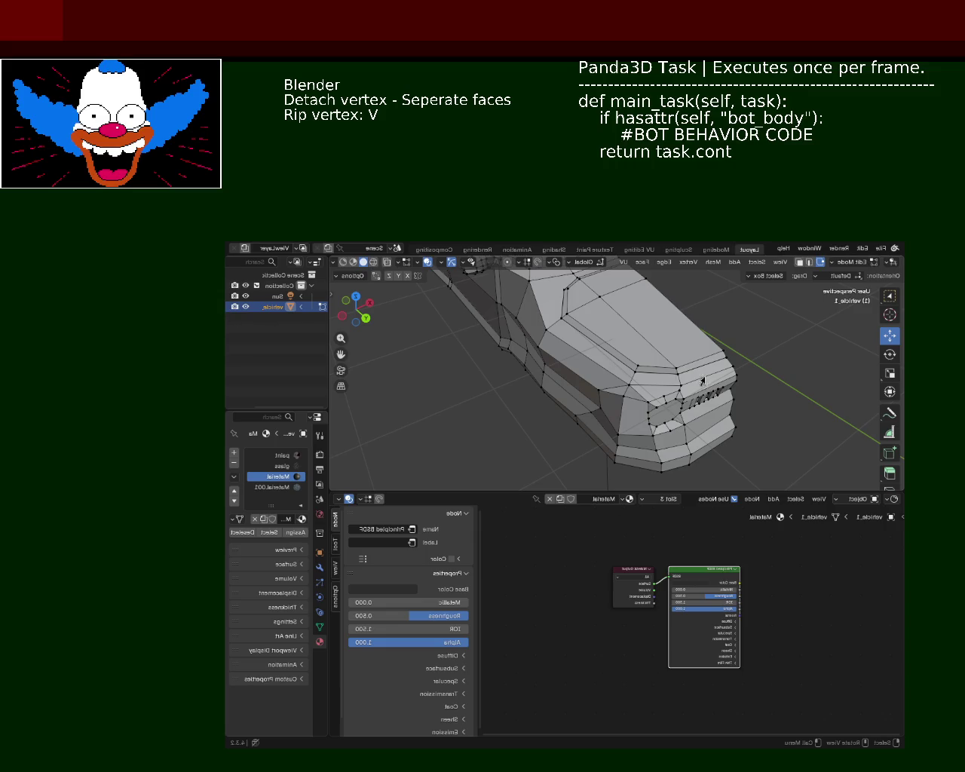
Rip two vertices on the car's front and lower side and slide them along X
mouse_move(557, 406)
middle_mouse_down()
mouse_move(588, 381)
mouse_move(666, 434)
middle_mouse_up()
left_click(603, 378)
left_click_drag(669, 412, 653, 393)
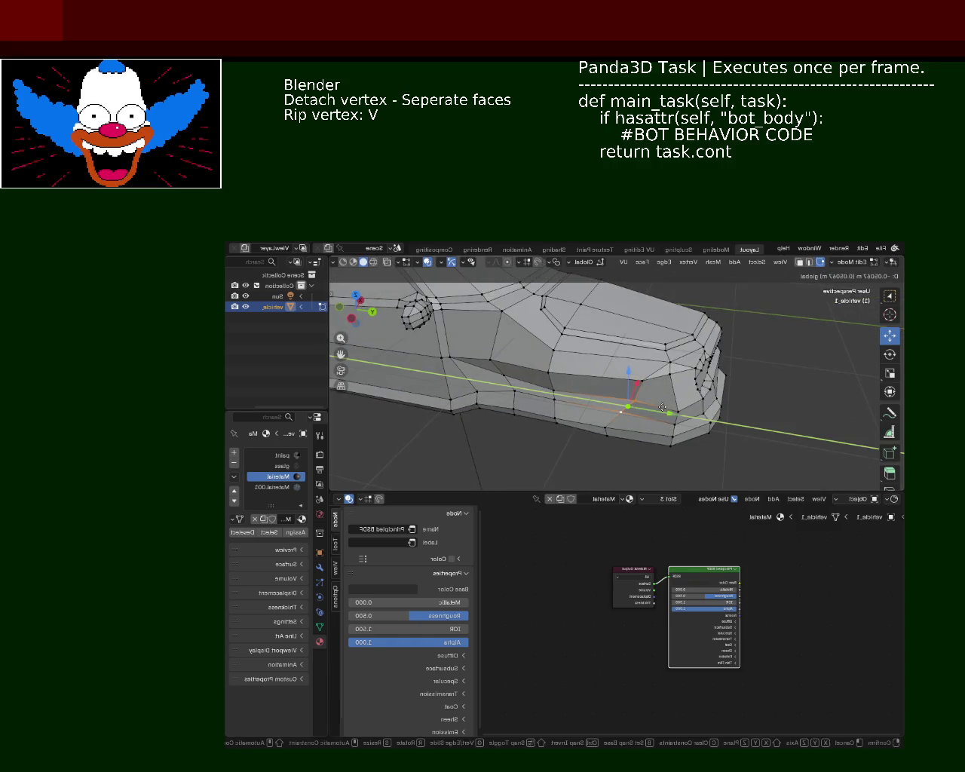
middle_click_drag(653, 393, 554, 390)
key("v")
key("x")
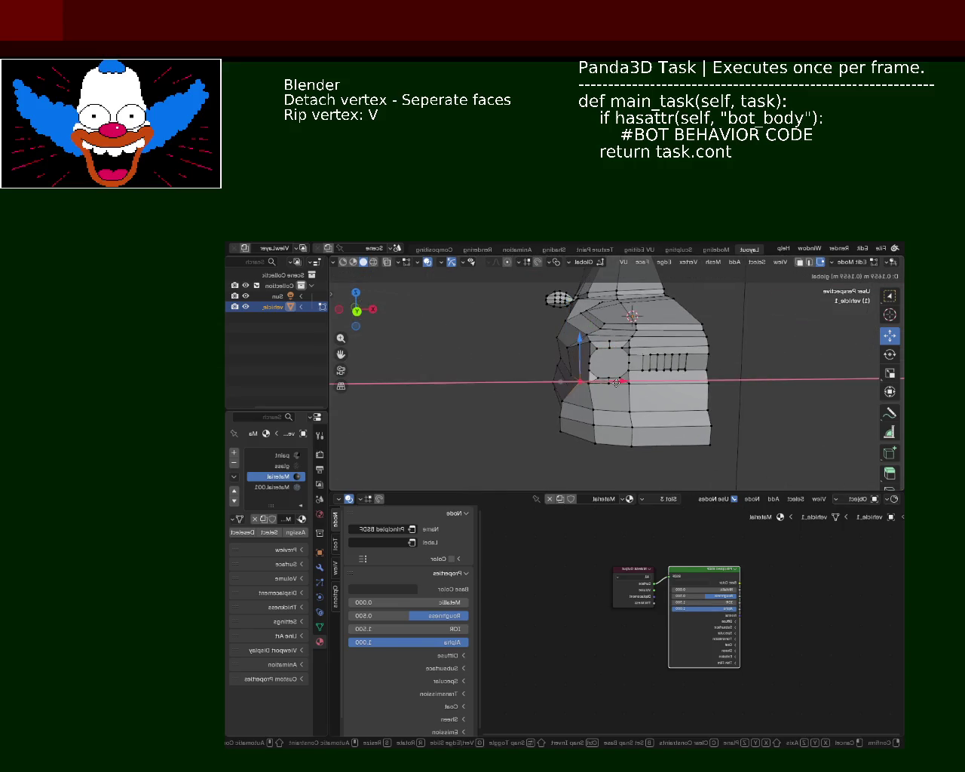
left_click(574, 402)
key("v")
key("x")
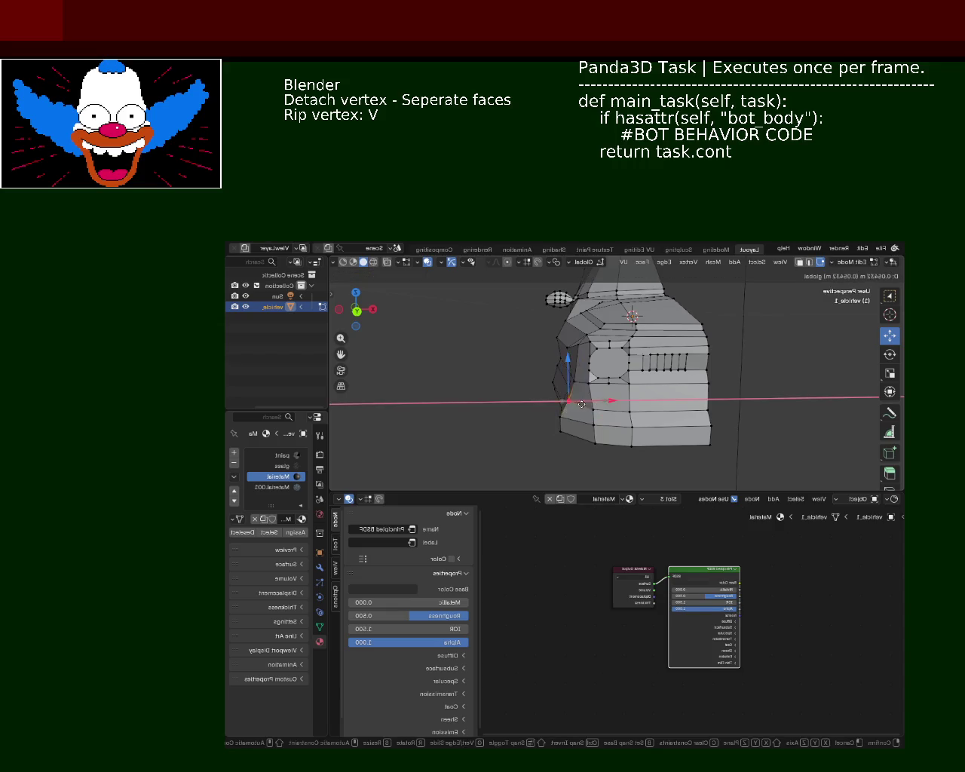
left_click(581, 407)
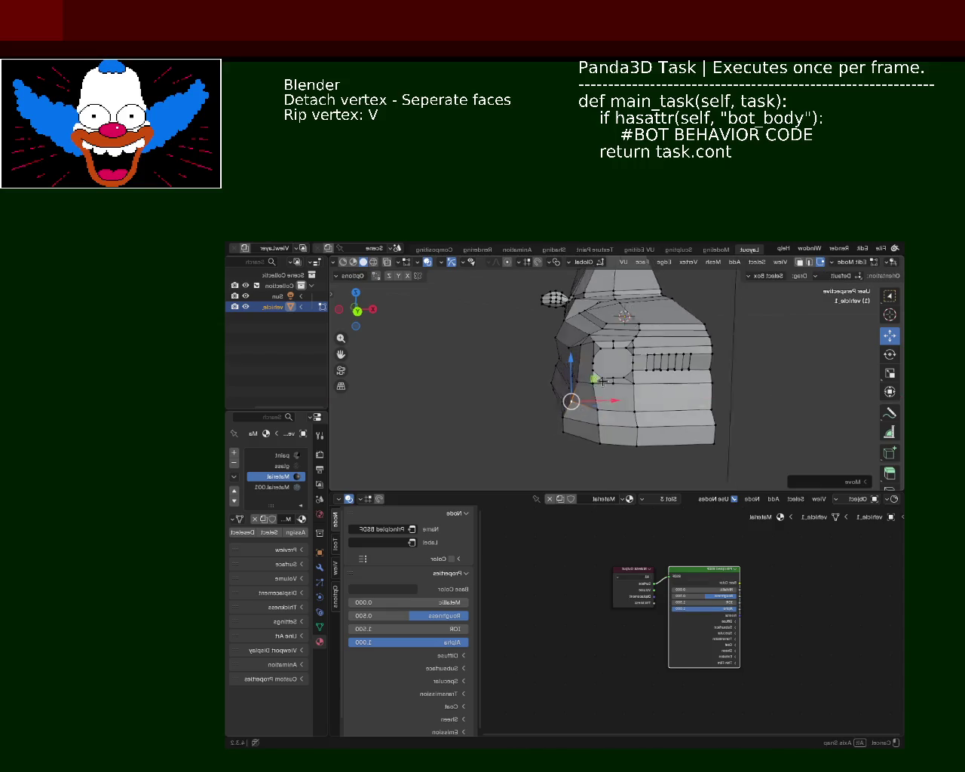
Rip a side vertex, raise it along Z, then move it back down slightly
middle_click_drag(571, 399, 648, 381)
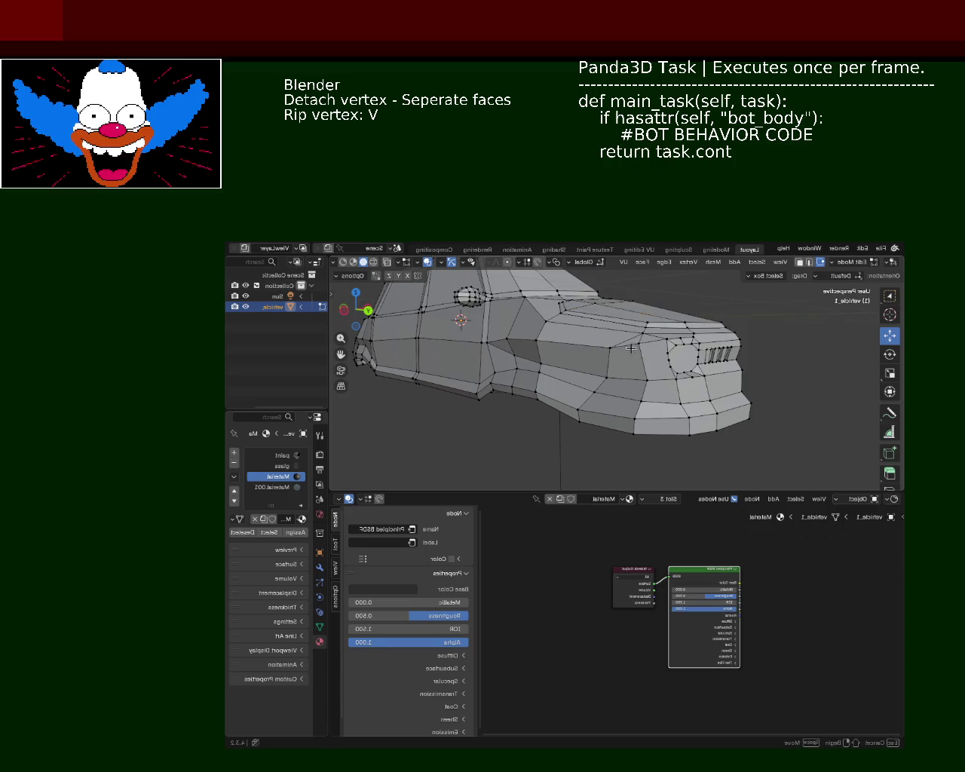
key("v")
key("z")
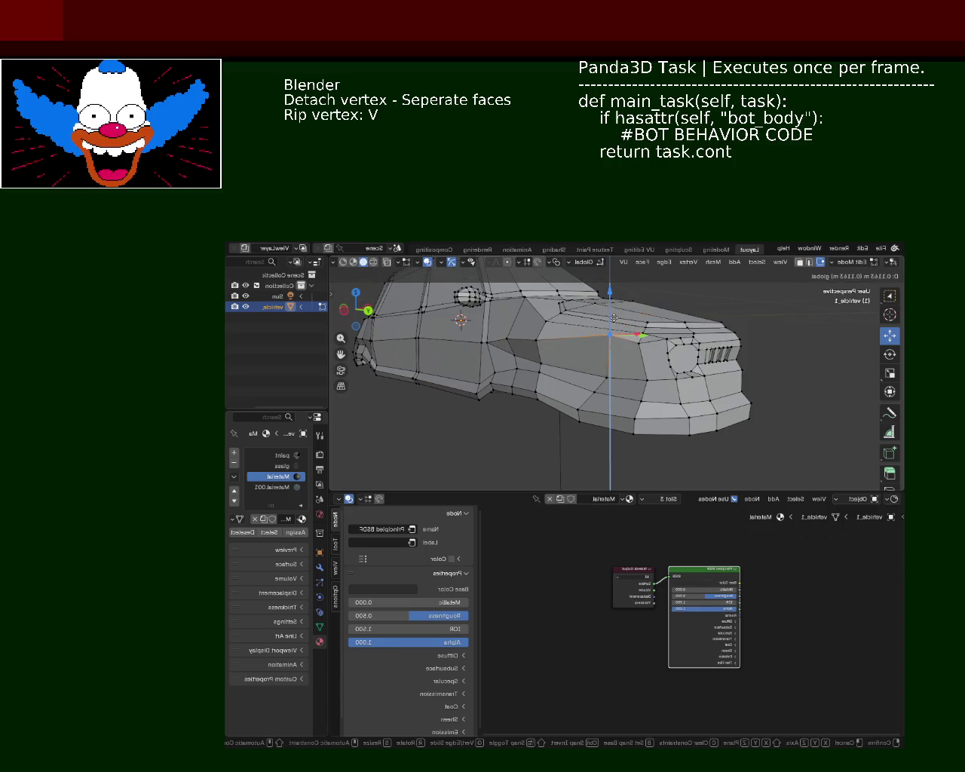
left_click(614, 318)
key("v")
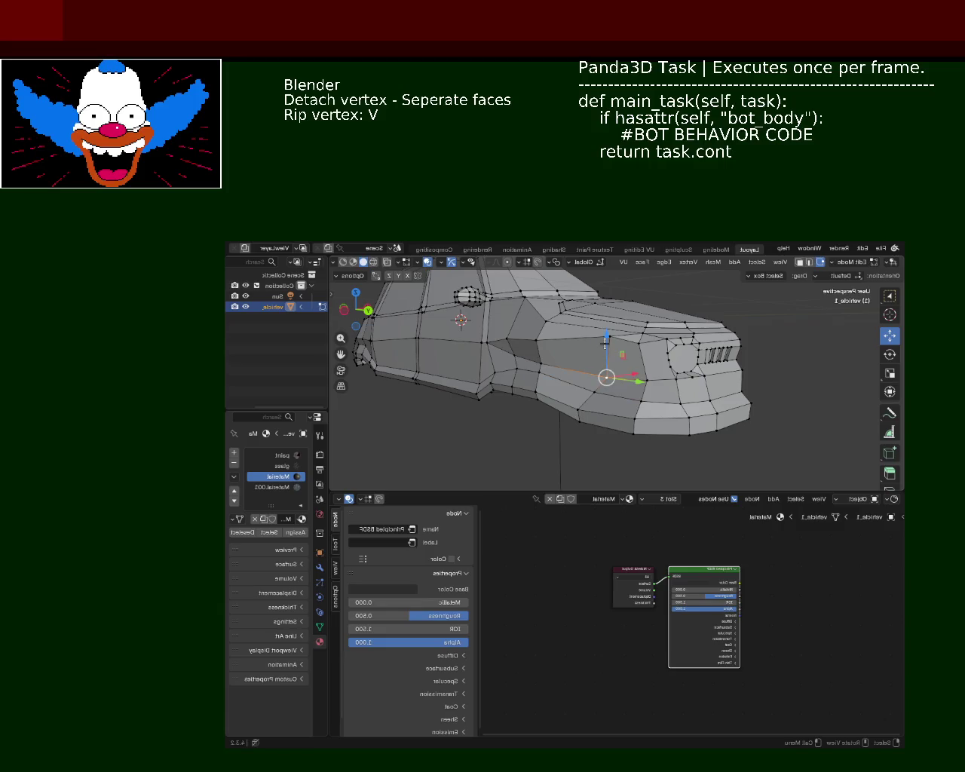
left_click(604, 341)
mouse_move(604, 341)
middle_mouse_down()
mouse_move(562, 410)
mouse_move(521, 439)
mouse_move(566, 375)
middle_mouse_up()
Nudge a vertex on the car's side upward and select a lower body vertex
left_click(511, 357)
key("g")
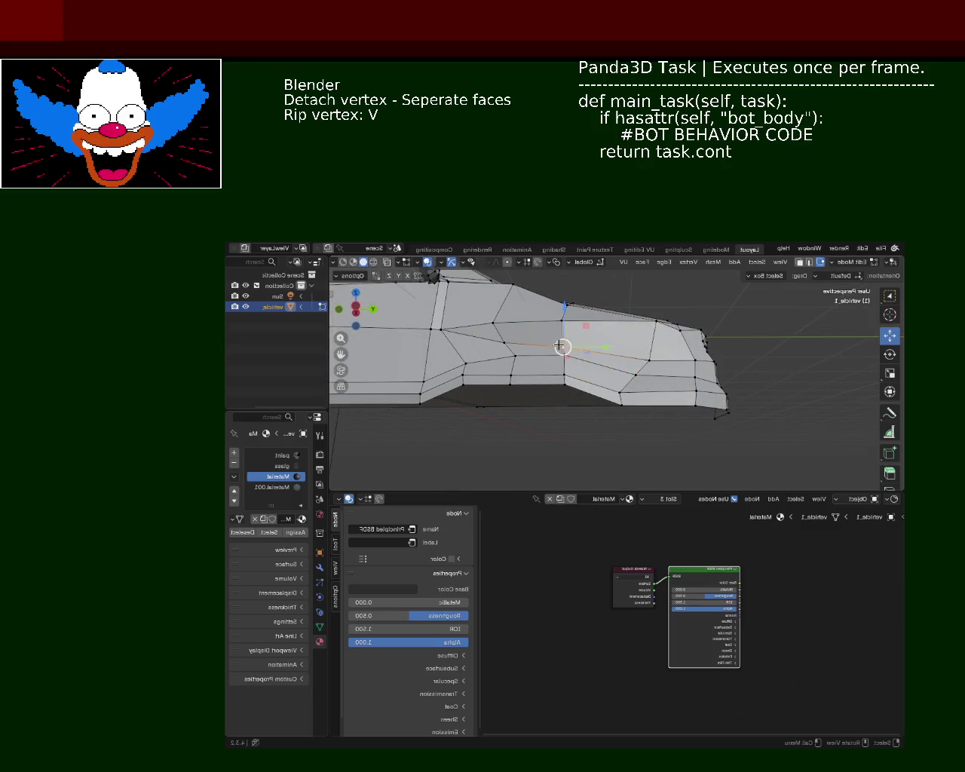
left_click(514, 338)
left_click(505, 339)
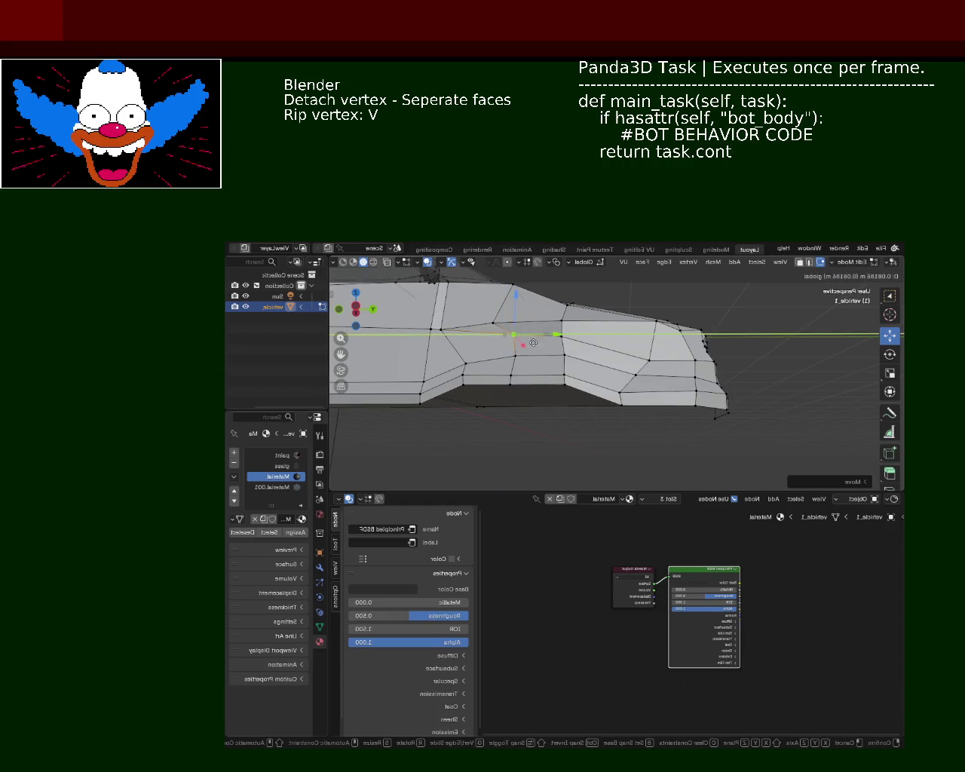
middle_click_drag(523, 339, 477, 376)
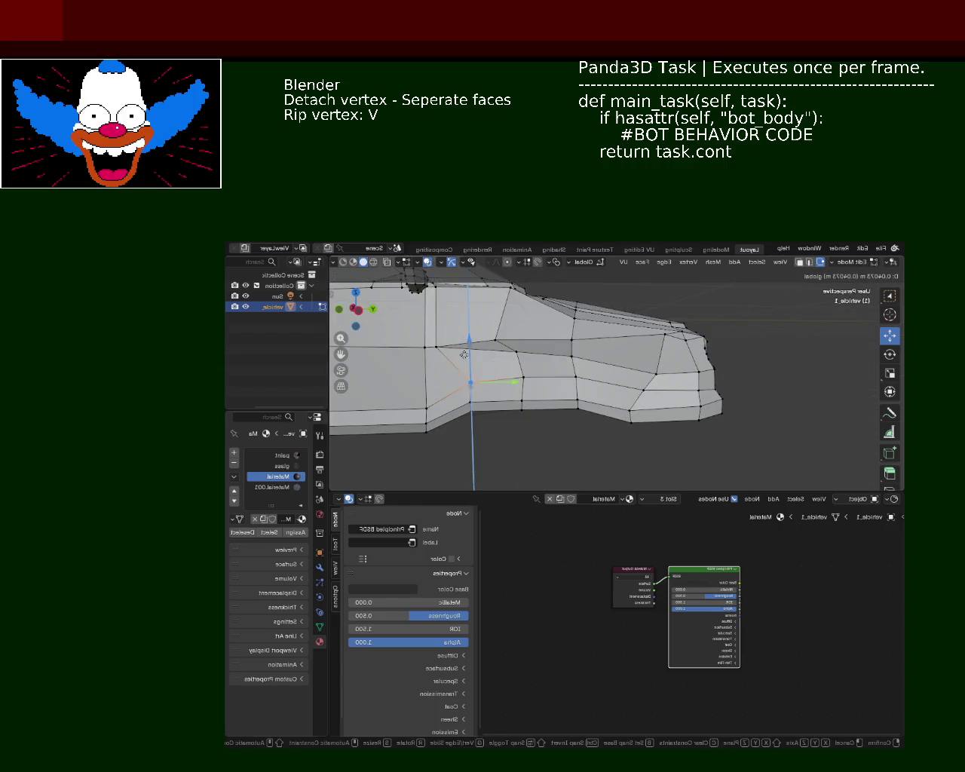
left_click(630, 410)
middle_click_drag(513, 383, 528, 417)
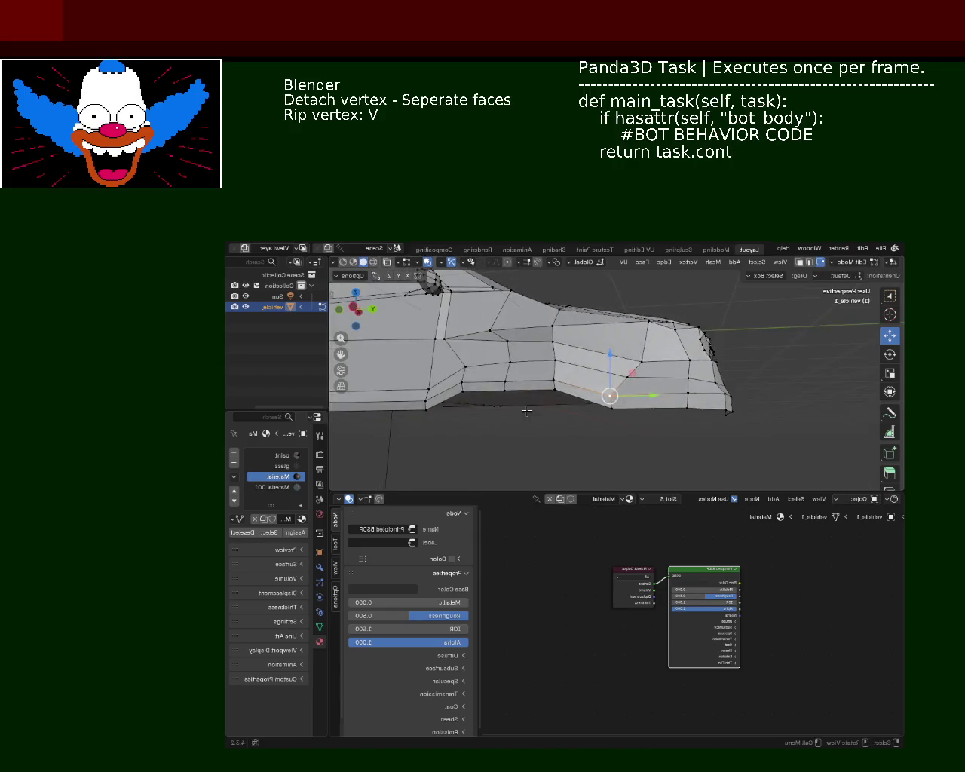
mouse_move(611, 414)
middle_mouse_down()
mouse_move(489, 413)
mouse_move(509, 412)
mouse_move(500, 378)
middle_mouse_up()
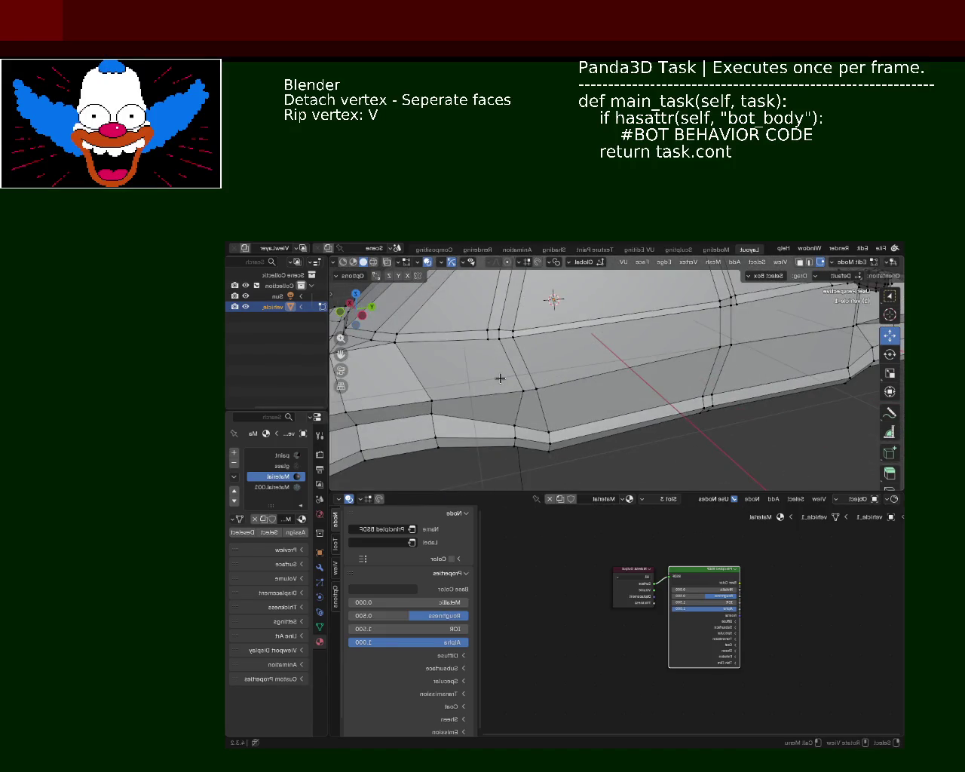
Rip and reposition vertices at the window frame, including the window-corner vertex
mouse_move(494, 398)
middle_mouse_down()
mouse_move(589, 333)
mouse_move(820, 345)
mouse_move(543, 345)
mouse_move(562, 344)
middle_mouse_up()
key("v")
left_click(647, 398)
key("v")
left_click(648, 398)
middle_click_drag(648, 398, 653, 397)
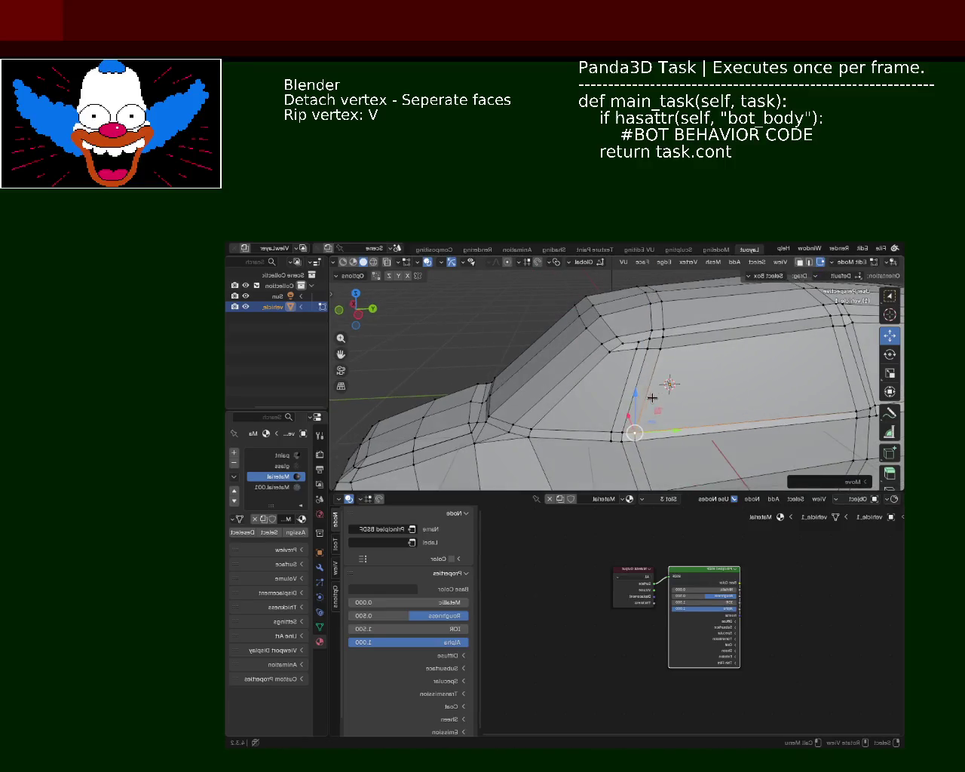
left_click(628, 347)
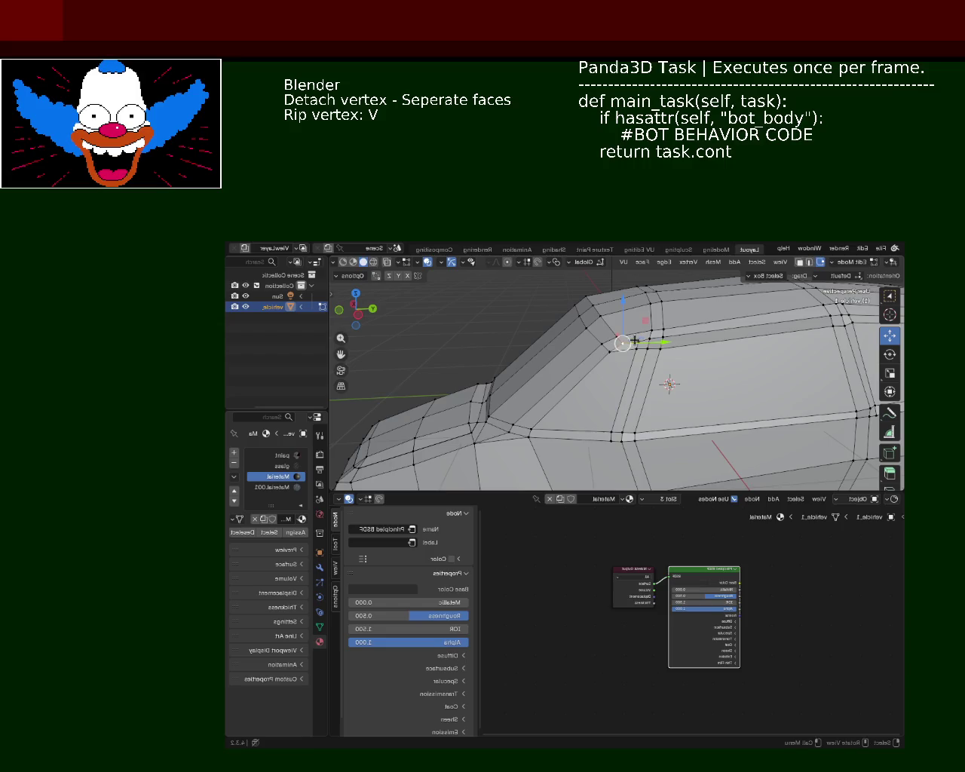
key("v")
left_click(587, 388)
mouse_move(636, 359)
middle_mouse_down()
mouse_move(671, 391)
mouse_move(675, 384)
mouse_move(654, 412)
mouse_move(736, 380)
mouse_move(646, 360)
mouse_move(600, 385)
mouse_move(582, 377)
middle_mouse_up()
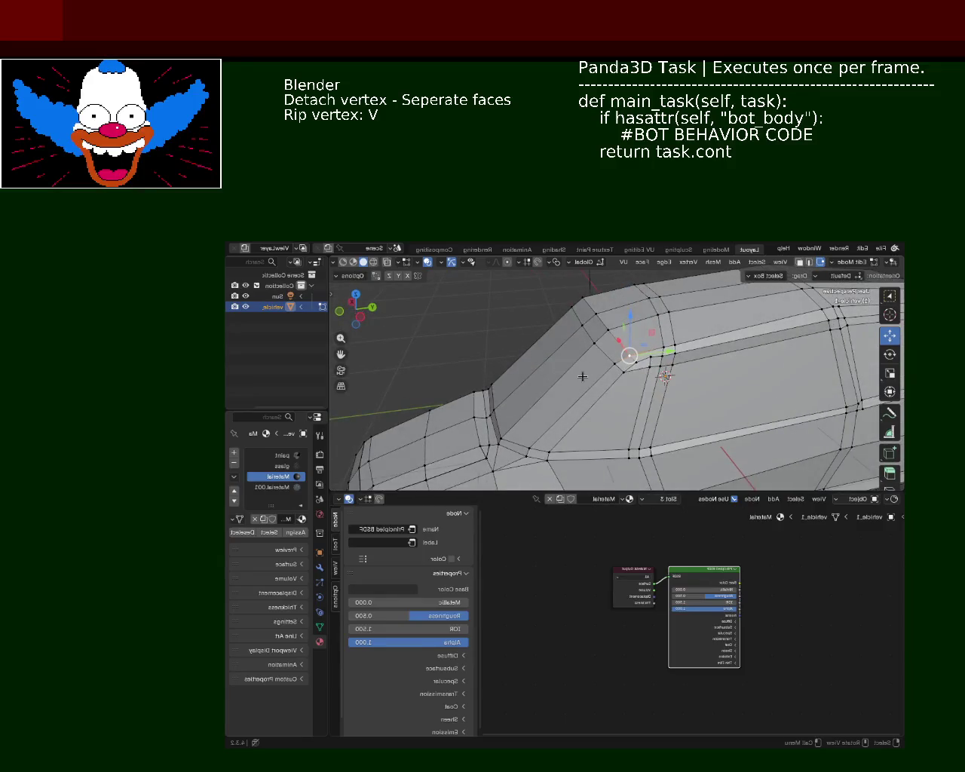
In Edge select mode, dissolve an extra edge on the roof
left_click(820, 262)
mouse_move(674, 390)
middle_mouse_down()
mouse_move(644, 332)
mouse_move(686, 340)
mouse_move(666, 312)
mouse_move(668, 337)
mouse_move(660, 314)
mouse_move(545, 317)
mouse_move(776, 318)
middle_mouse_up()
left_click_drag(723, 311, 739, 333)
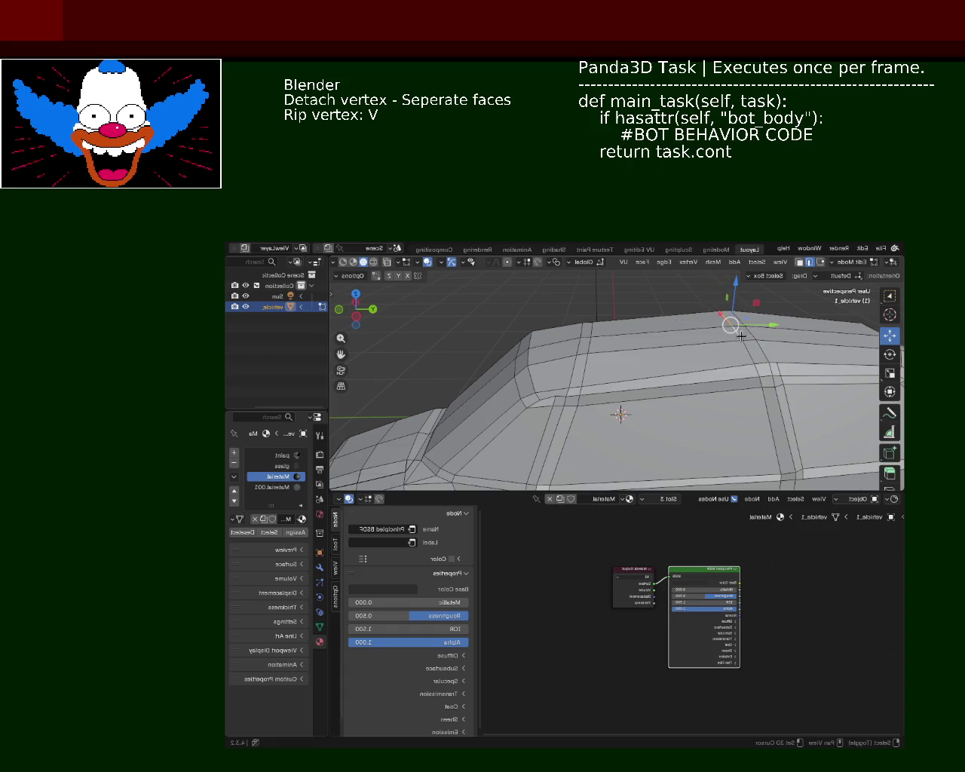
key("x")
left_click(751, 407)
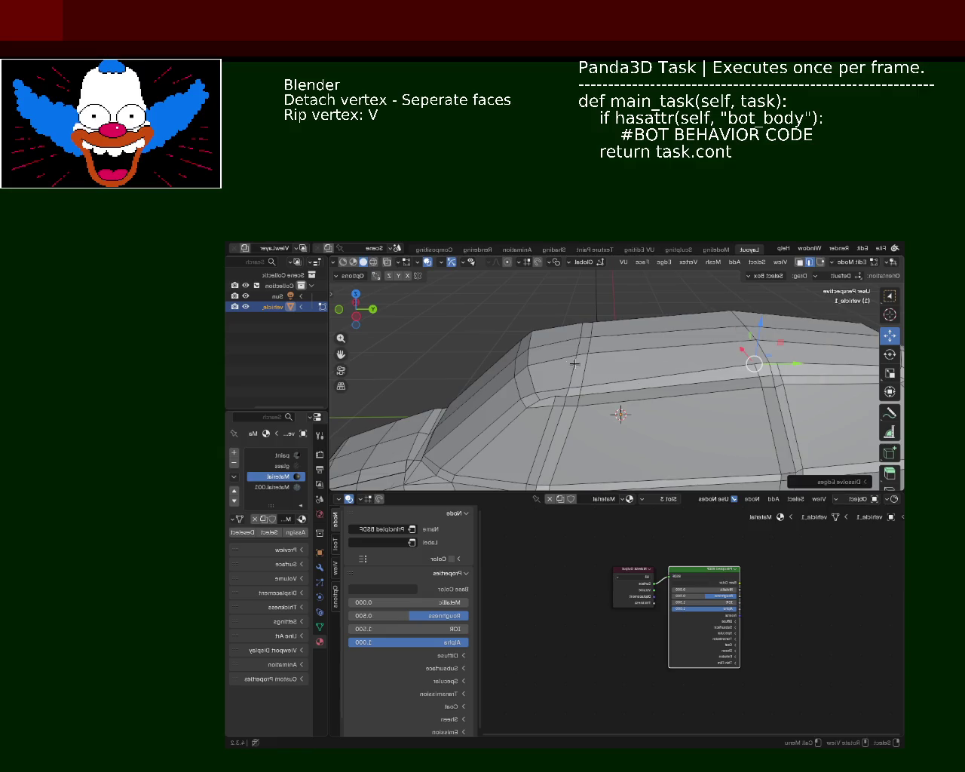
Dissolve two pairs of surplus roof edges
left_click(582, 333)
left_click(579, 371, "shift")
key("x")
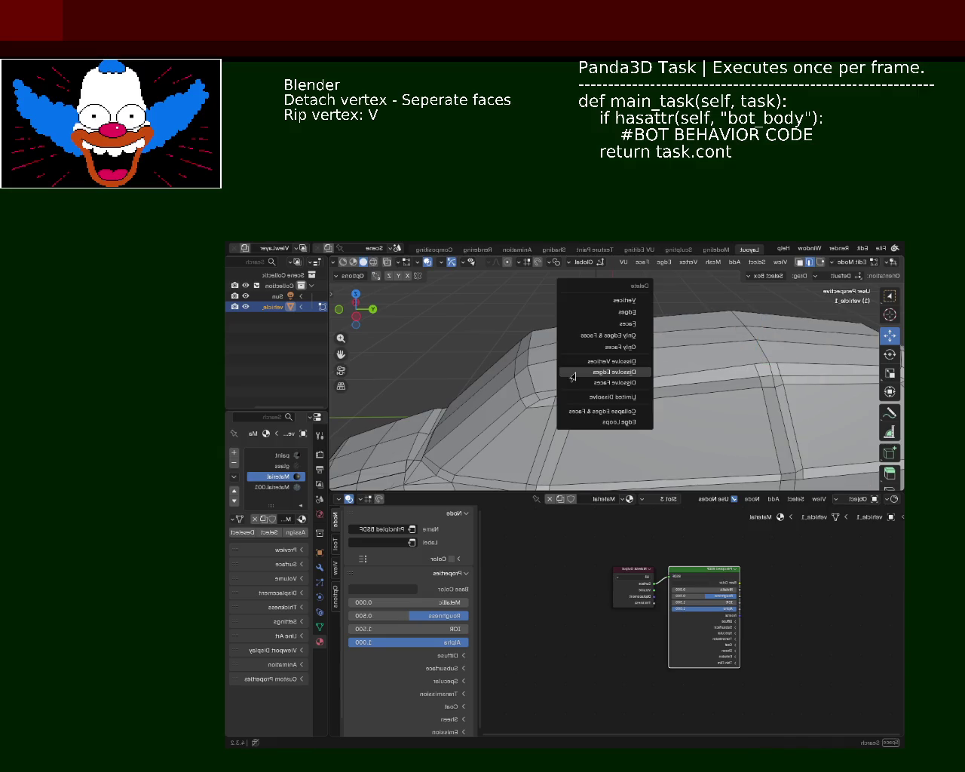
left_click(578, 371)
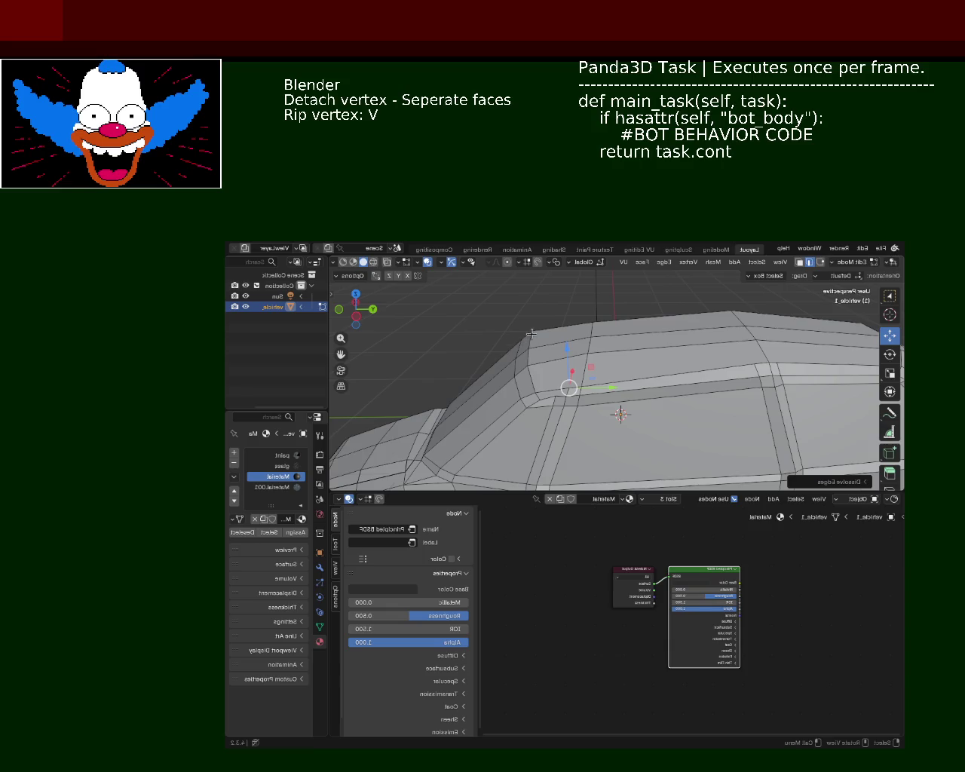
left_click(531, 334)
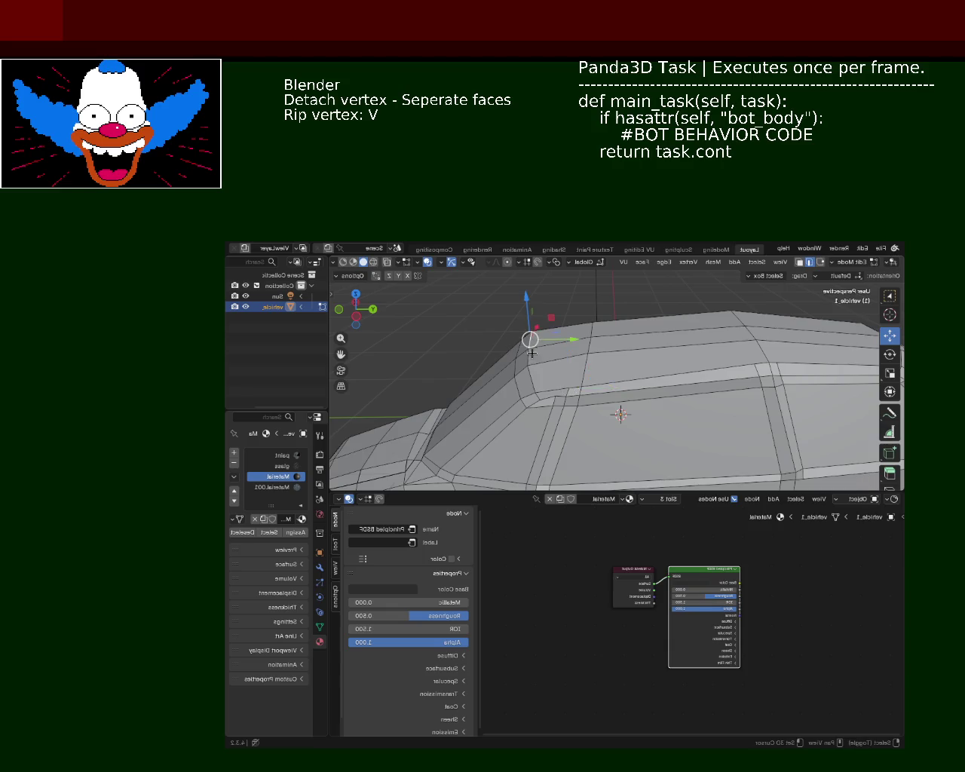
left_click(532, 377)
left_click(537, 401, "shift")
key("x")
left_click(537, 398)
Zoom to a closer side view of the roof and select another roof edge
mouse_move(537, 398)
middle_mouse_down()
mouse_move(718, 375)
mouse_move(625, 424)
mouse_move(517, 434)
mouse_move(601, 393)
mouse_move(574, 381)
mouse_move(587, 374)
middle_mouse_up()
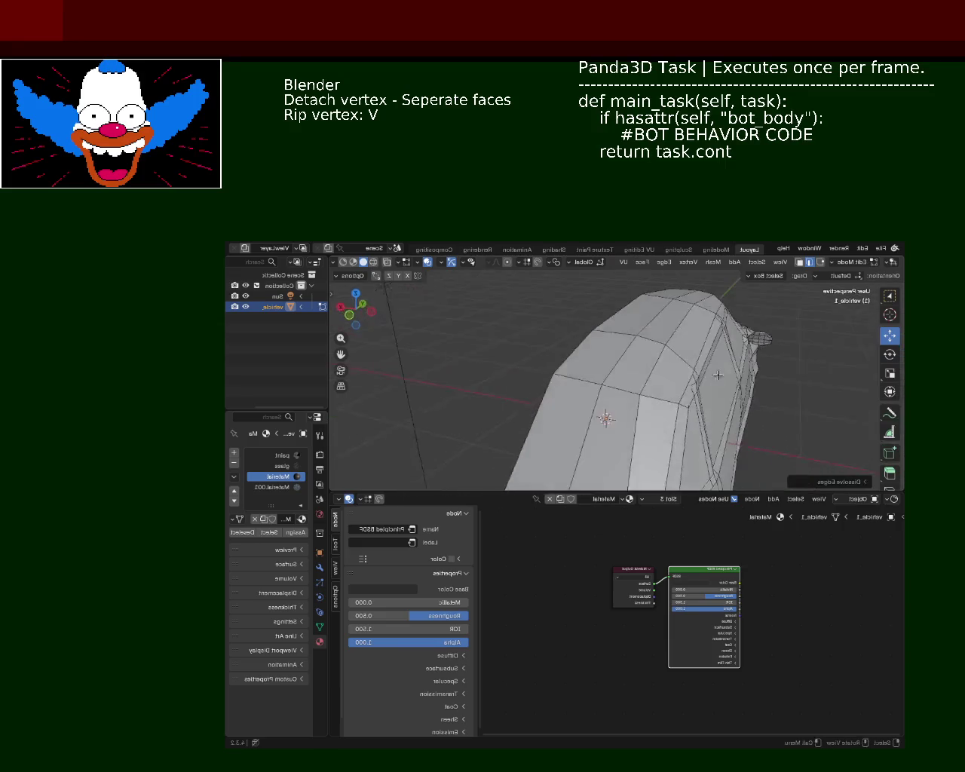
scroll(517, 433, "down", 5)
scroll(601, 393, "up", 5)
scroll(690, 371, "up", 3)
mouse_move(690, 370)
middle_mouse_down()
mouse_move(571, 322)
mouse_move(613, 340)
mouse_move(540, 345)
middle_mouse_up()
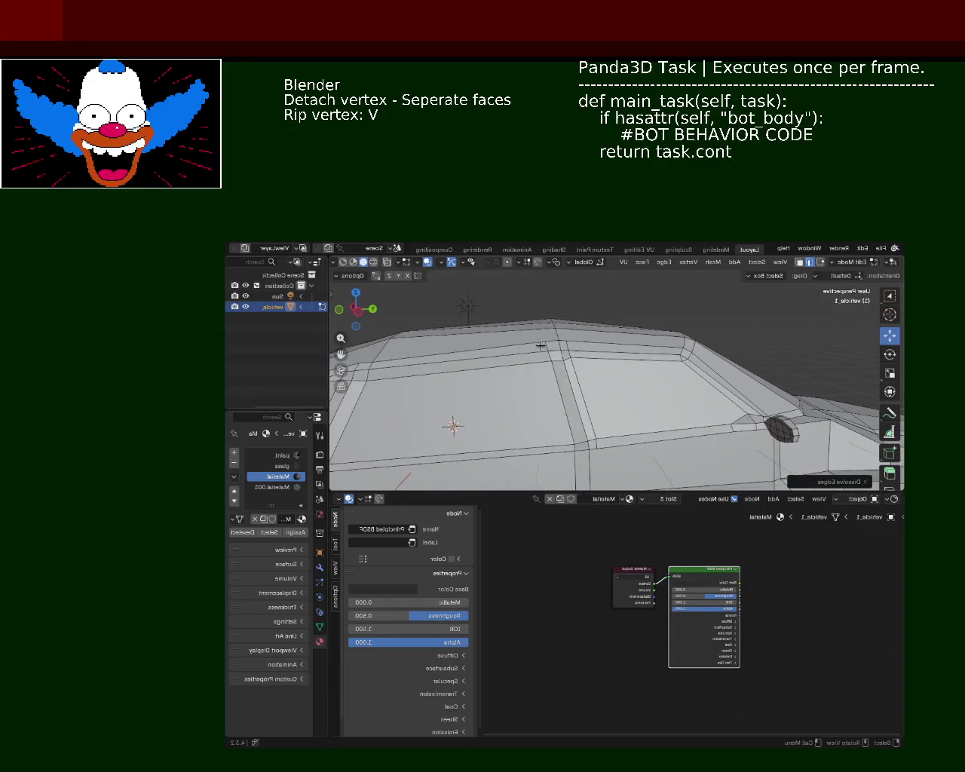
left_click(546, 346)
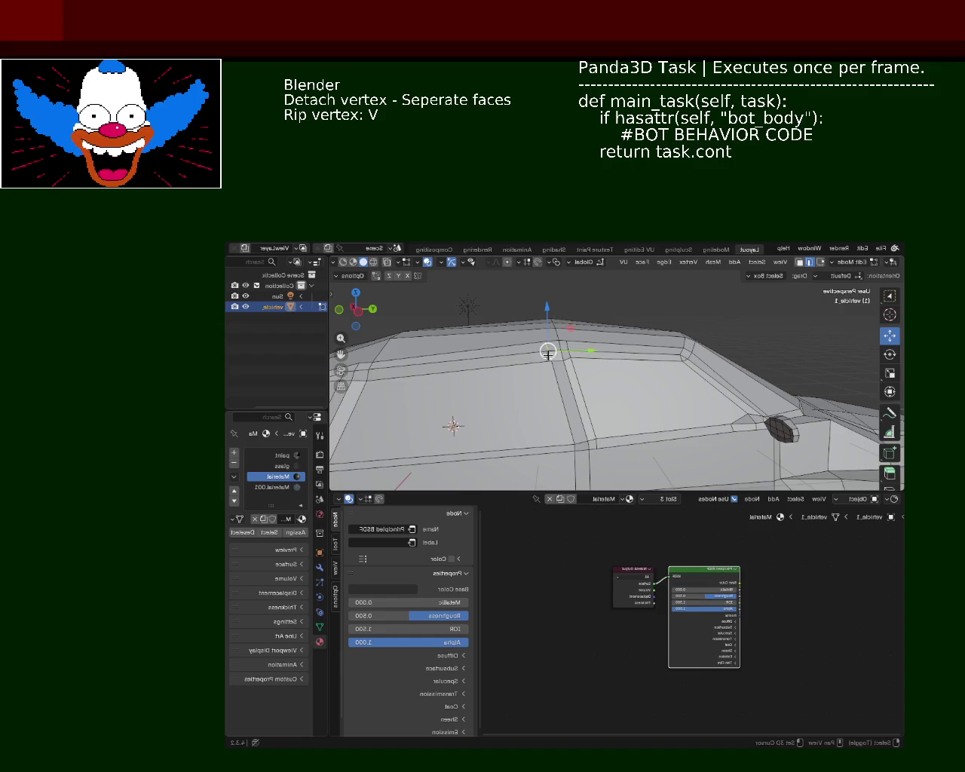
Dissolve the selected roof edge and save vehicle_1.blend
key("x")
left_click(583, 347)
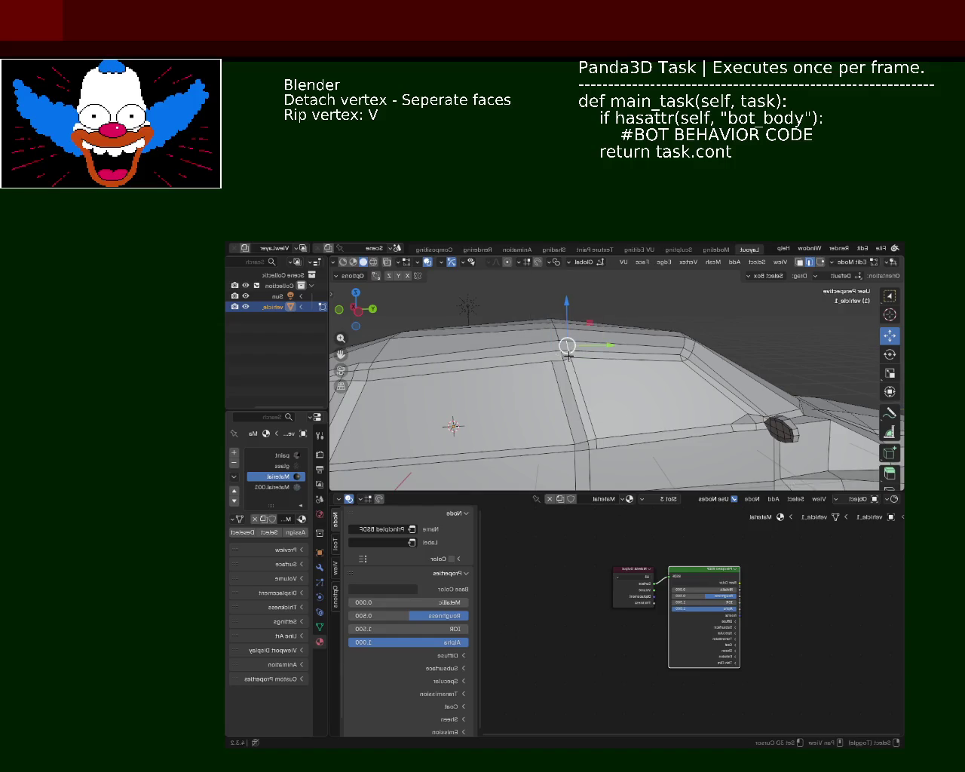
key("x")
key("Escape")
mouse_move(566, 343)
middle_mouse_down()
mouse_move(573, 367)
mouse_move(575, 313)
mouse_move(507, 337)
mouse_move(610, 345)
middle_mouse_up()
key("ctrl+s")
Switch back to vertex select and orbit around to inspect the whole car
scroll(601, 330, "down", 5)
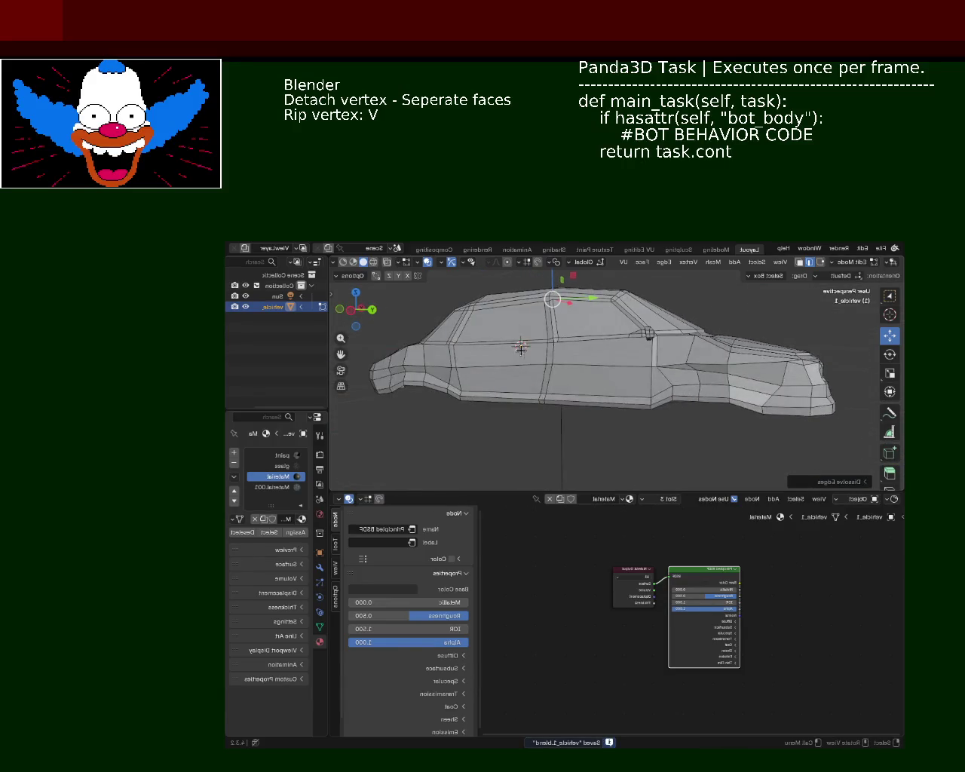
mouse_move(612, 335)
middle_mouse_down()
mouse_move(603, 339)
mouse_move(655, 351)
mouse_move(832, 296)
middle_mouse_up()
scroll(655, 352, "up", 5)
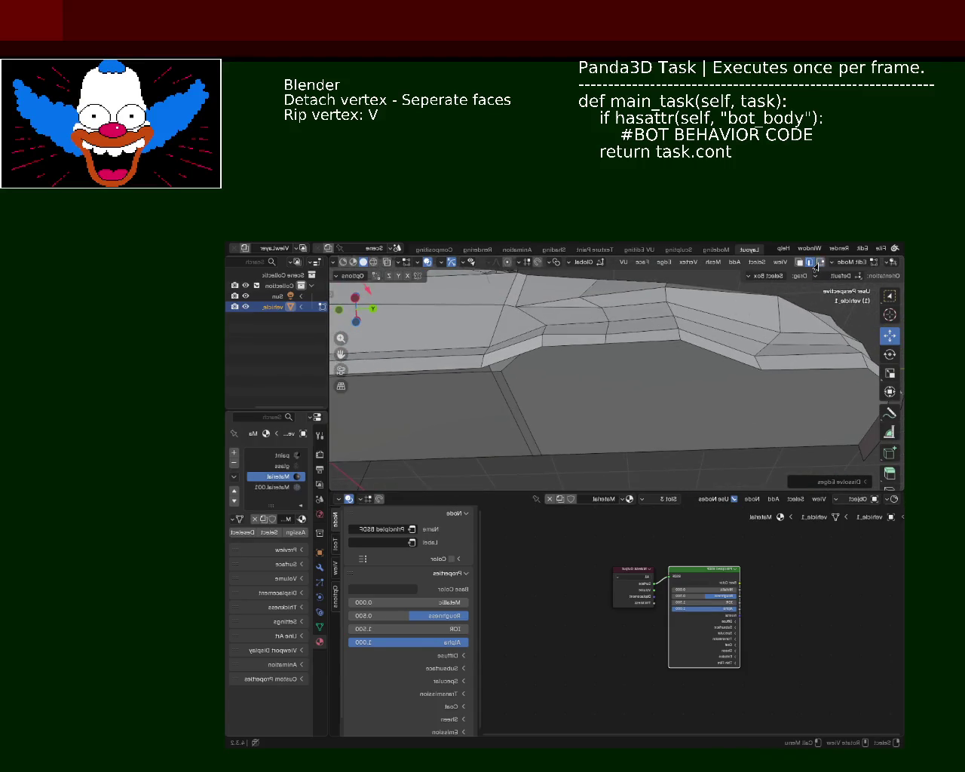
left_click(819, 263)
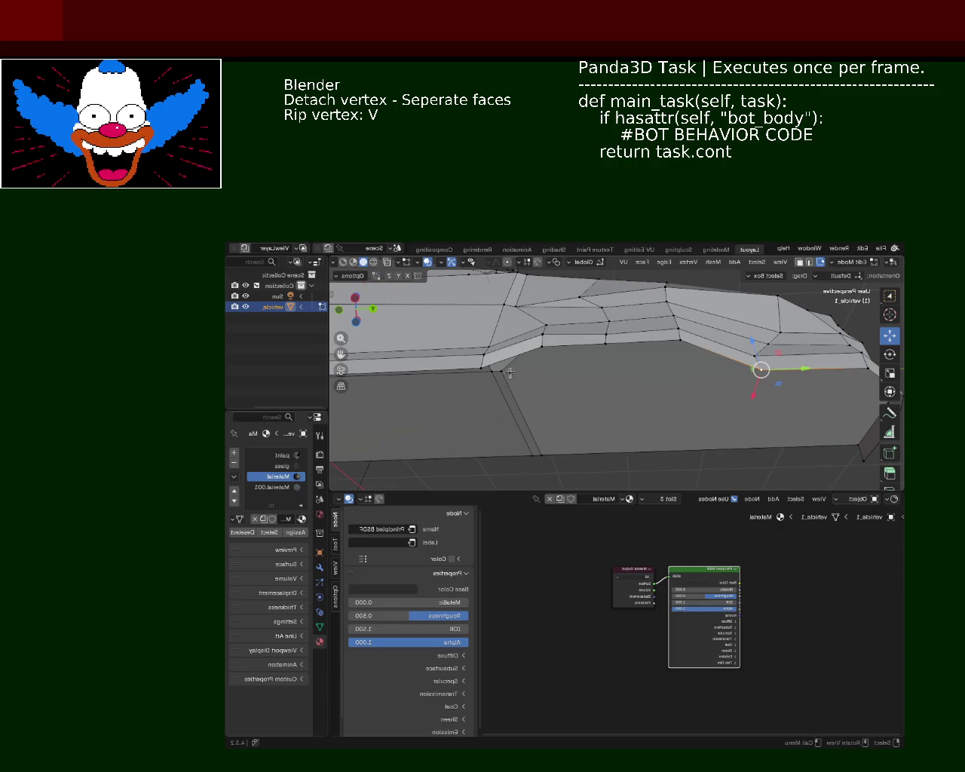
scroll(546, 352, "up", 3)
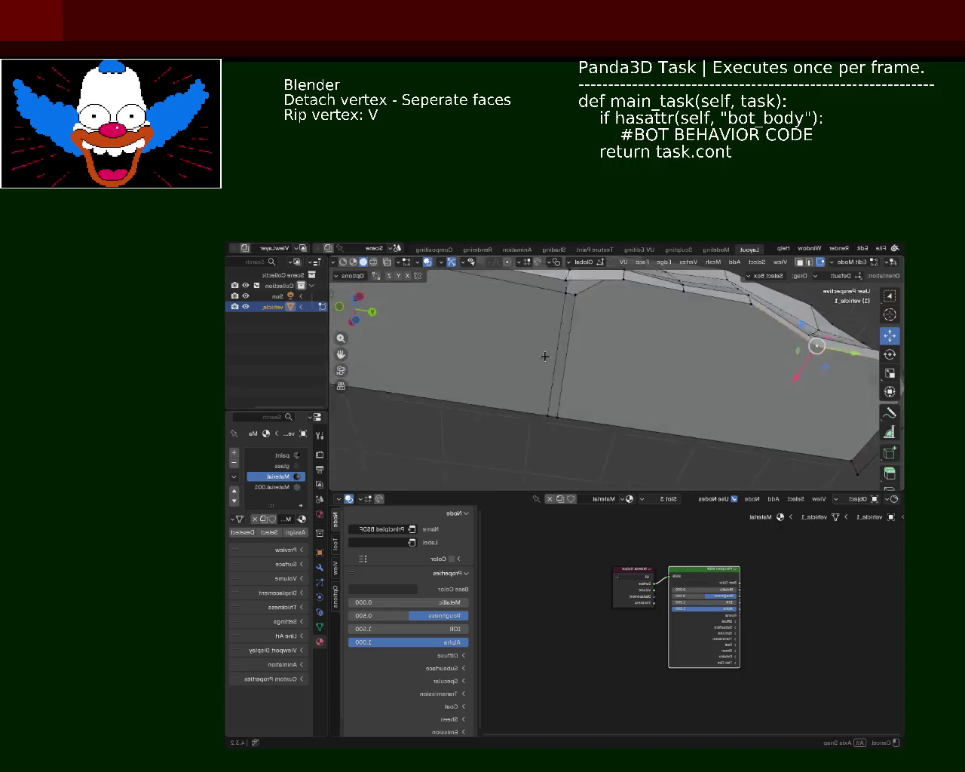
mouse_move(546, 351)
middle_mouse_down()
mouse_move(768, 365)
mouse_move(679, 362)
middle_mouse_up()
scroll(528, 377, "down", 5)
mouse_move(528, 377)
middle_mouse_down()
mouse_move(479, 393)
mouse_move(676, 348)
mouse_move(483, 327)
middle_mouse_up()
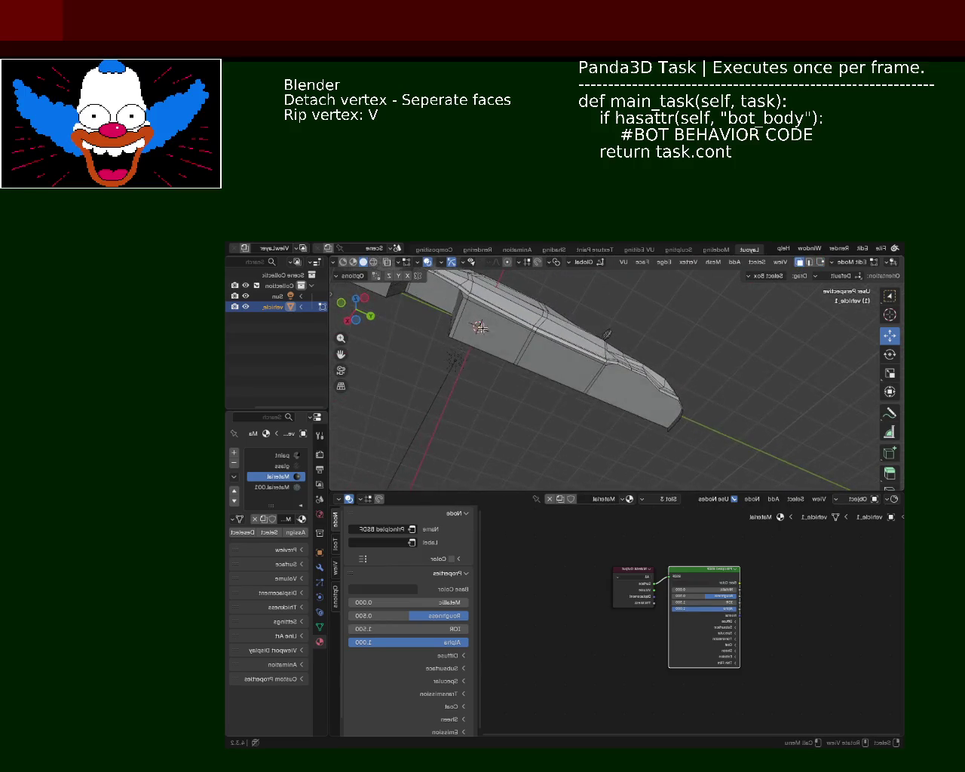
Select the side-panel faces and thin strip between them, then delete the face
left_click(475, 330, "shift")
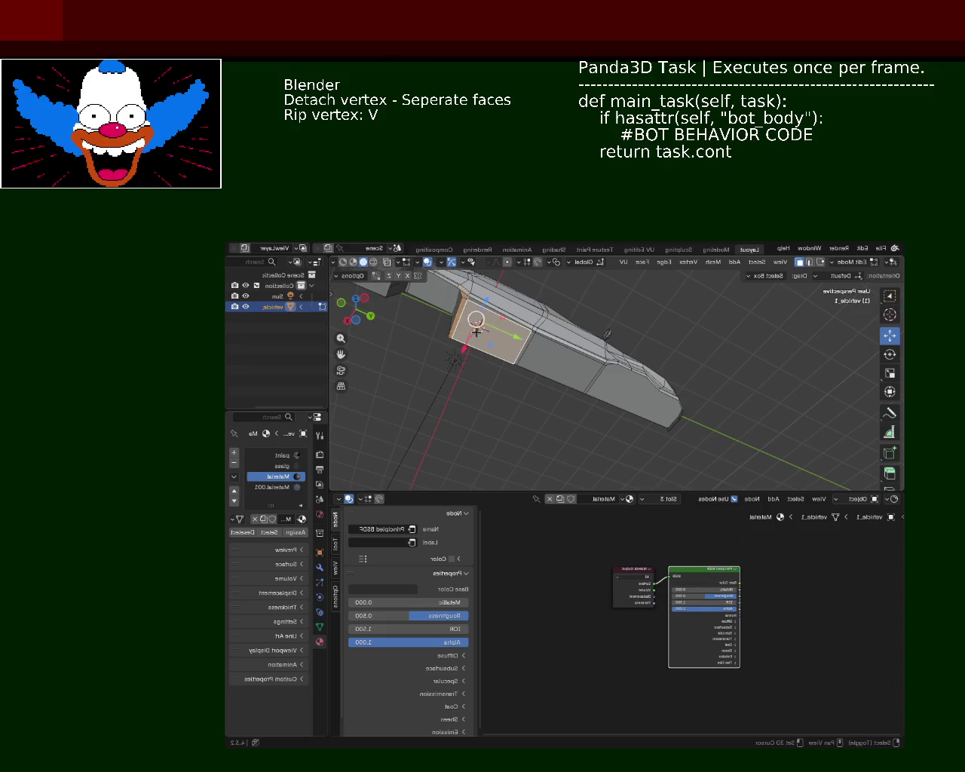
left_click(550, 360, "shift")
left_click(529, 343, "shift")
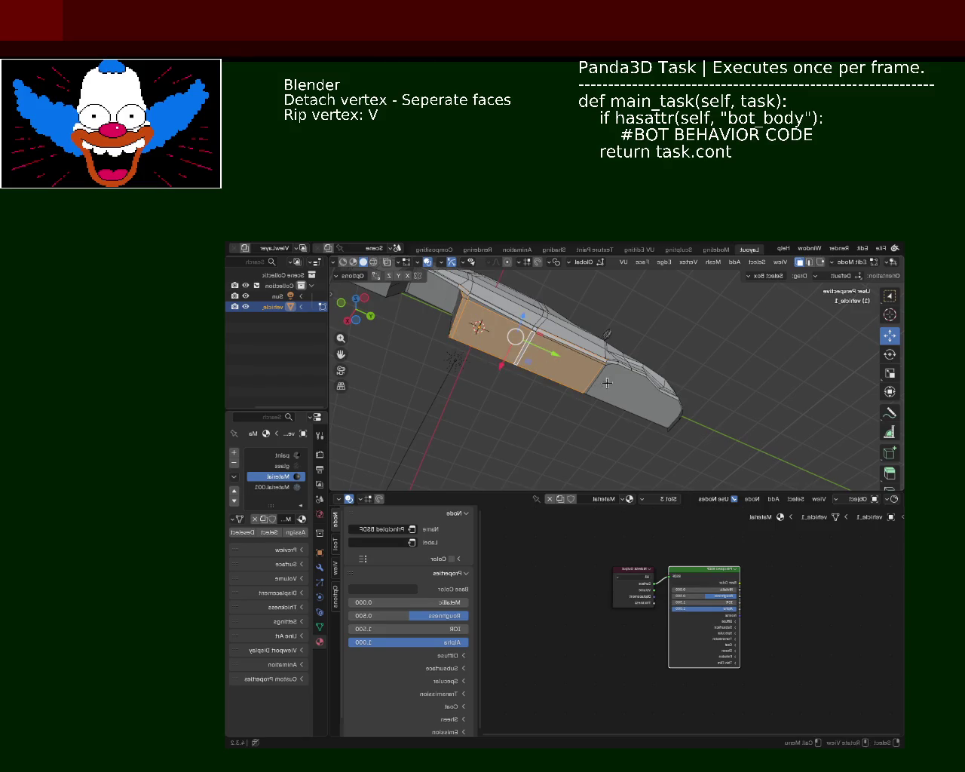
middle_click_drag(607, 384, 608, 350, "ctrl")
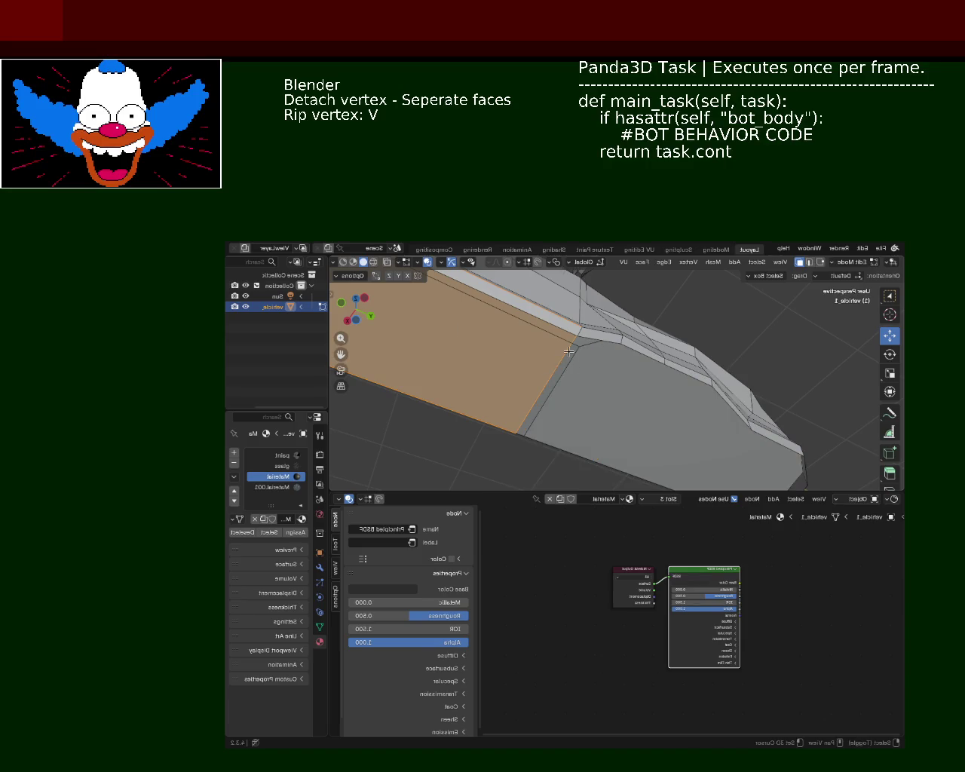
left_click(577, 388, "shift")
left_click(556, 370, "shift")
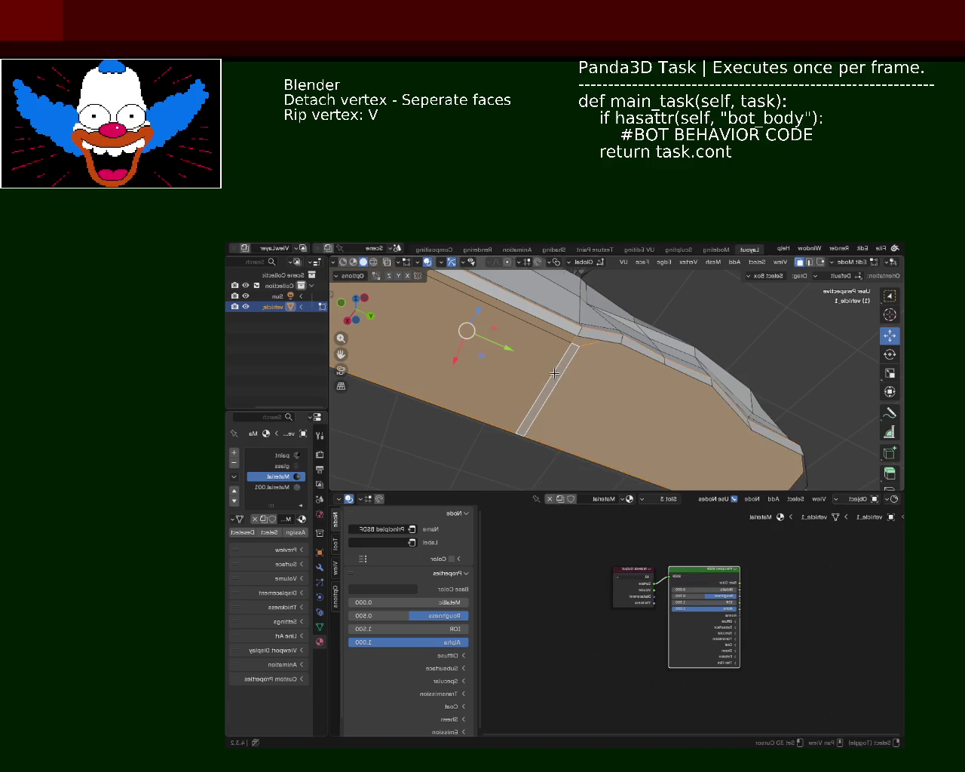
key("x")
left_click(576, 329)
mouse_move(574, 329)
middle_mouse_down()
mouse_move(578, 342)
mouse_move(685, 337)
mouse_move(543, 360)
mouse_move(596, 345)
mouse_move(571, 362)
mouse_move(598, 309)
mouse_move(601, 377)
middle_mouse_up()
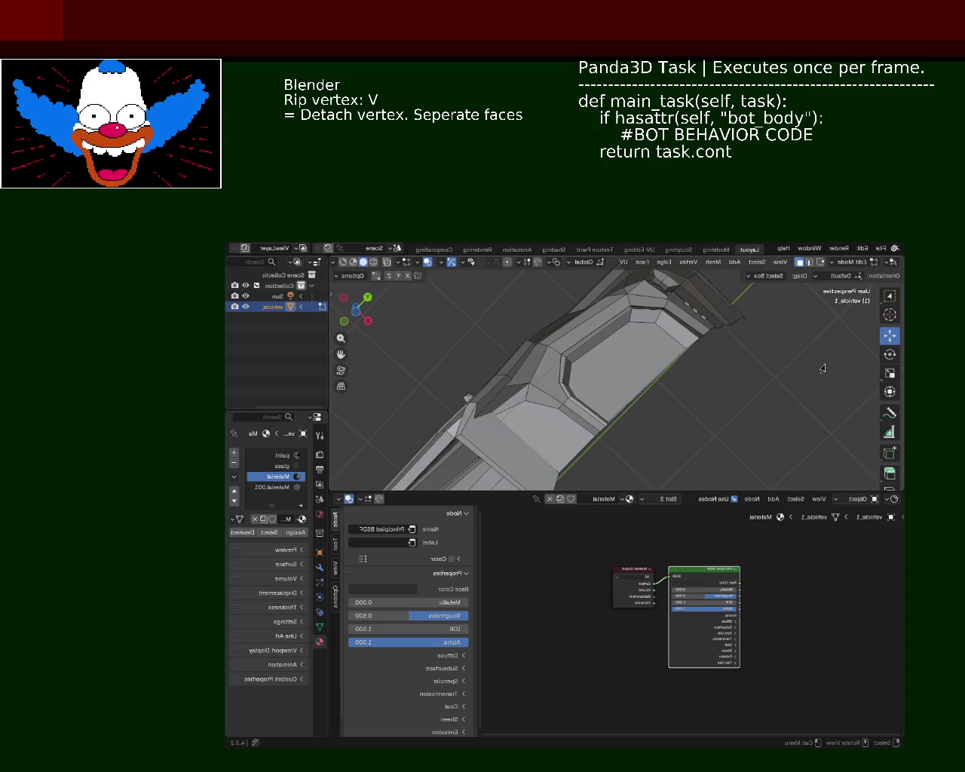
scroll(725, 329, "down", 5)
mouse_move(725, 329)
middle_mouse_down()
mouse_move(530, 352)
mouse_move(525, 399)
mouse_move(465, 405)
mouse_move(470, 395)
mouse_move(625, 321)
mouse_move(634, 424)
middle_mouse_up()
In vertex mode, nudge a body vertex into place and save the file
left_click(819, 263)
left_click(633, 413)
key("v")
left_click(631, 381)
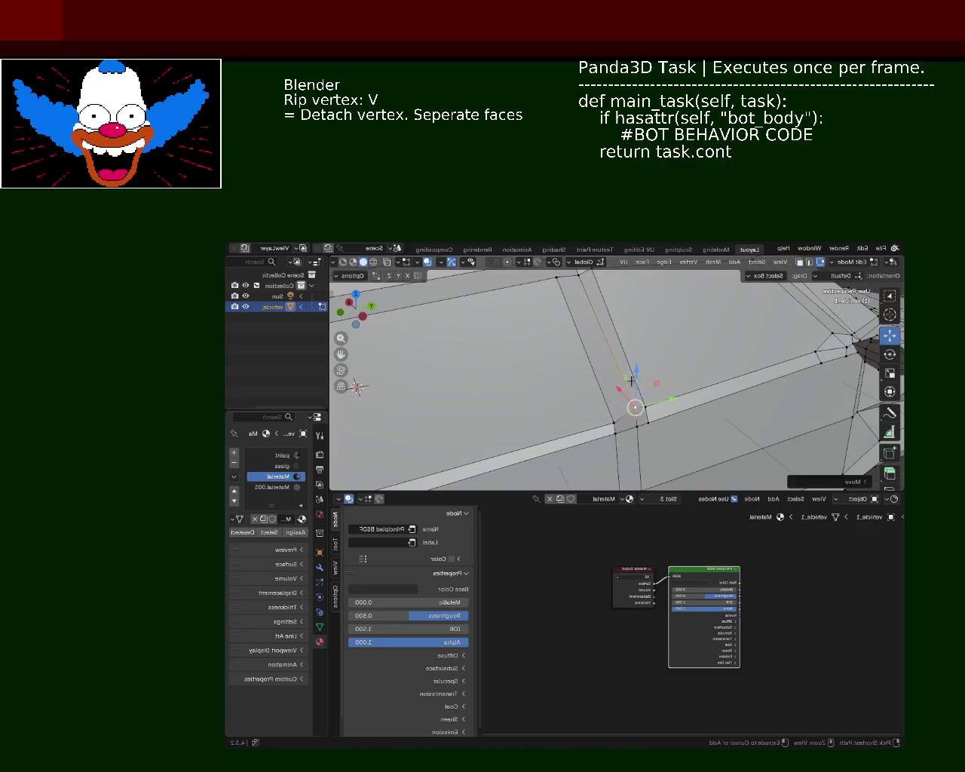
key("ctrl+s")
Orbit to a higher view of the car's side and select the roof corner vertex and roof edge
scroll(658, 390, "down", 5)
middle_click_drag(657, 390, 700, 384)
scroll(653, 349, "up", 5)
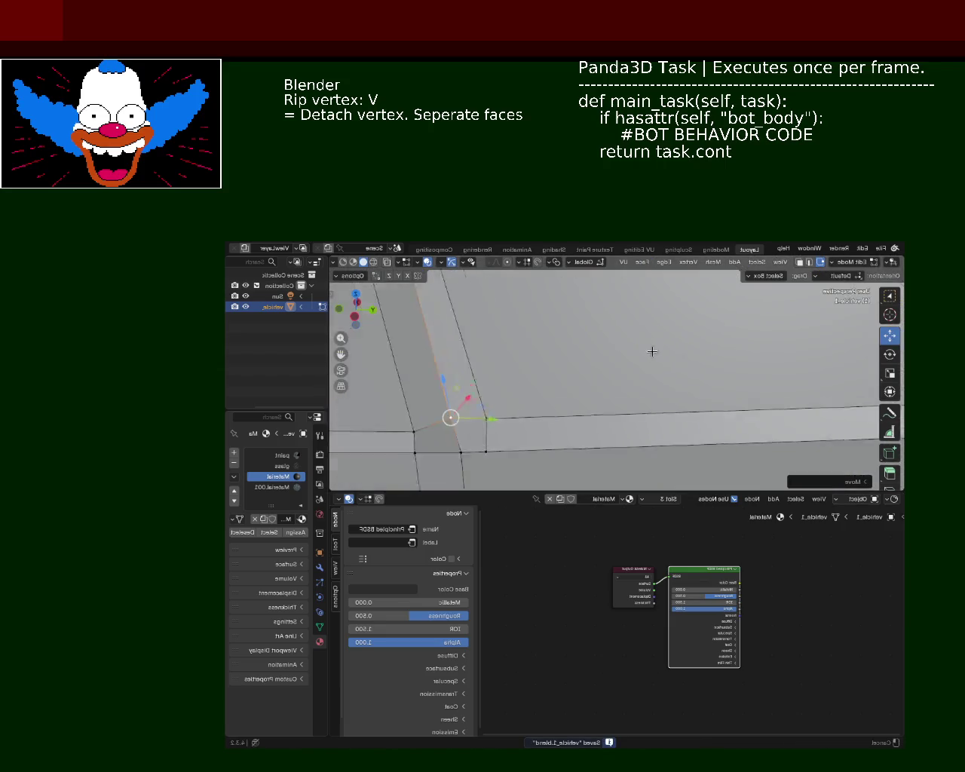
scroll(634, 373, "down", 3)
mouse_move(633, 372)
middle_mouse_down()
mouse_move(613, 347)
mouse_move(627, 356)
middle_mouse_up()
middle_click_drag(570, 341, 720, 354)
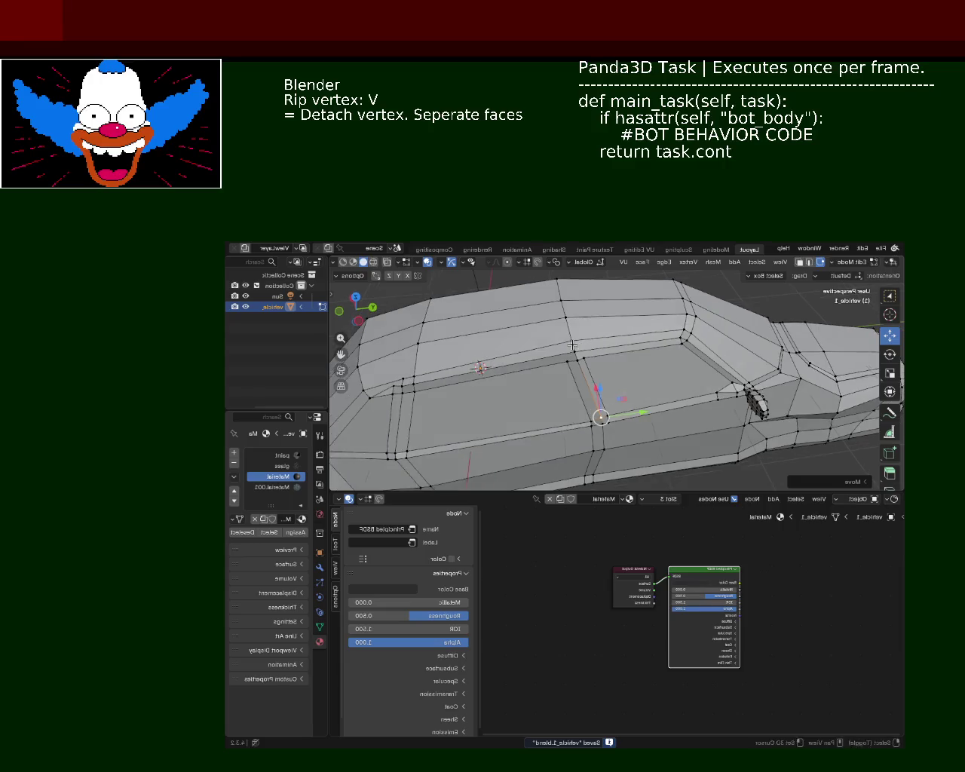
scroll(720, 354, "up", 2)
scroll(662, 355, "up", 2)
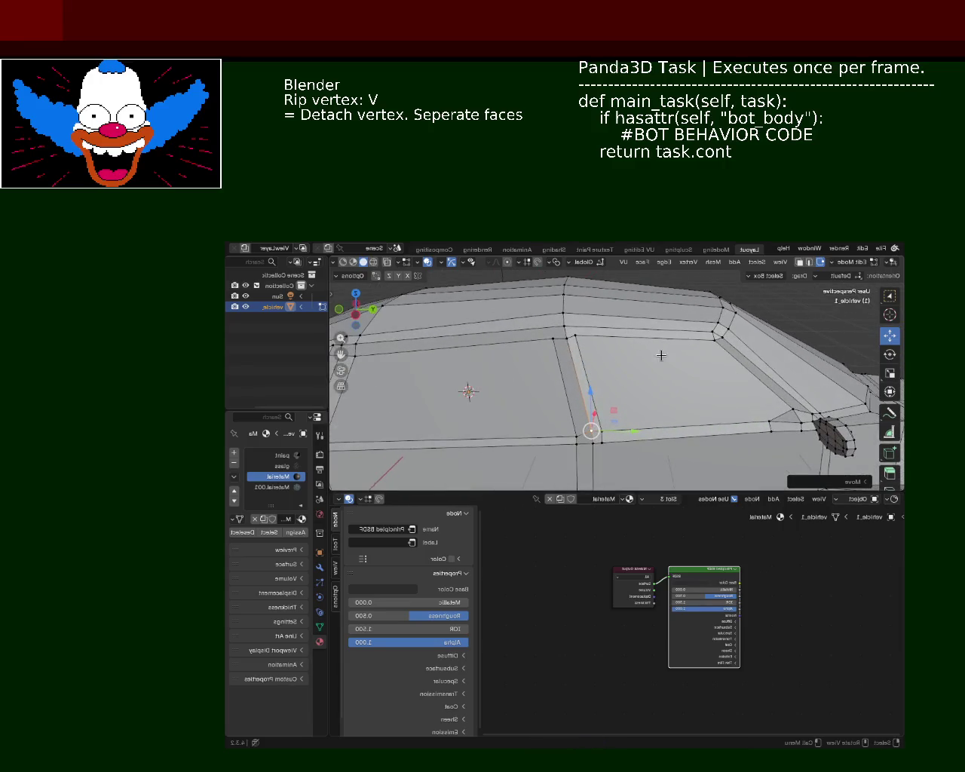
scroll(711, 332, "up", 1)
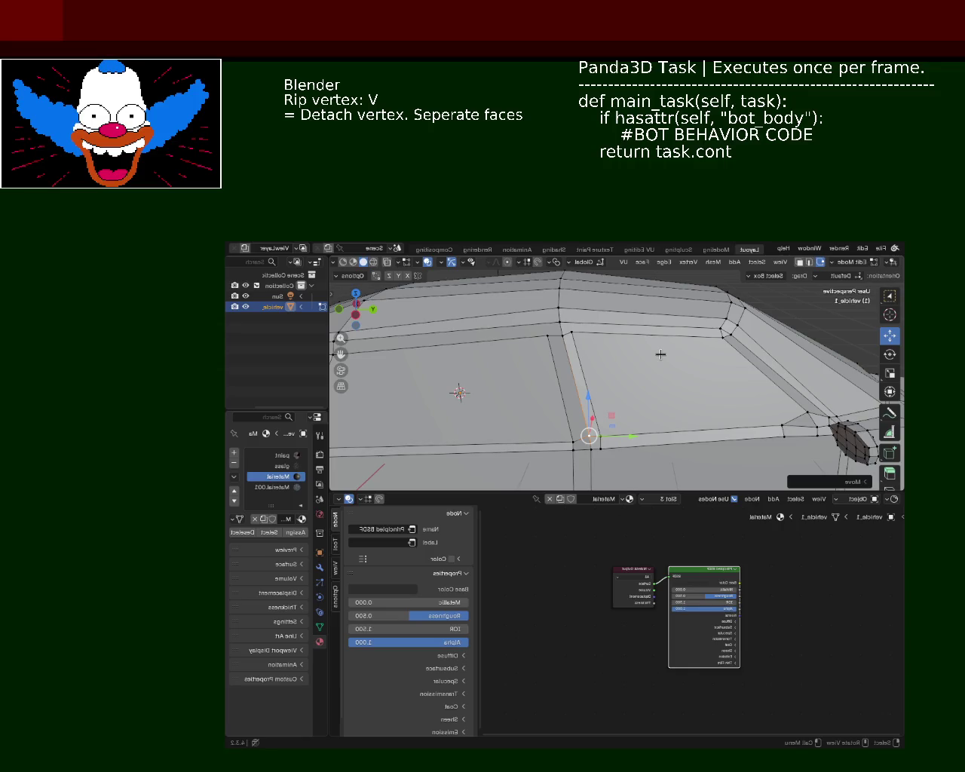
scroll(683, 351, "up", 3)
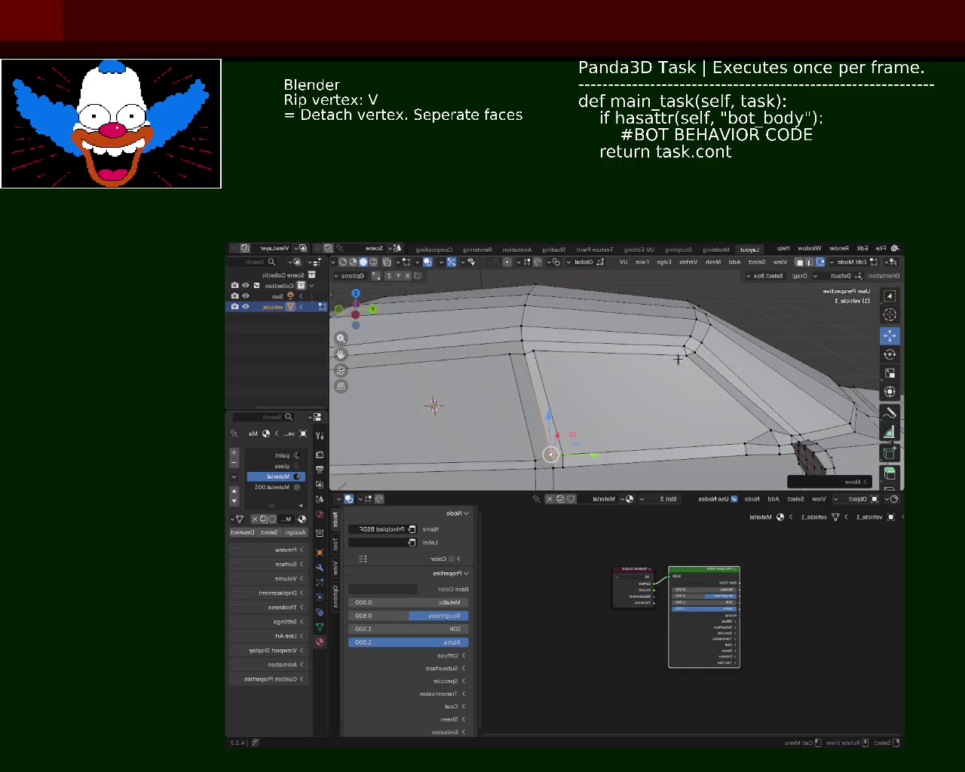
left_click(723, 326)
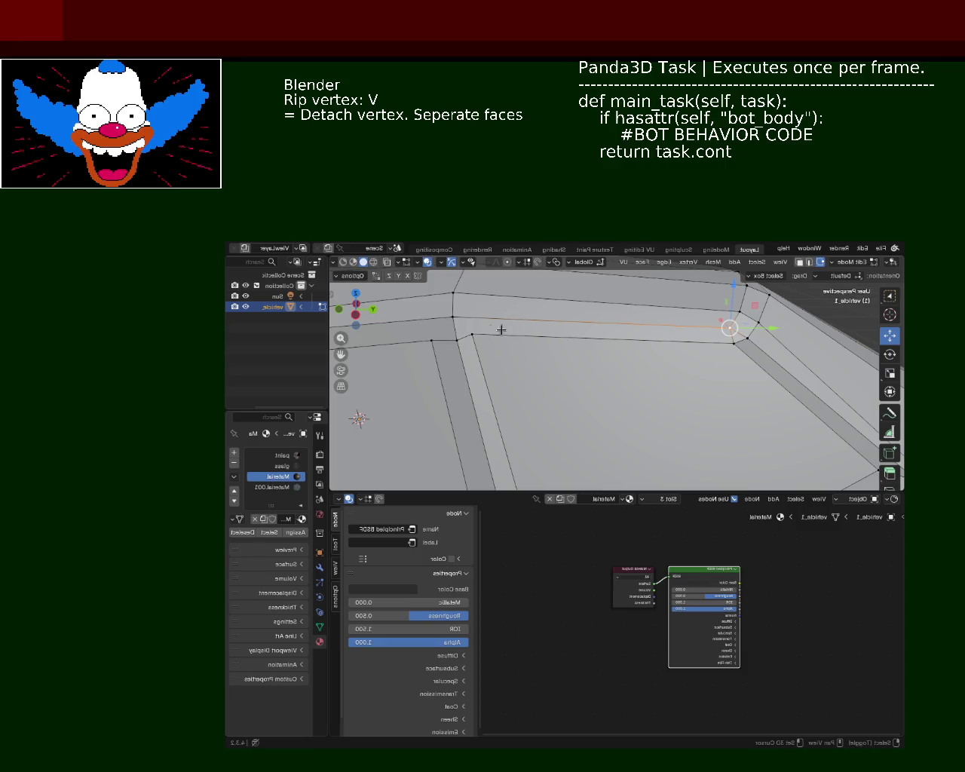
left_click(452, 317, "shift")
left_click(453, 317)
Vertex Slide the roof-corner vertex along the roof edge
left_click(722, 326, "shift")
key("ctrl+e")
key("Escape")
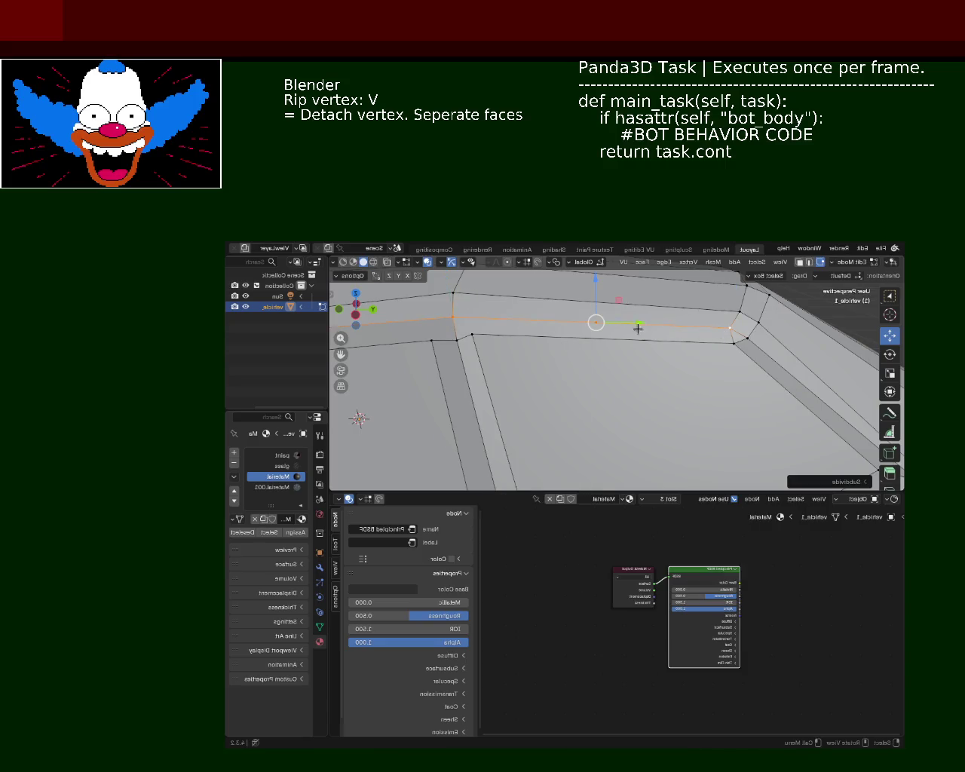
key("shift+v")
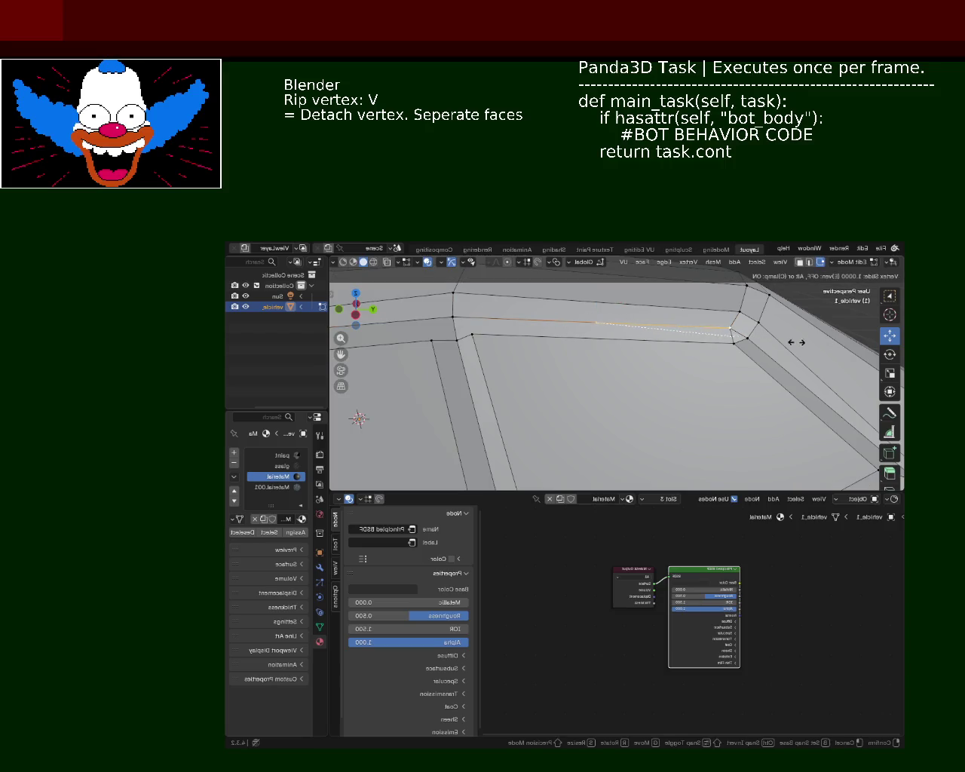
left_click(775, 347)
Dissolve the extra edge running down from the roof corner
left_click(736, 345, "shift")
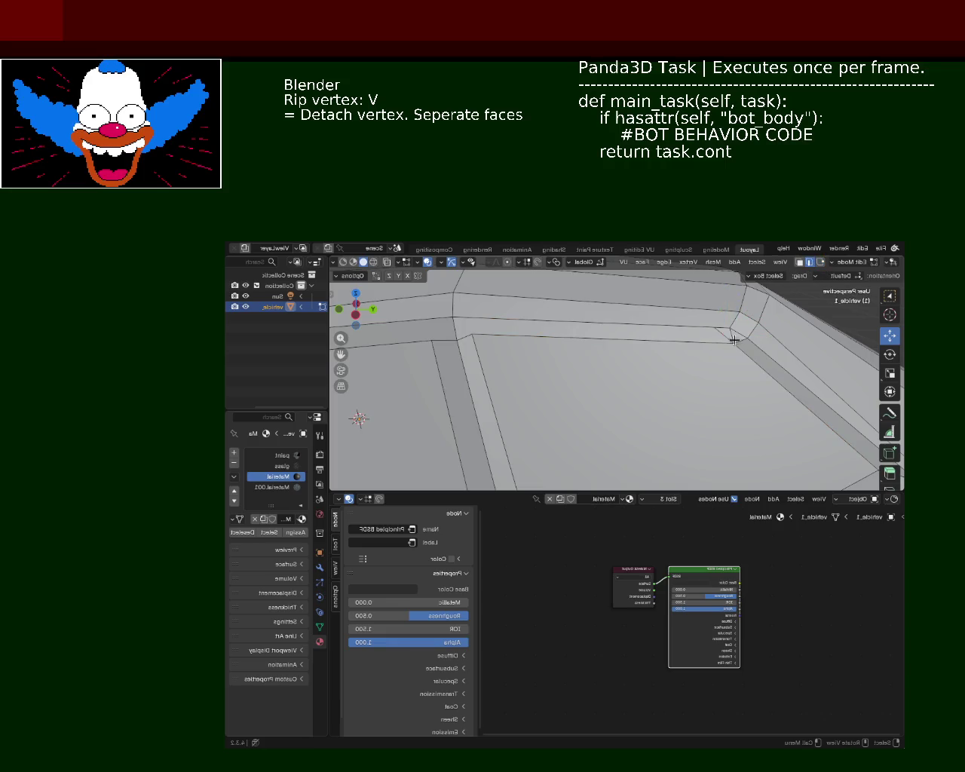
key("x")
key("Escape")
key("x")
left_click(754, 386)
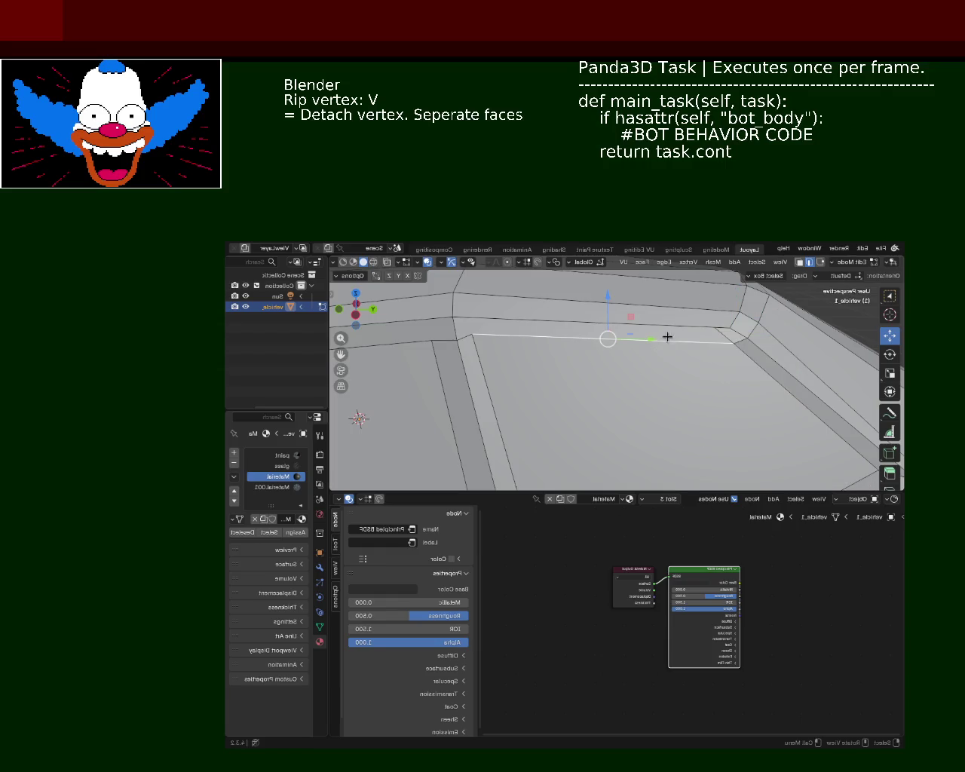
scroll(637, 344, "down", 3)
middle_click_drag(582, 395, 598, 347)
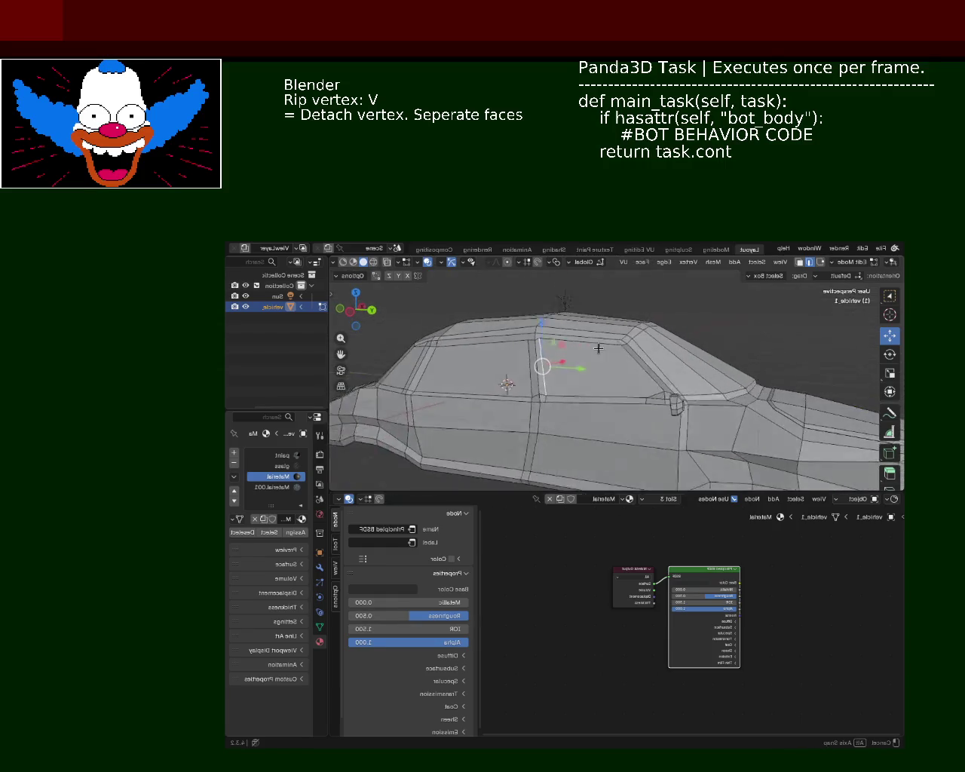
Undo the last change, then dissolve the edges at a vertex on the car's side
scroll(592, 339, "up", 2)
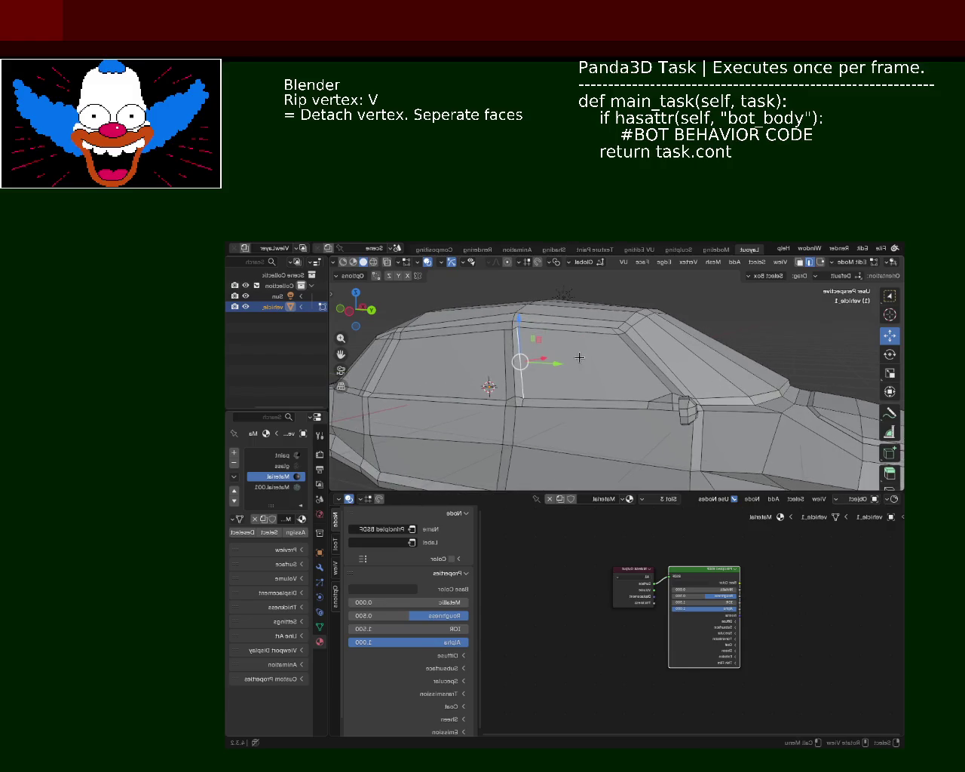
key("ctrl+z")
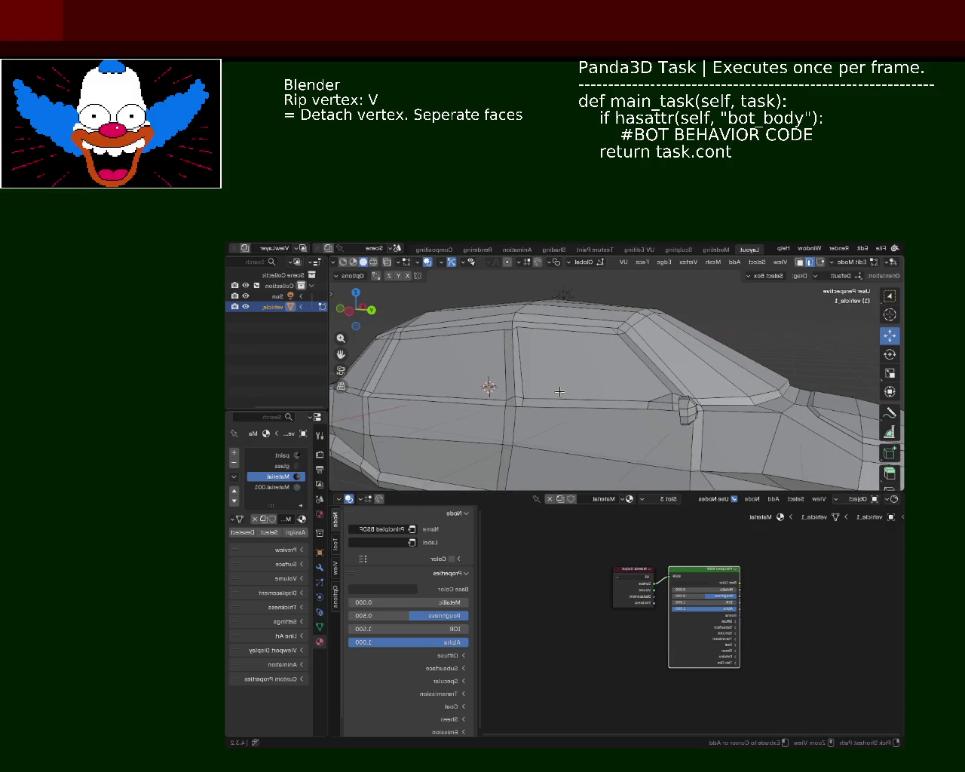
left_click(559, 391)
mouse_move(559, 392)
middle_mouse_down()
mouse_move(679, 322)
mouse_move(656, 352)
mouse_move(732, 336)
mouse_move(729, 384)
middle_mouse_up()
scroll(583, 370, "up", 4)
left_click(742, 388)
left_click(721, 368)
key("v")
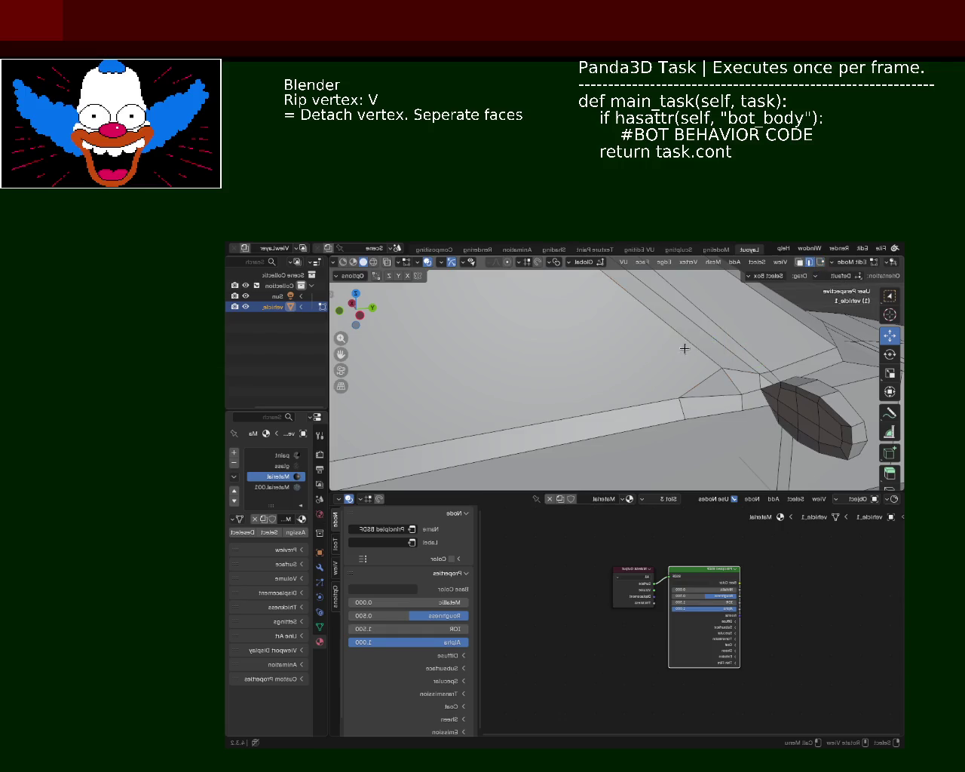
right_click(674, 405)
key("x")
left_click(672, 408)
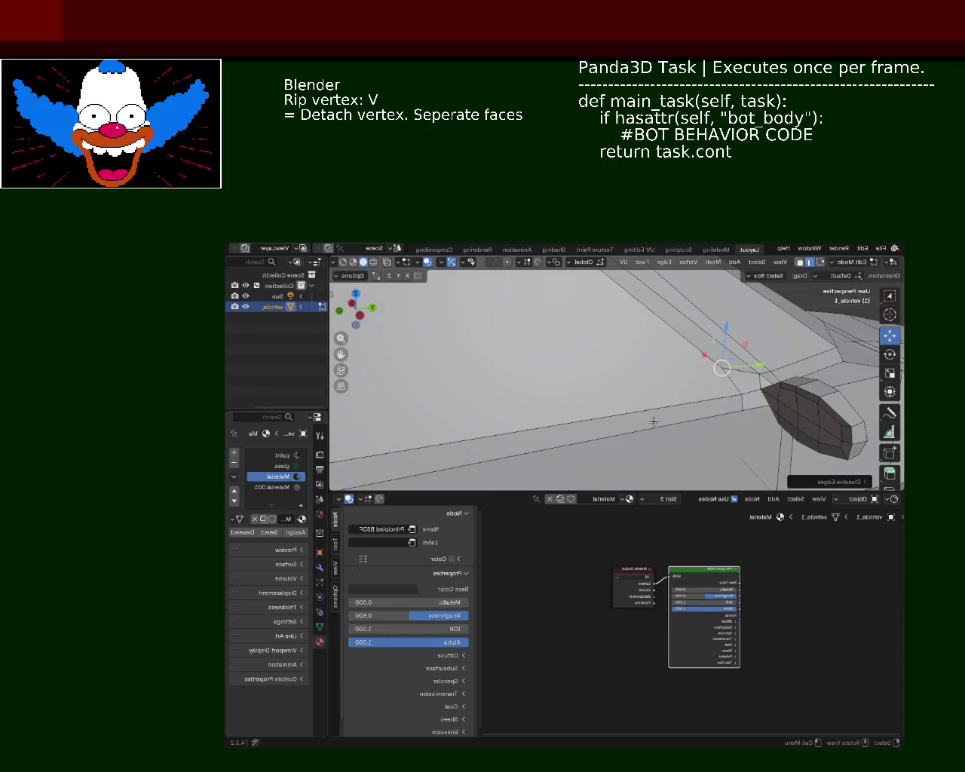
Dissolve the remaining stray edges around the mirror area
mouse_move(680, 366)
middle_mouse_down()
mouse_move(723, 362)
mouse_move(670, 380)
middle_mouse_up()
left_click(689, 353)
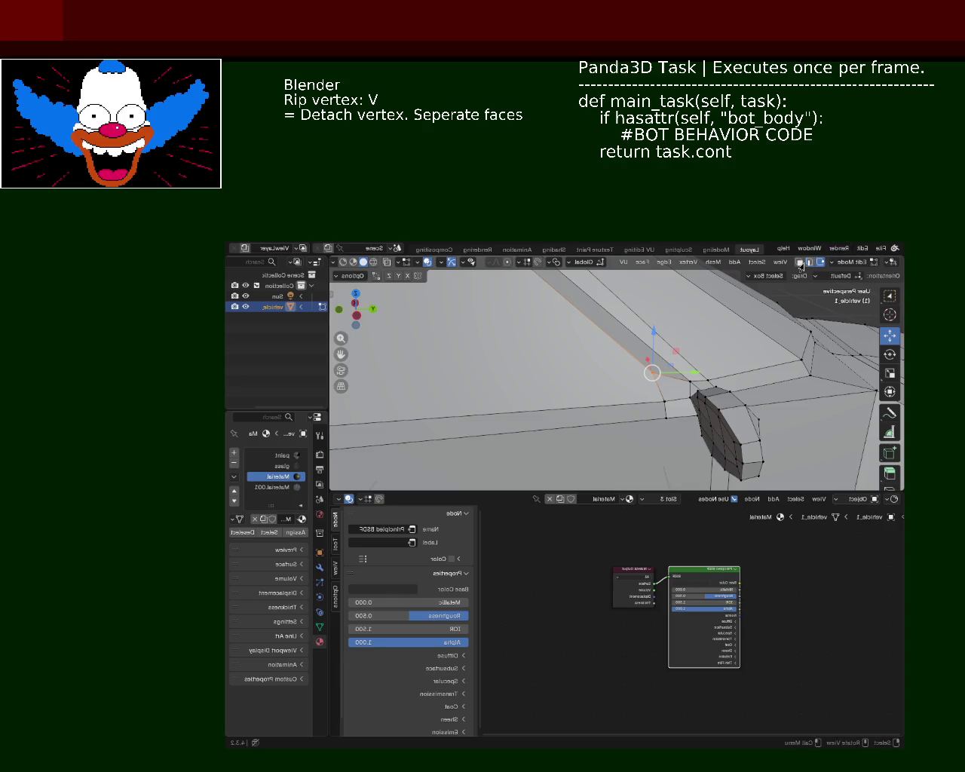
left_click(670, 379)
left_click(669, 406)
right_click(678, 393)
left_click(679, 391)
mouse_move(678, 390)
middle_mouse_down()
mouse_move(668, 411)
mouse_move(682, 386)
middle_mouse_up()
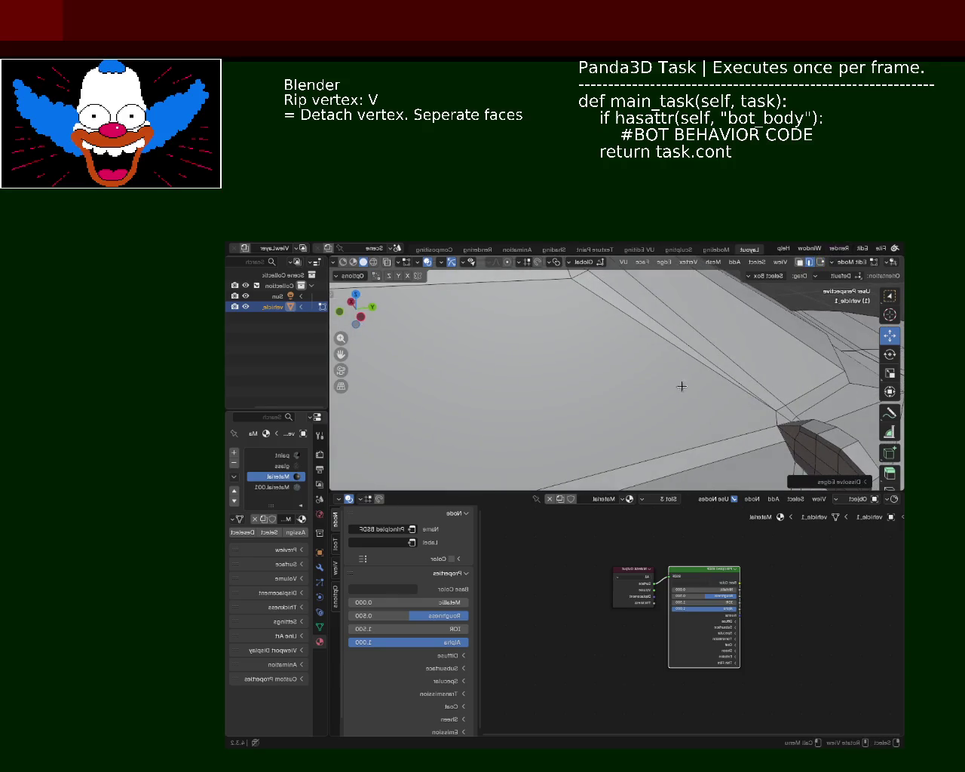
left_click(684, 392)
left_click(689, 370)
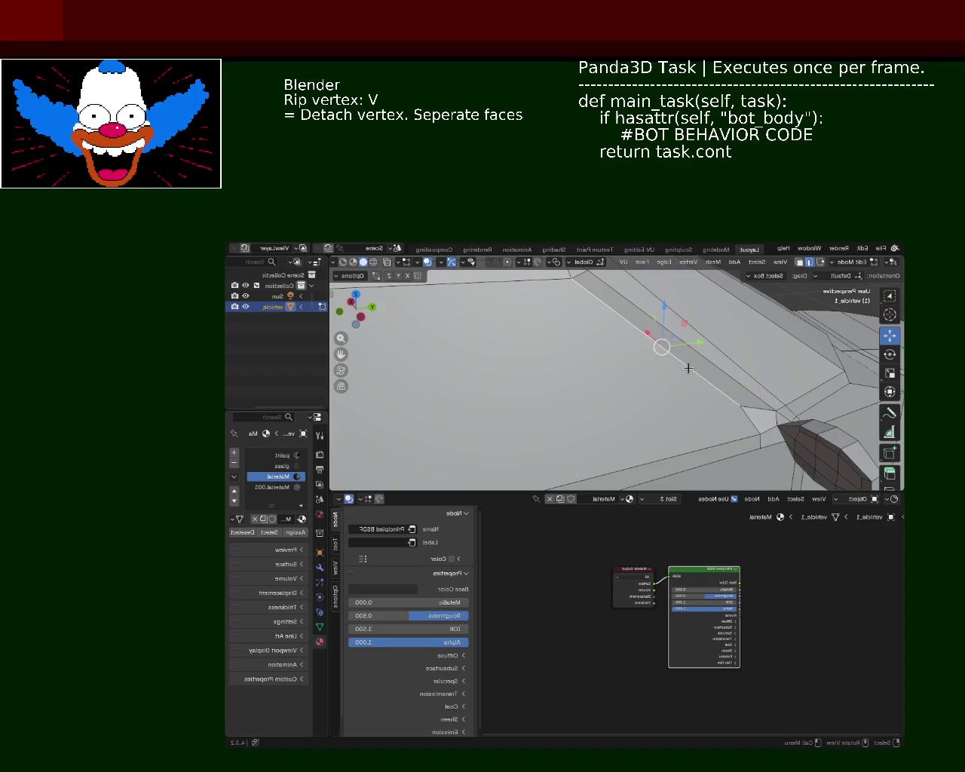
left_click(758, 413)
key("x")
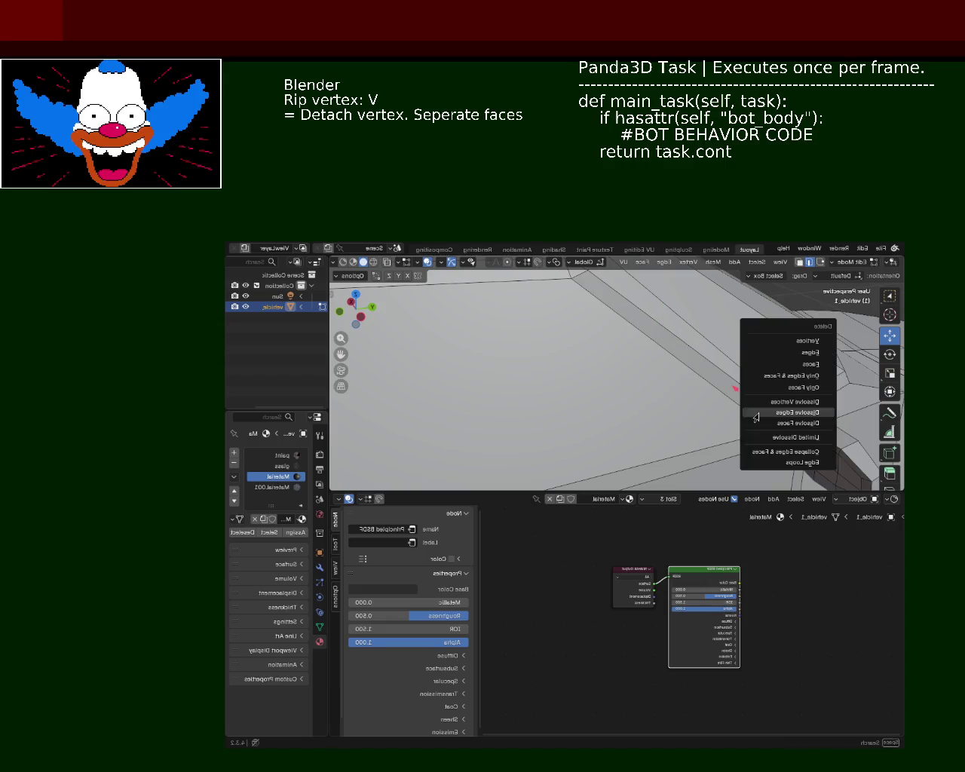
left_click(757, 413)
Raise a side vertex and shift it back to tidy the window line
mouse_move(739, 429)
middle_mouse_down()
mouse_move(725, 413)
mouse_move(675, 409)
mouse_move(597, 355)
mouse_move(602, 398)
mouse_move(625, 388)
middle_mouse_up()
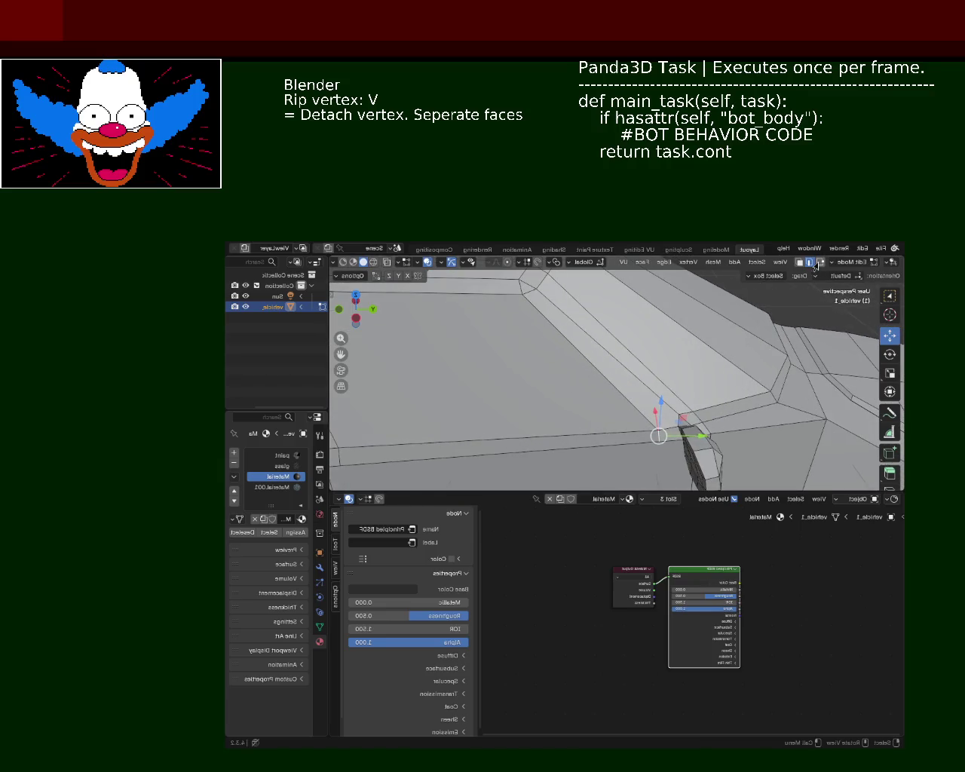
left_click_drag(661, 402, 654, 393)
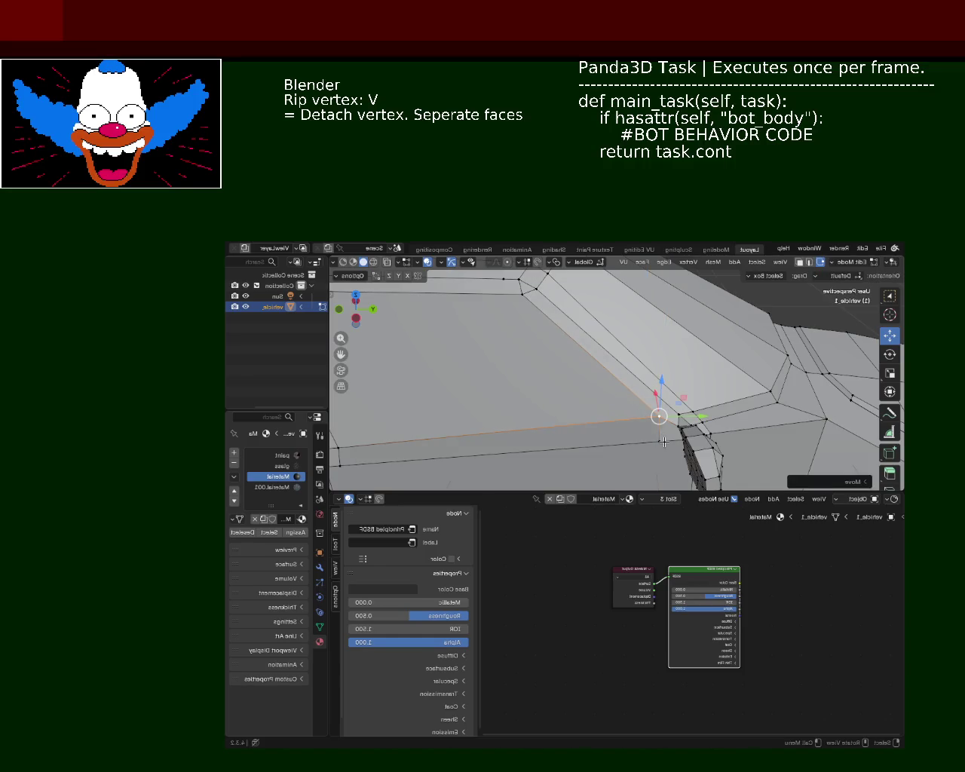
key("g")
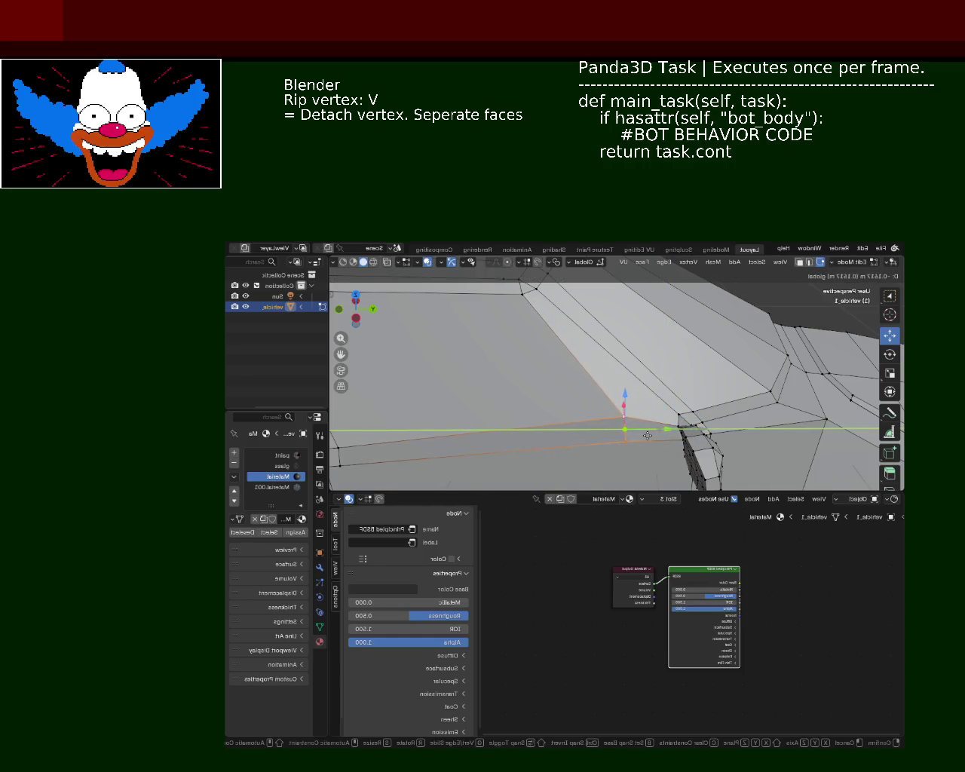
left_click(521, 403)
left_click(556, 349)
scroll(556, 349, "down", 6)
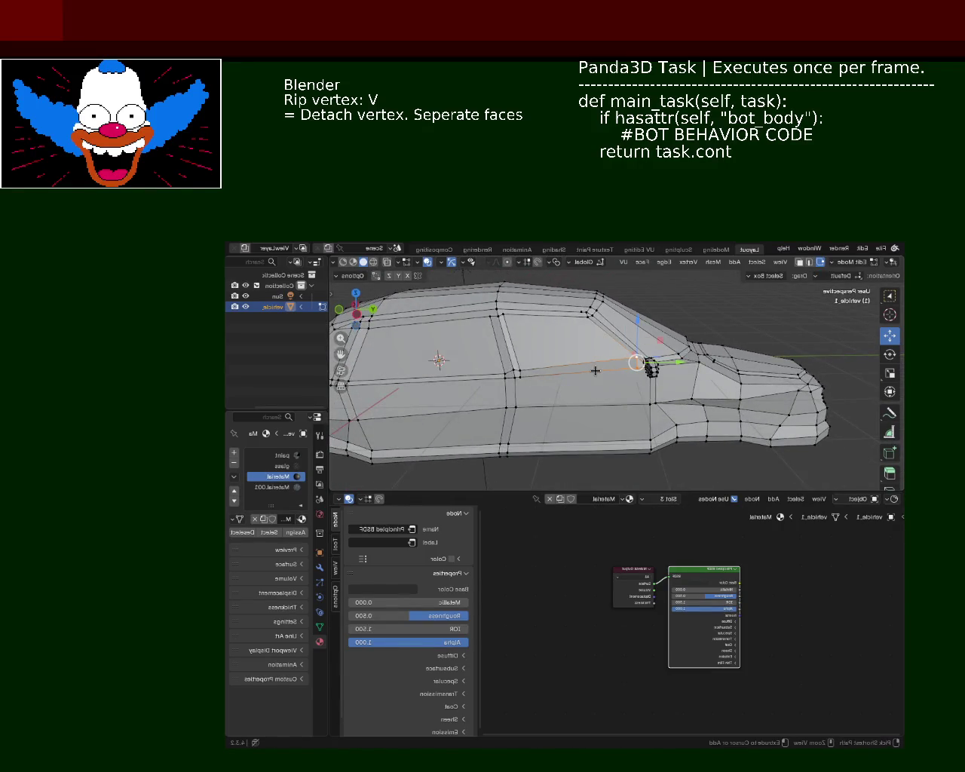
Raise the roof vertex vertically along the Z axis
left_click(584, 345)
scroll(595, 367, "up", 3)
scroll(592, 381, "up", 2)
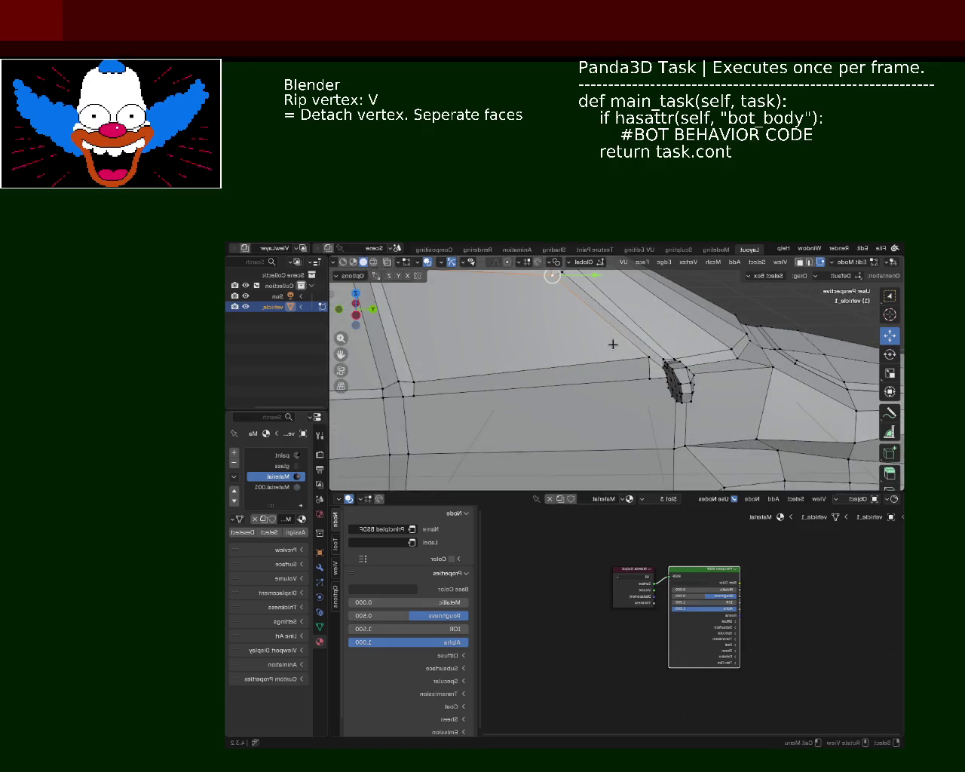
key("g")
key("z")
left_click(646, 346)
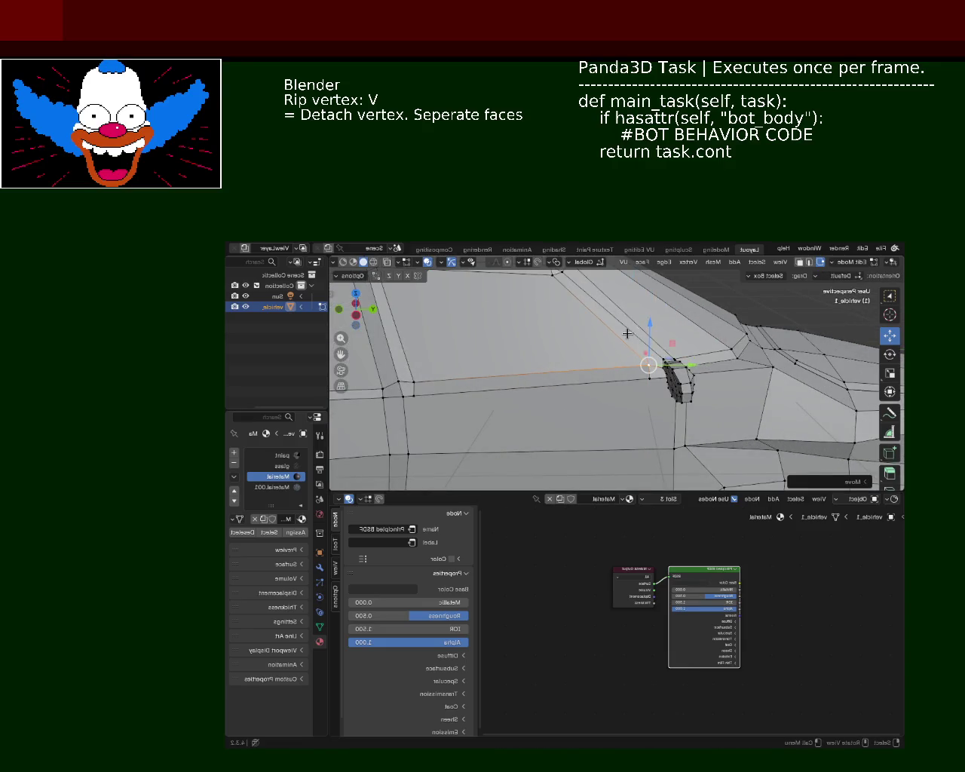
mouse_move(641, 354)
middle_mouse_down()
mouse_move(474, 405)
mouse_move(487, 353)
mouse_move(566, 359)
middle_mouse_up()
Dissolve another edge beside the mirror and save vehicle_1.blend
left_click(473, 405)
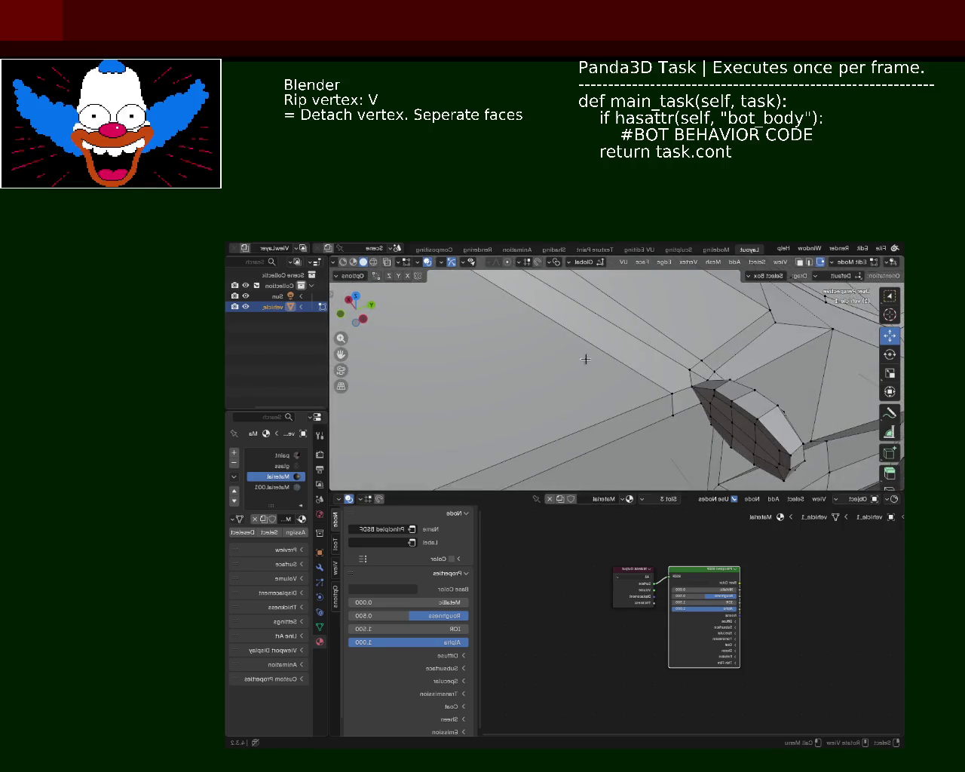
left_click(683, 373)
key("v")
key("Escape")
left_click(694, 384)
key("x")
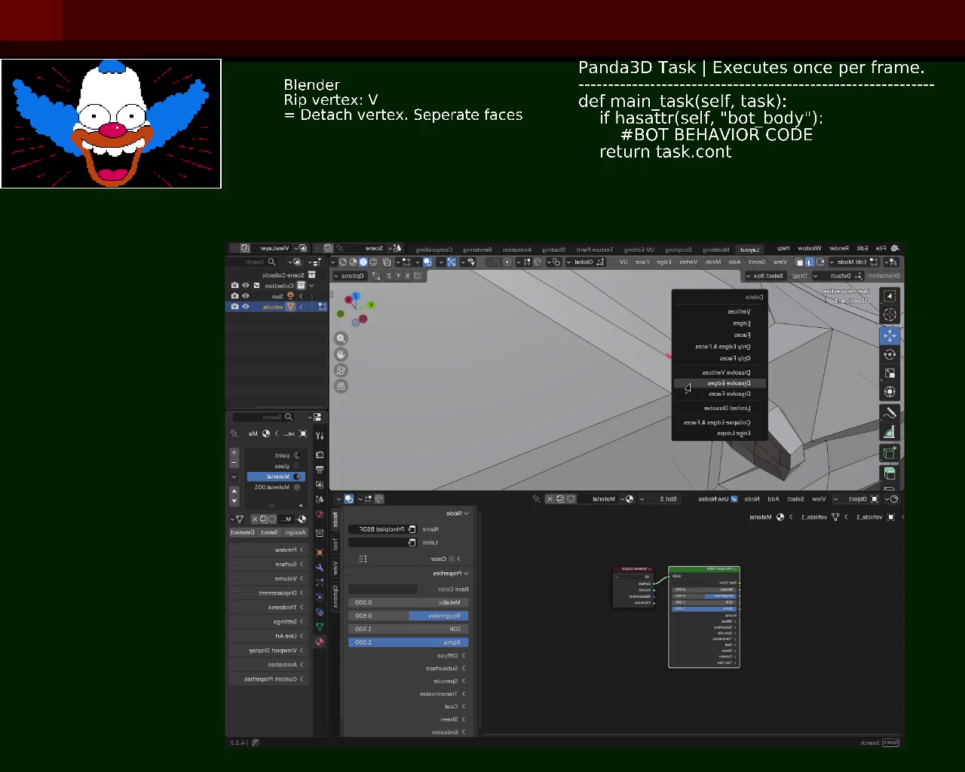
left_click(694, 380)
middle_click_drag(677, 407, 573, 408)
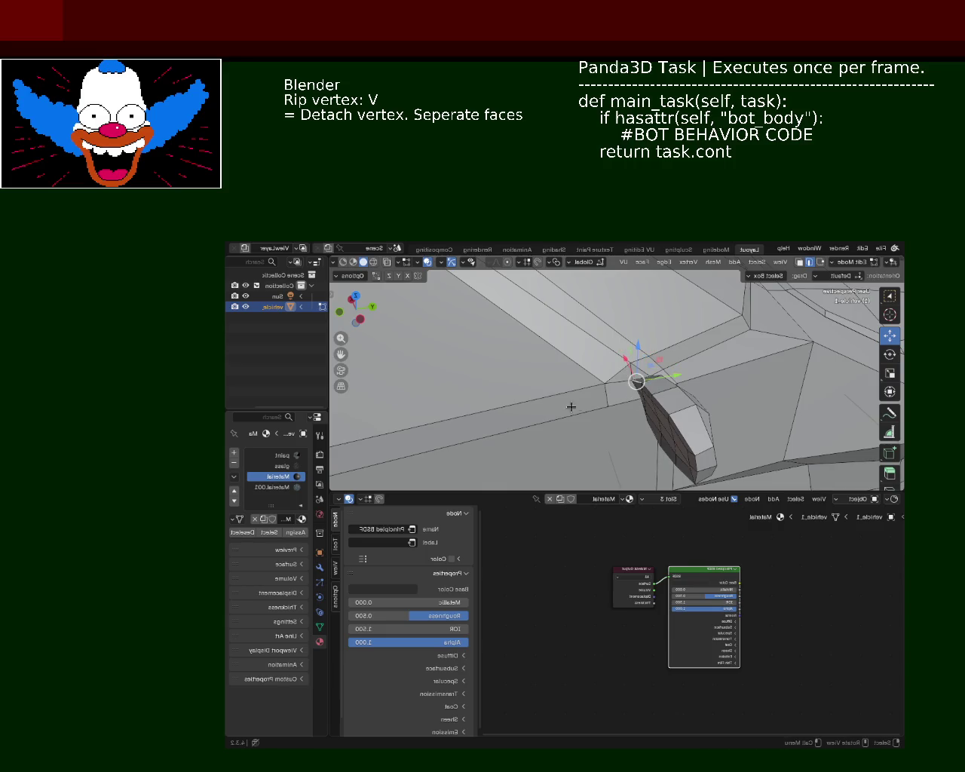
left_click(632, 372)
key("ctrl+s")
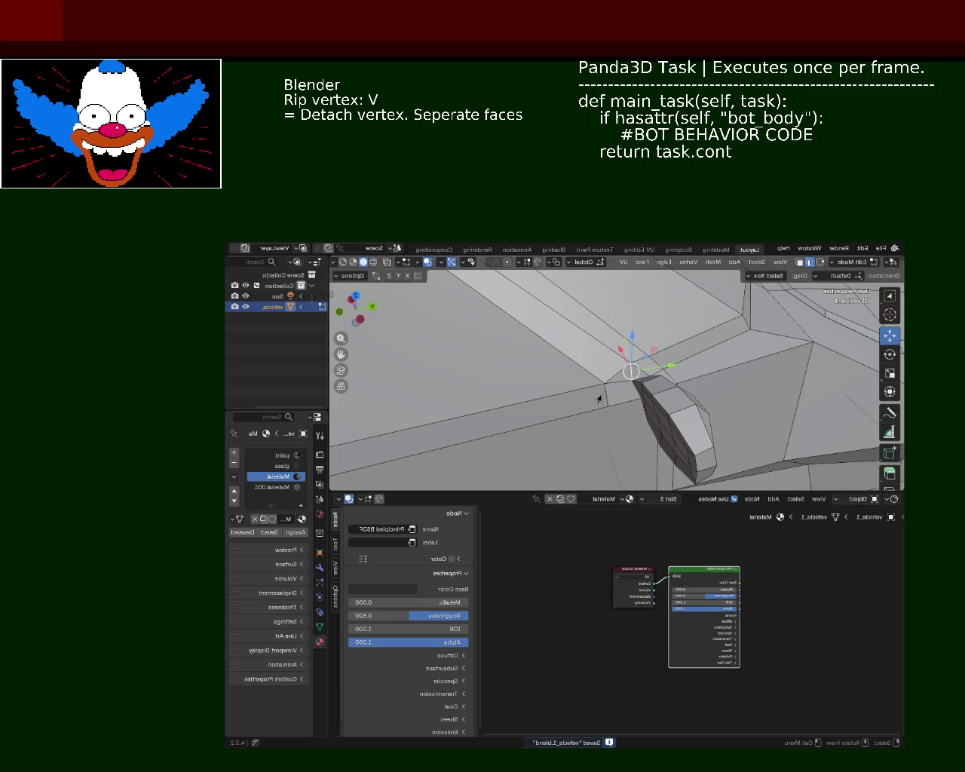
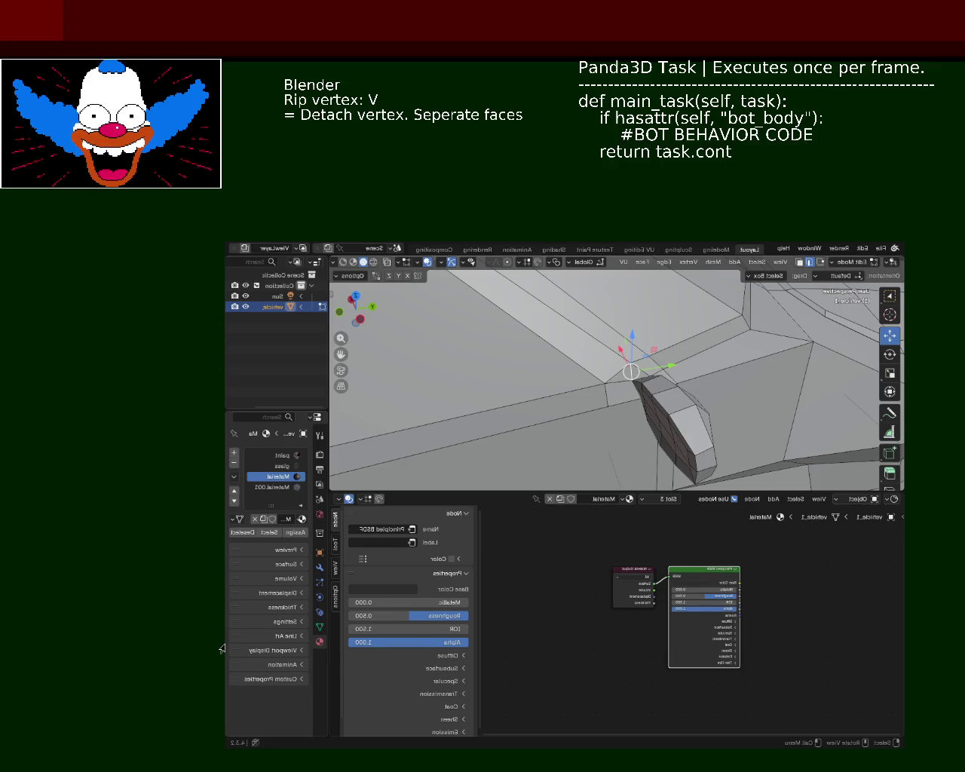
Select a vertex on the car's side and slide it along the side panel
mouse_move(470, 380)
middle_mouse_down()
mouse_move(550, 368)
mouse_move(538, 353)
middle_mouse_up()
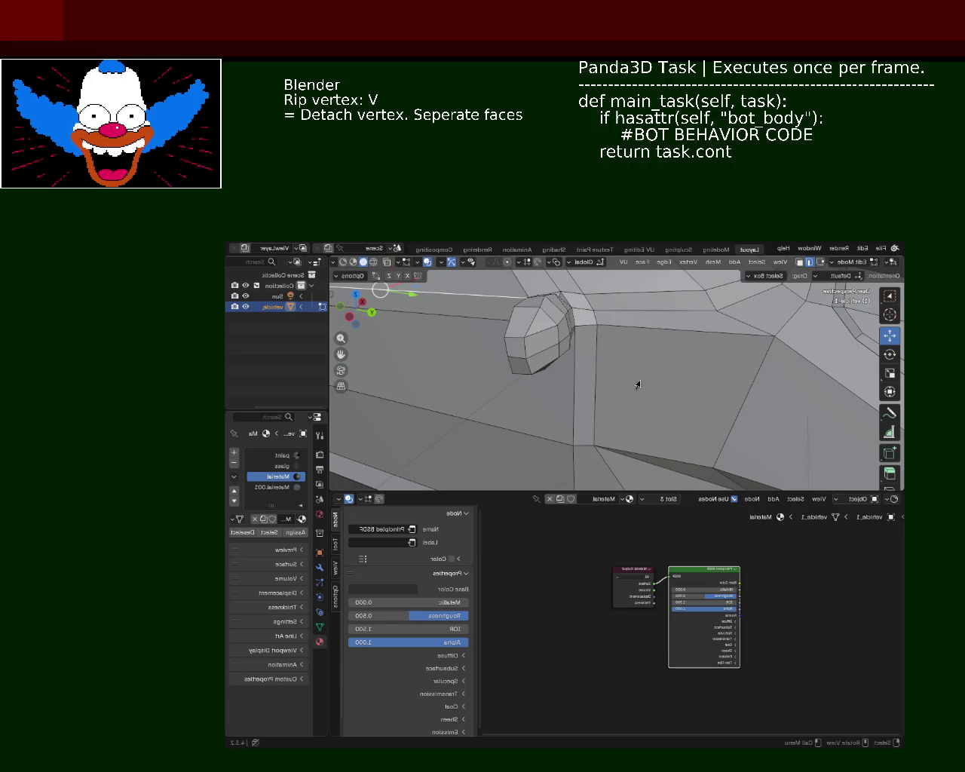
mouse_move(597, 356)
middle_mouse_down()
mouse_move(692, 325)
mouse_move(536, 325)
mouse_move(578, 319)
mouse_move(589, 354)
middle_mouse_up()
left_click(549, 366)
left_click_drag(563, 375, 607, 375)
scroll(607, 375, "down", 5)
middle_click_drag(599, 378, 629, 359)
scroll(596, 373, "up", 3)
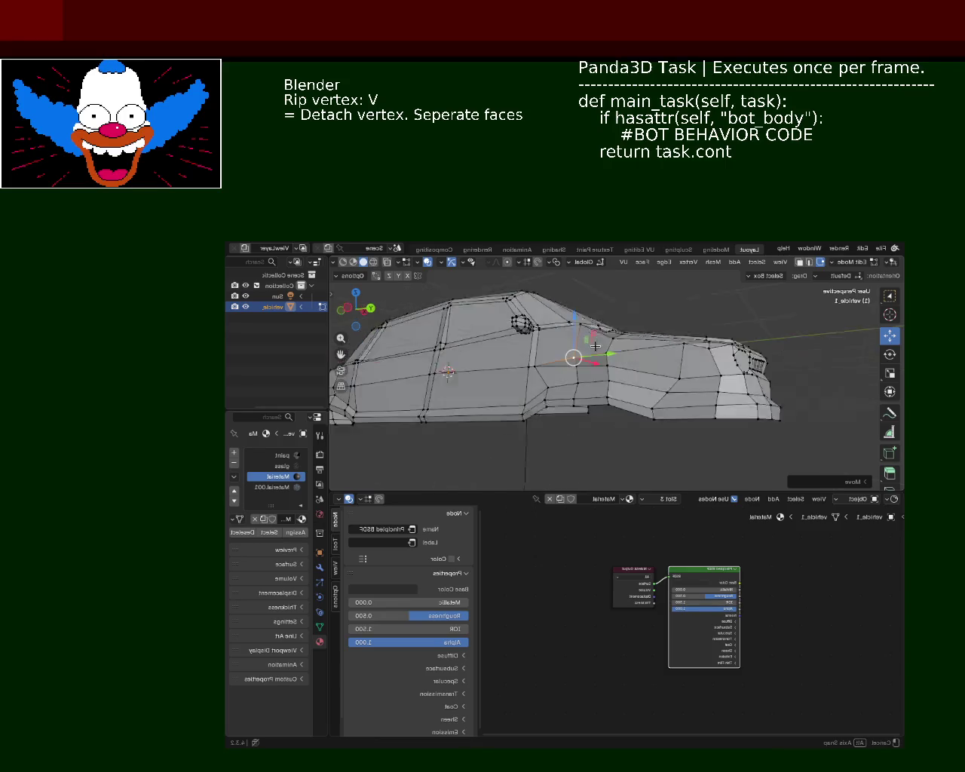
scroll(524, 365, "up", 2)
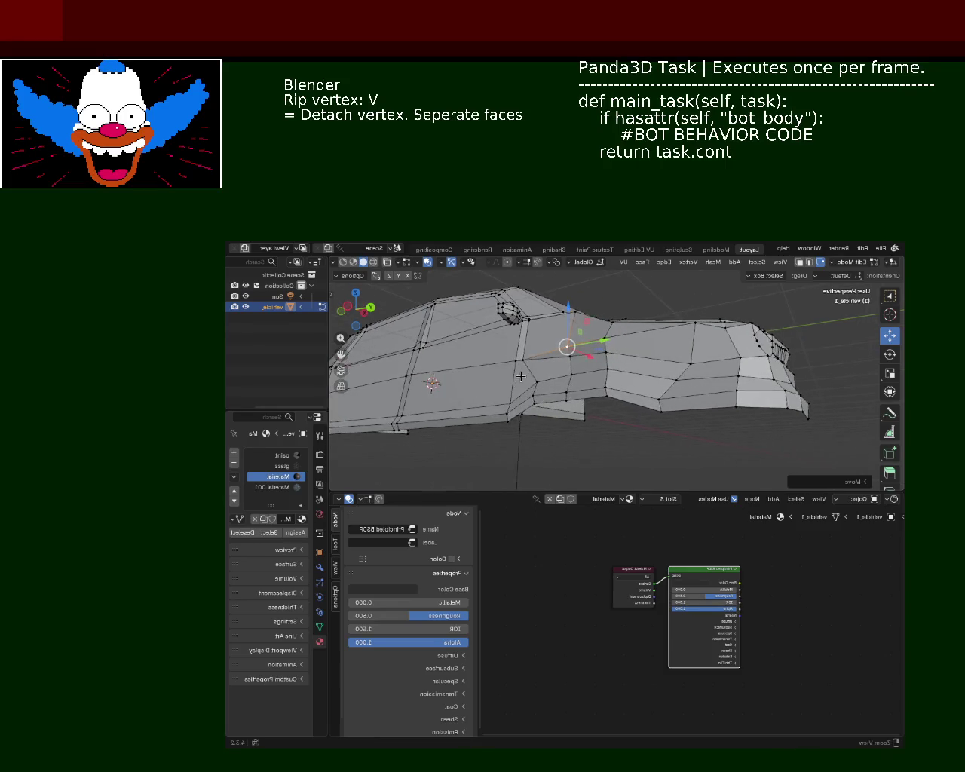
scroll(525, 365, "up", 1)
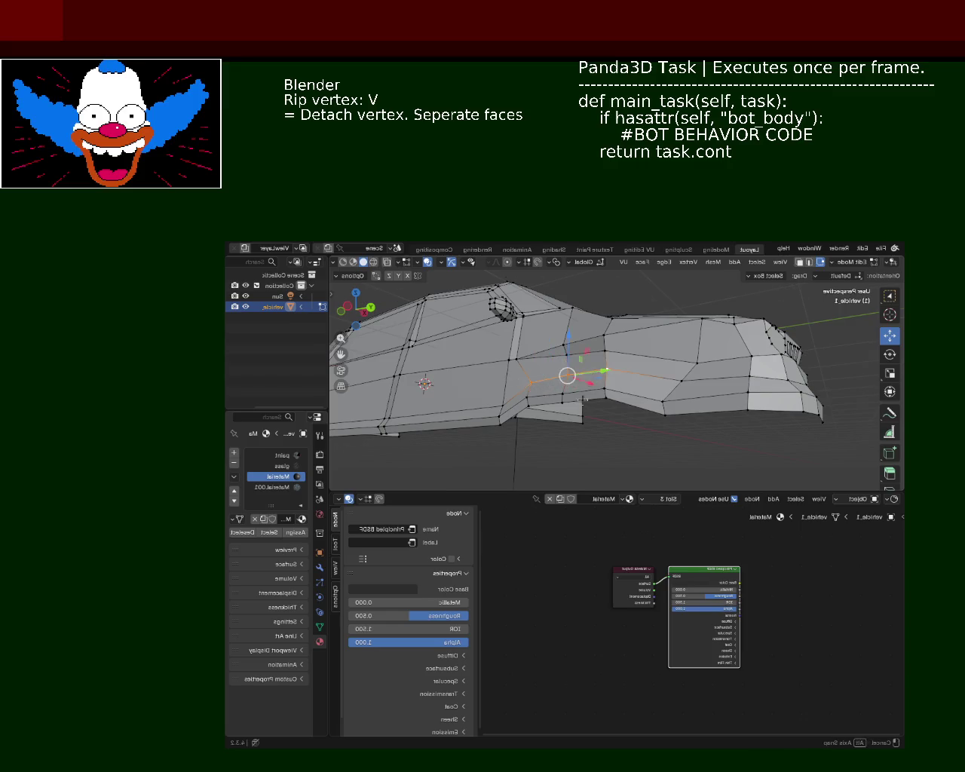
Rip two side vertices loose and move each along the X axis
middle_click_drag(567, 377, 578, 414)
key("v")
key("x")
left_click(567, 411)
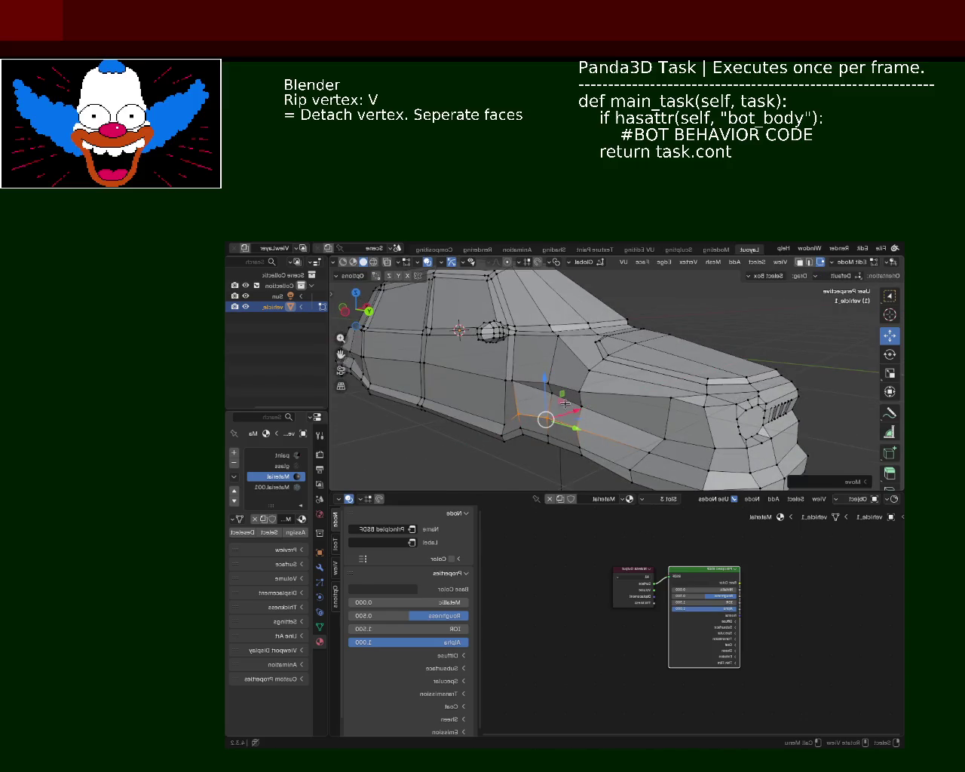
mouse_move(520, 384)
middle_mouse_down()
mouse_move(556, 376)
mouse_move(593, 400)
middle_mouse_up()
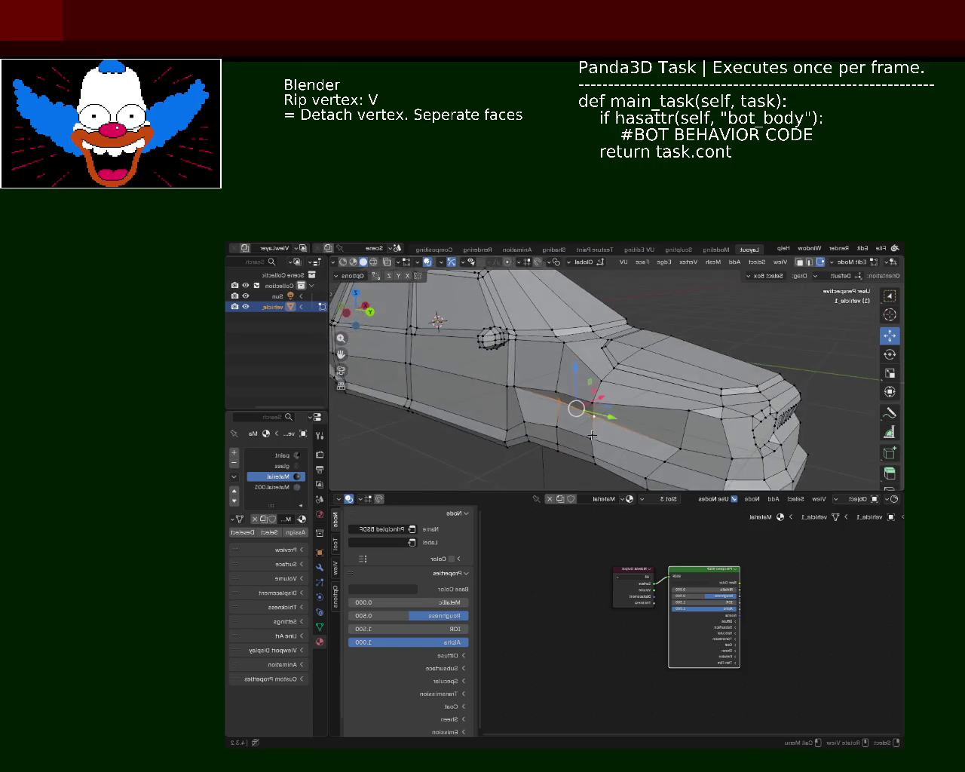
key("v")
key("x")
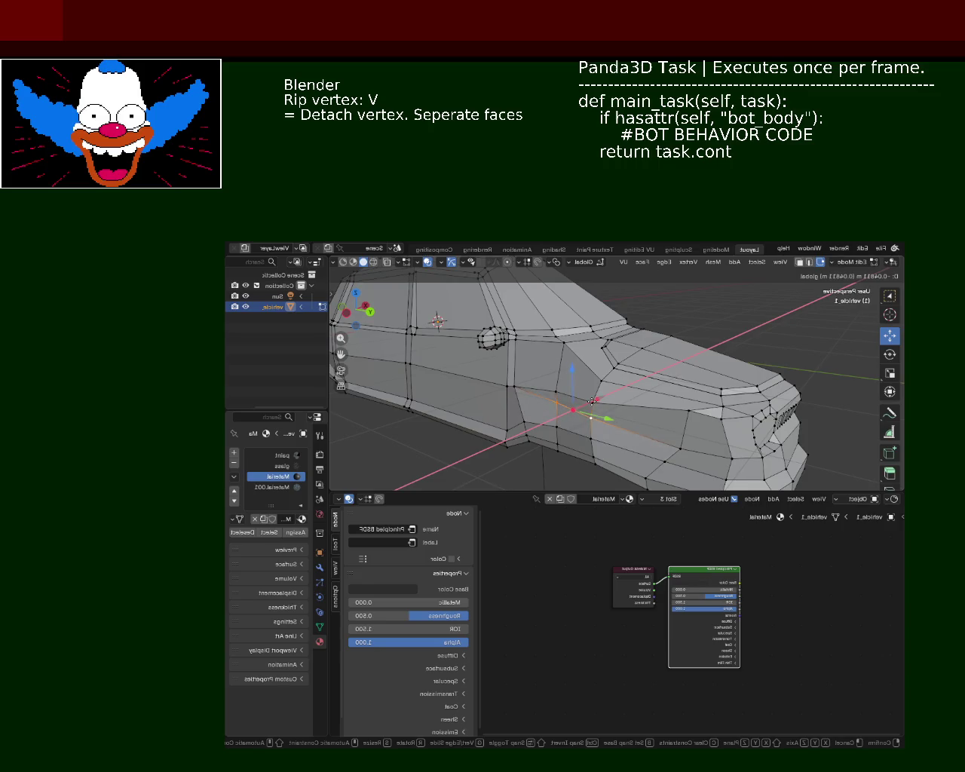
left_click(594, 400)
middle_click_drag(594, 400, 592, 389)
scroll(592, 389, "down", 2)
scroll(592, 389, "down", 4)
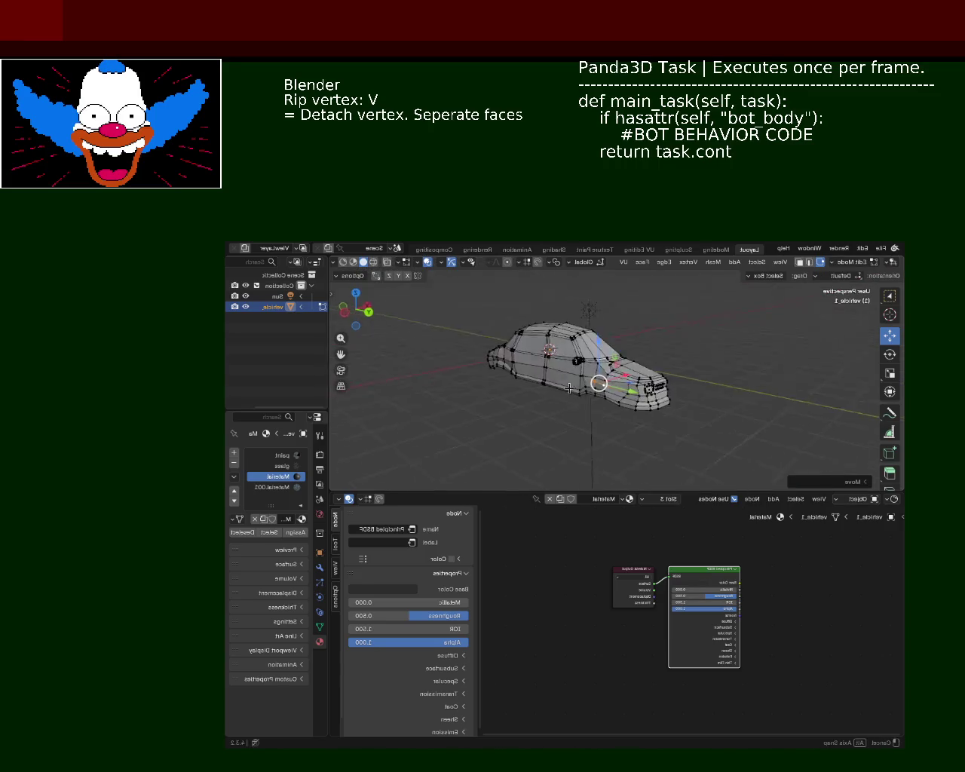
Deselect all, then select two vertices on the car's side near the front wheel
left_click(511, 392)
scroll(611, 379, "up", 2)
scroll(611, 379, "up", 1)
scroll(611, 379, "up", 2)
mouse_move(611, 380)
middle_mouse_down()
mouse_move(591, 386)
mouse_move(673, 389)
mouse_move(714, 347)
middle_mouse_up()
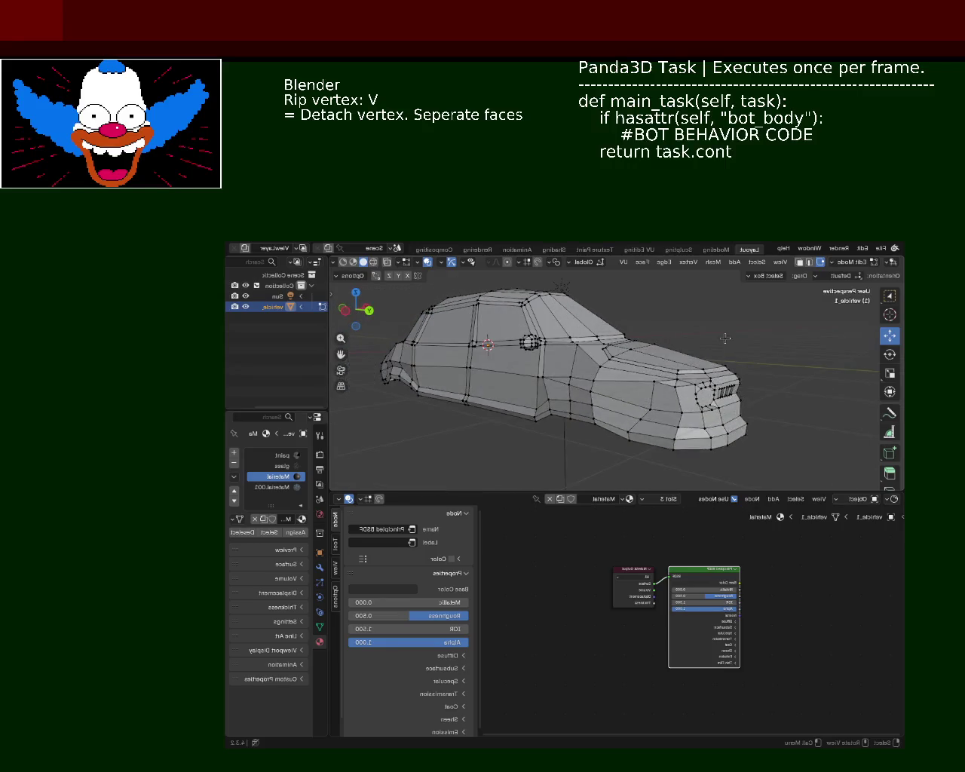
left_click(593, 405)
left_click(647, 411, "shift")
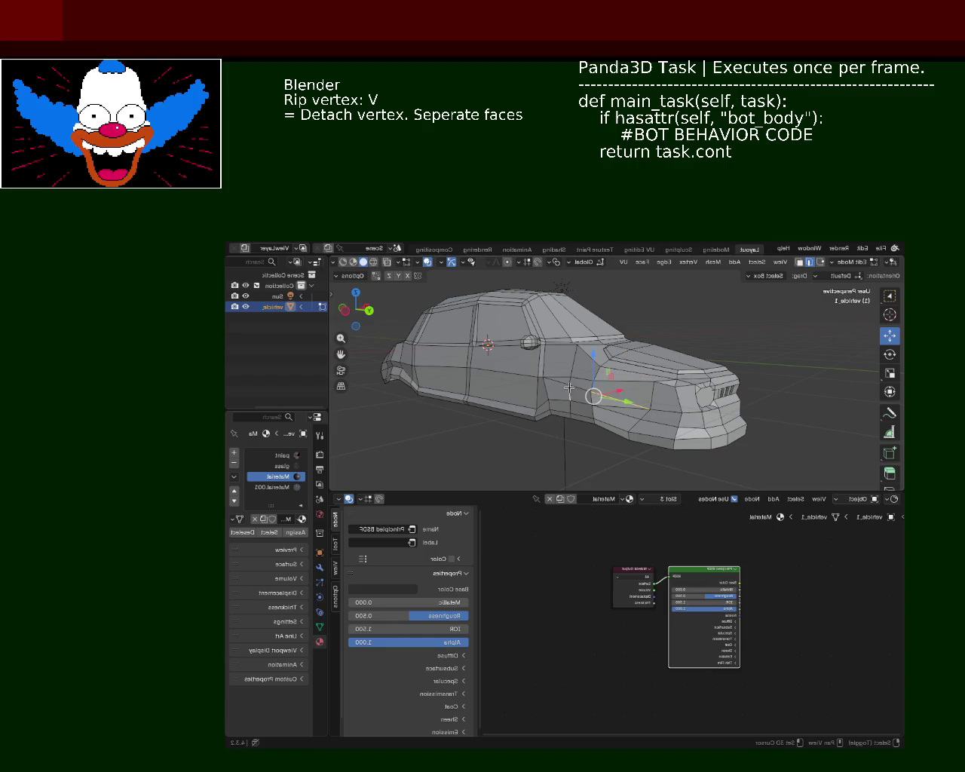
Dissolve the edges between the two selected side vertices
key("x")
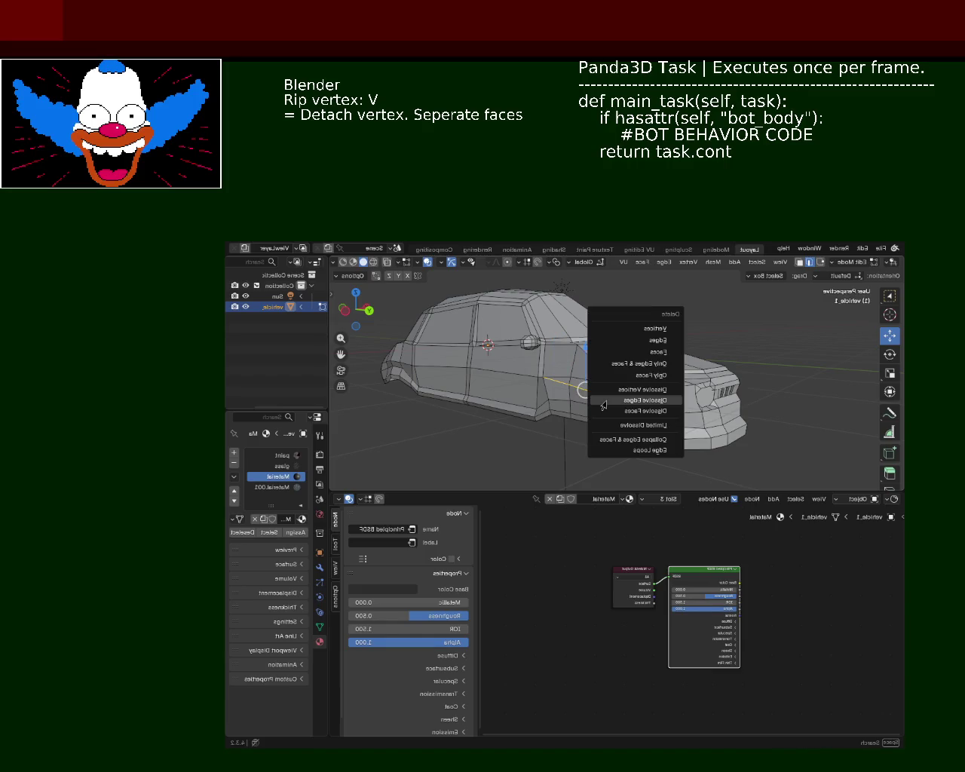
left_click(606, 399)
mouse_move(606, 399)
middle_mouse_down()
mouse_move(687, 415)
mouse_move(601, 408)
mouse_move(589, 431)
mouse_move(614, 450)
mouse_move(680, 430)
middle_mouse_up()
scroll(688, 415, "up", 3)
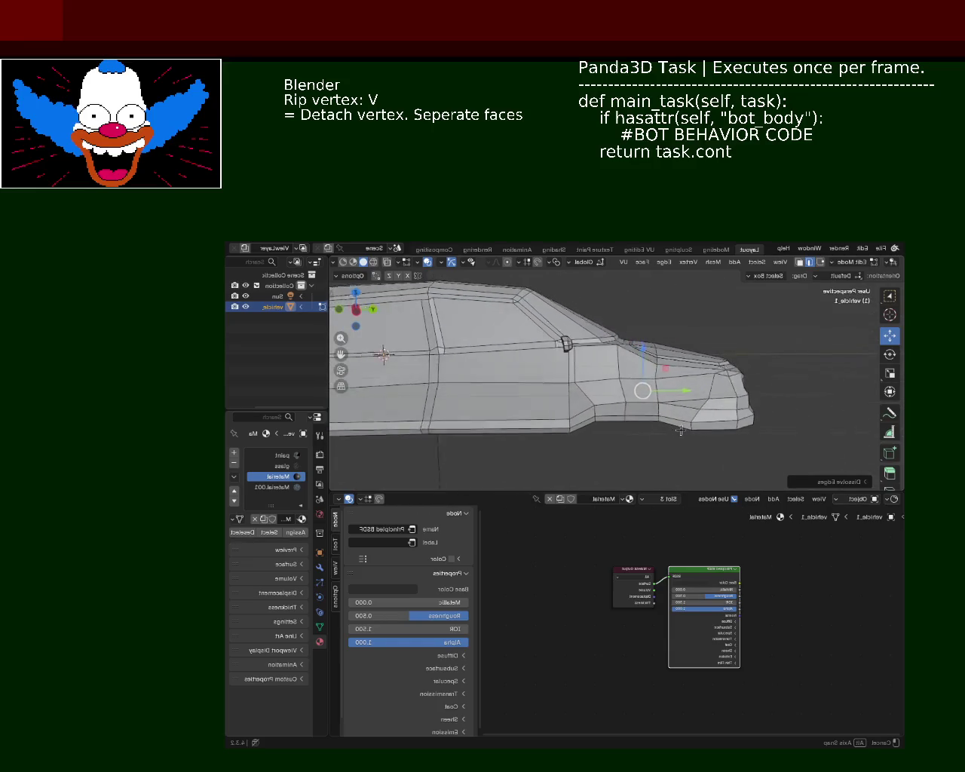
mouse_move(680, 430)
middle_mouse_down()
mouse_move(648, 424)
mouse_move(590, 451)
middle_mouse_up()
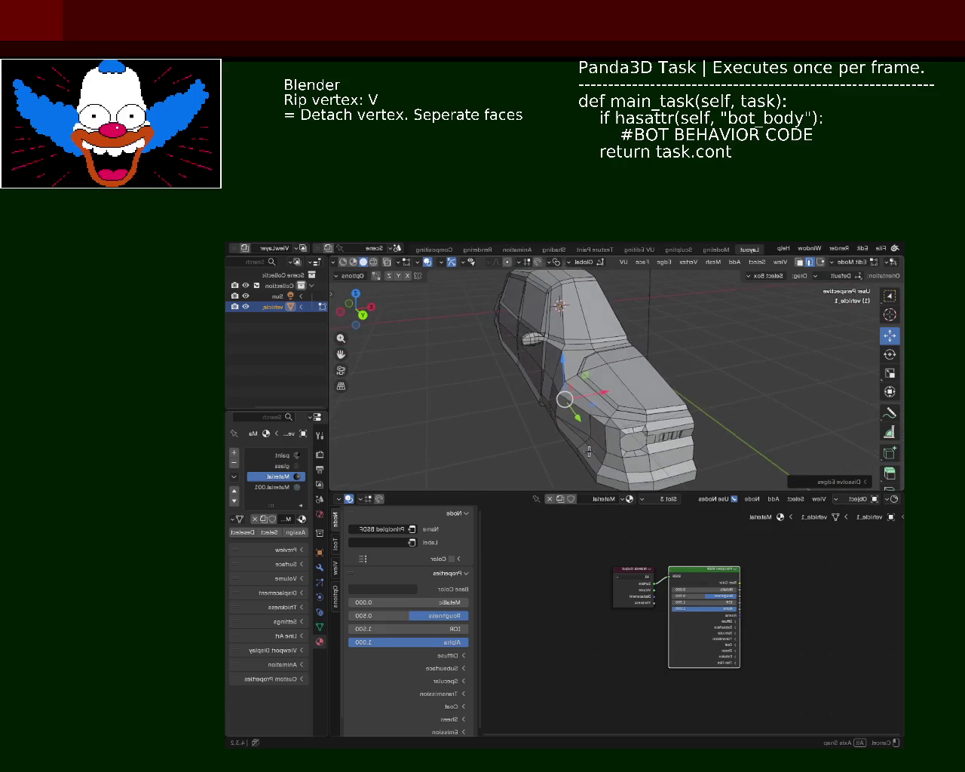
mouse_move(590, 451)
middle_mouse_down()
mouse_move(631, 455)
mouse_move(657, 434)
mouse_move(628, 420)
mouse_move(661, 429)
mouse_move(654, 424)
middle_mouse_up()
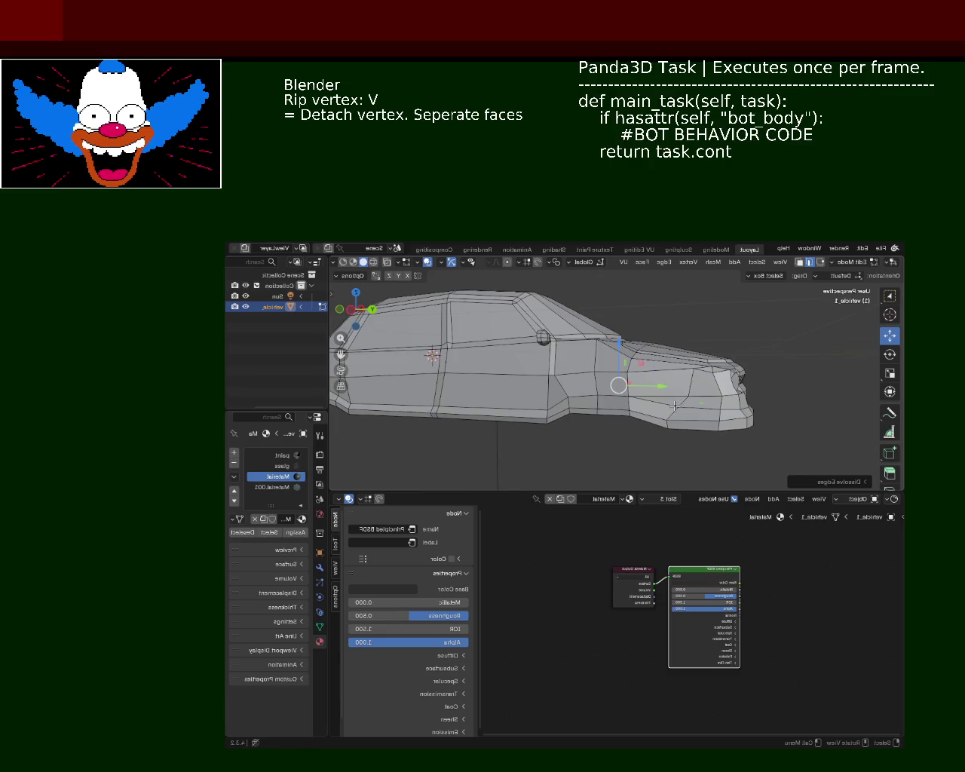
Dissolve another set of edges, then switch to vertex mode and pick a front vertex
key("x")
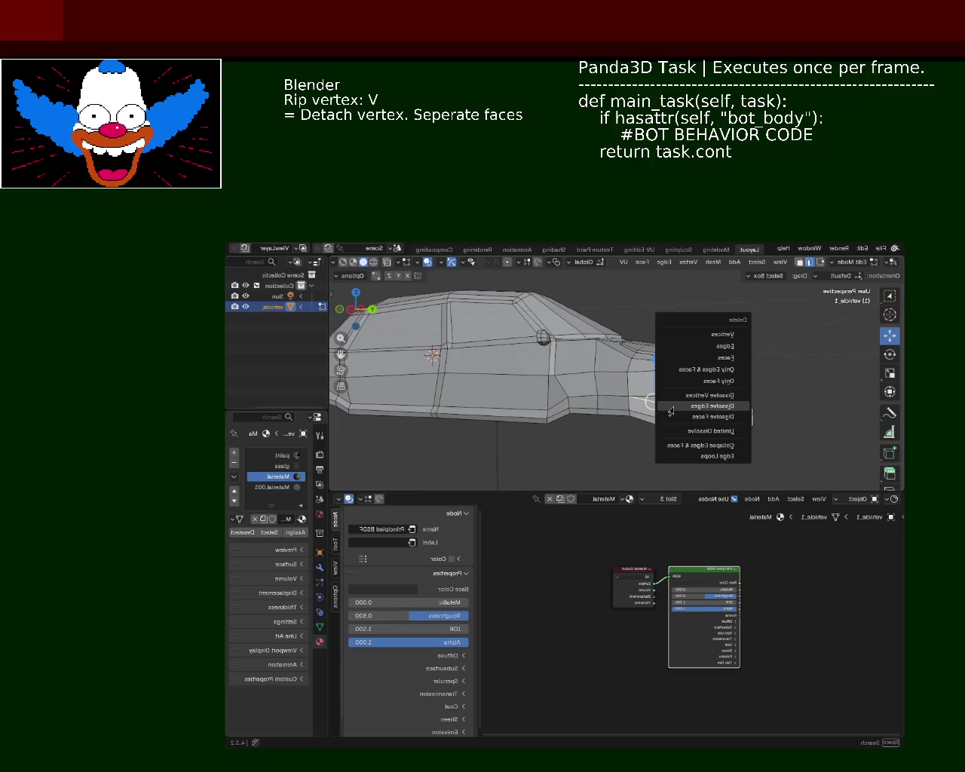
left_click(670, 411)
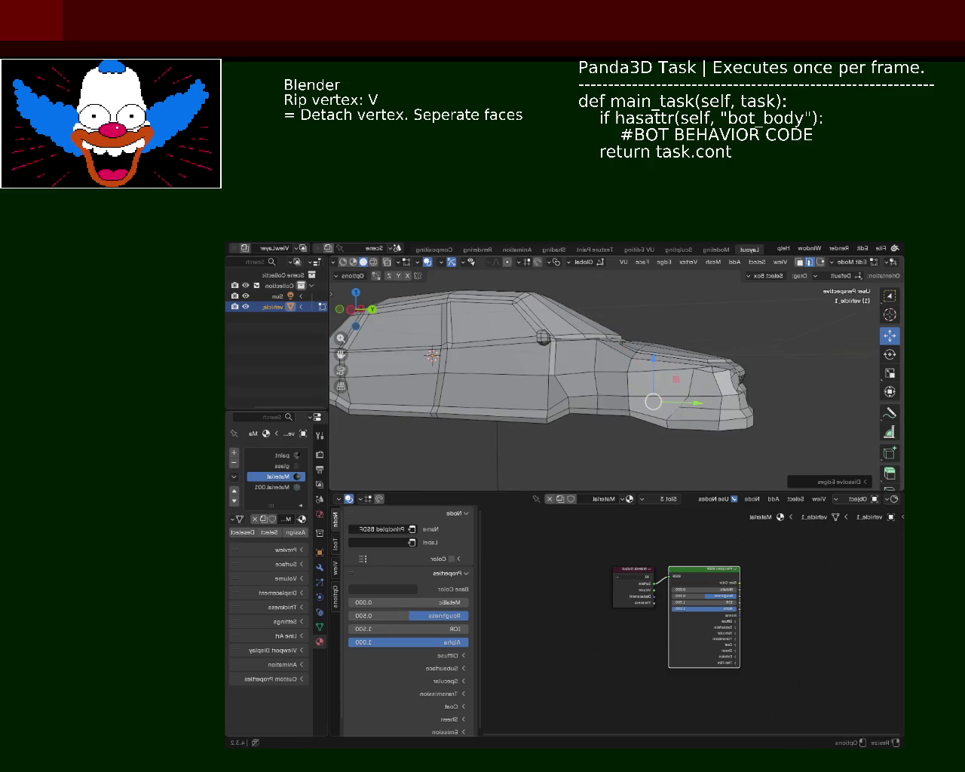
left_click(817, 262)
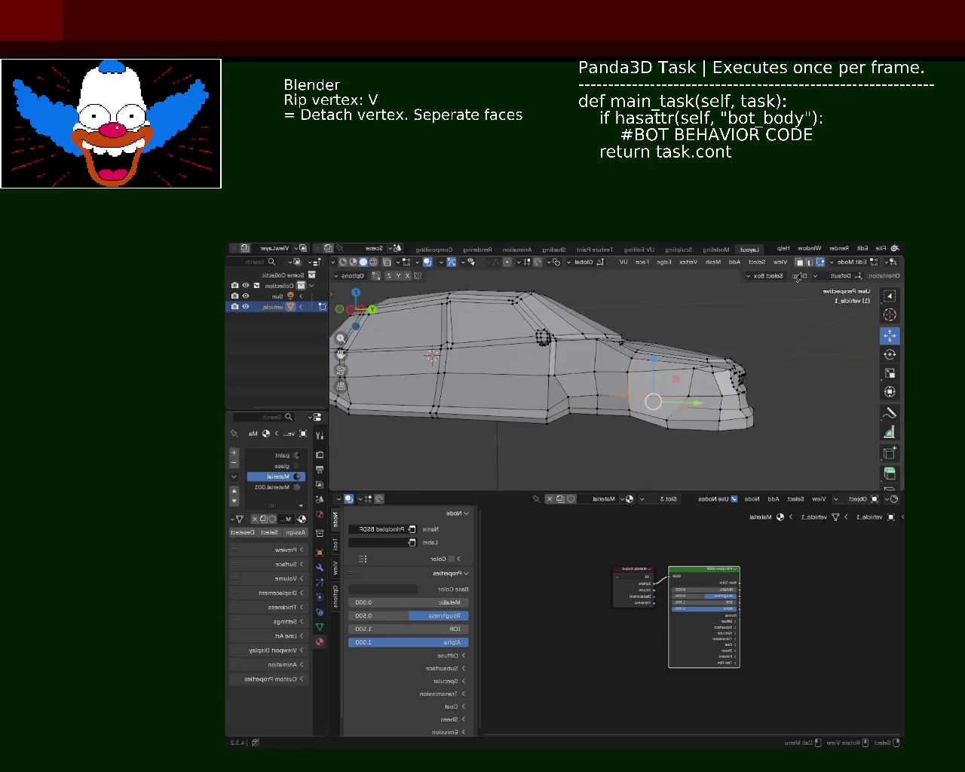
left_click(628, 408, "shift")
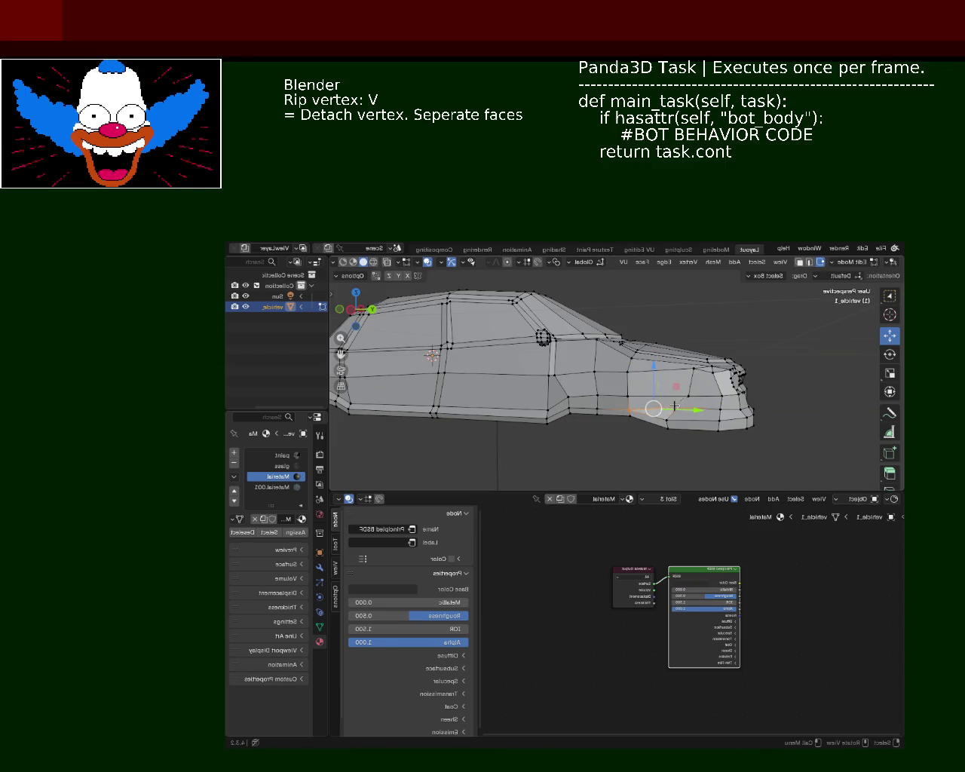
mouse_move(572, 388)
middle_mouse_down()
mouse_move(568, 402)
mouse_move(646, 449)
mouse_move(570, 426)
middle_mouse_up()
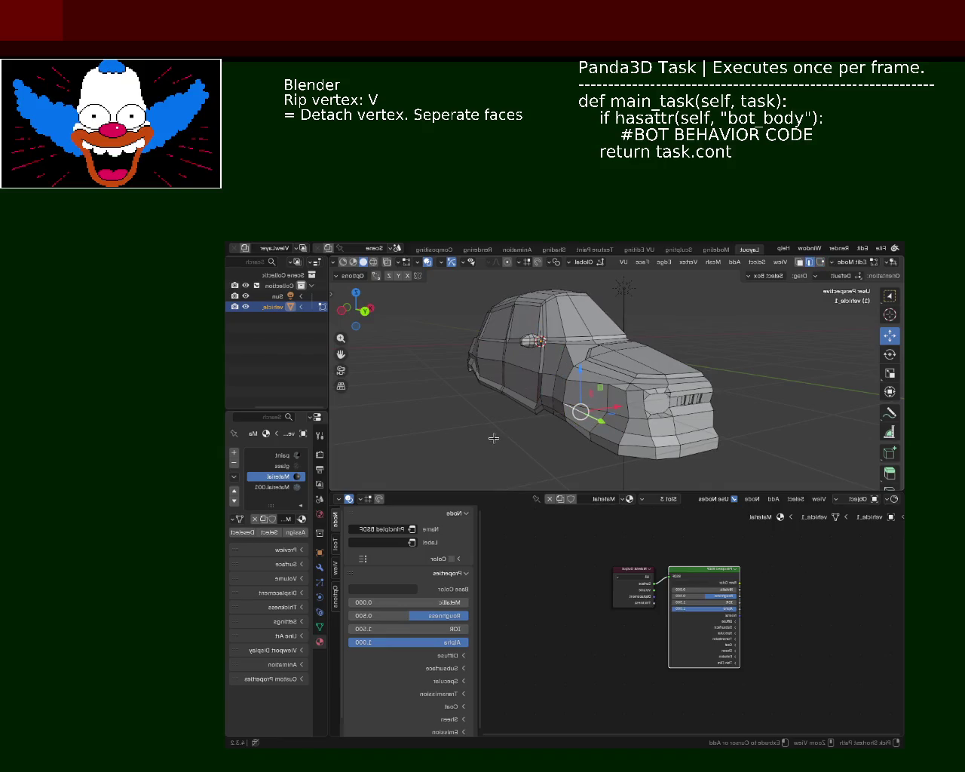
mouse_move(481, 436)
middle_mouse_down()
mouse_move(586, 399)
mouse_move(530, 414)
mouse_move(761, 292)
middle_mouse_up()
Save vehicle_1.blend, rip a vertex along X and try joining vertices with J
key("ctrl+s")
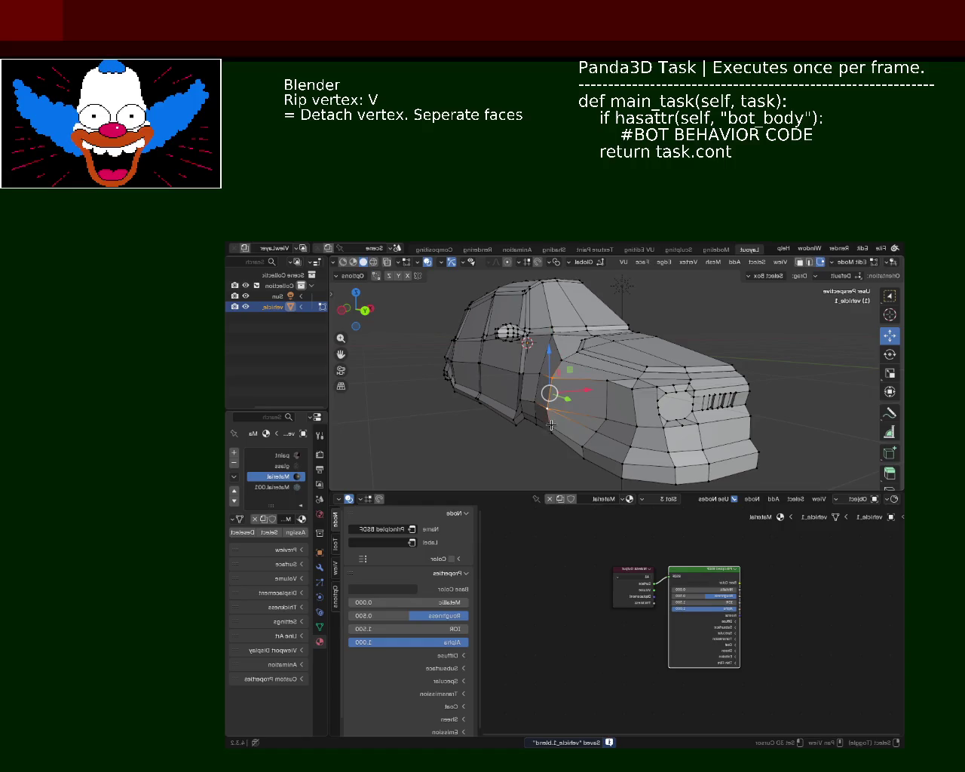
key("v")
key("x")
left_click(583, 391)
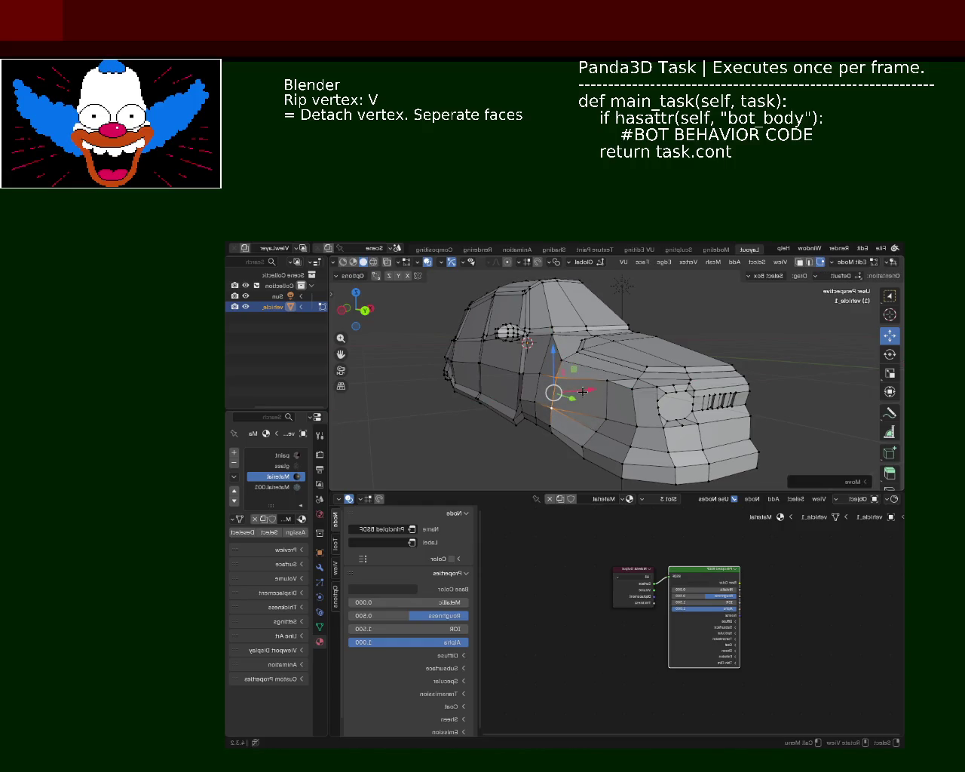
mouse_move(583, 391)
middle_mouse_down()
mouse_move(633, 411)
mouse_move(631, 371)
mouse_move(619, 388)
mouse_move(574, 400)
middle_mouse_up()
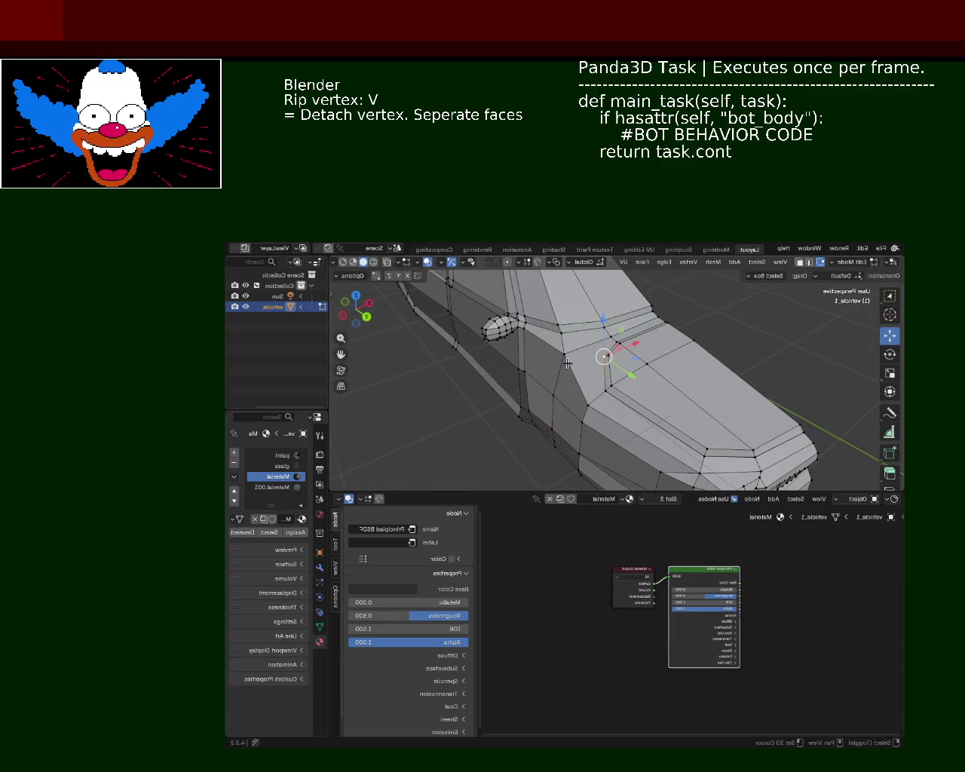
key("j")
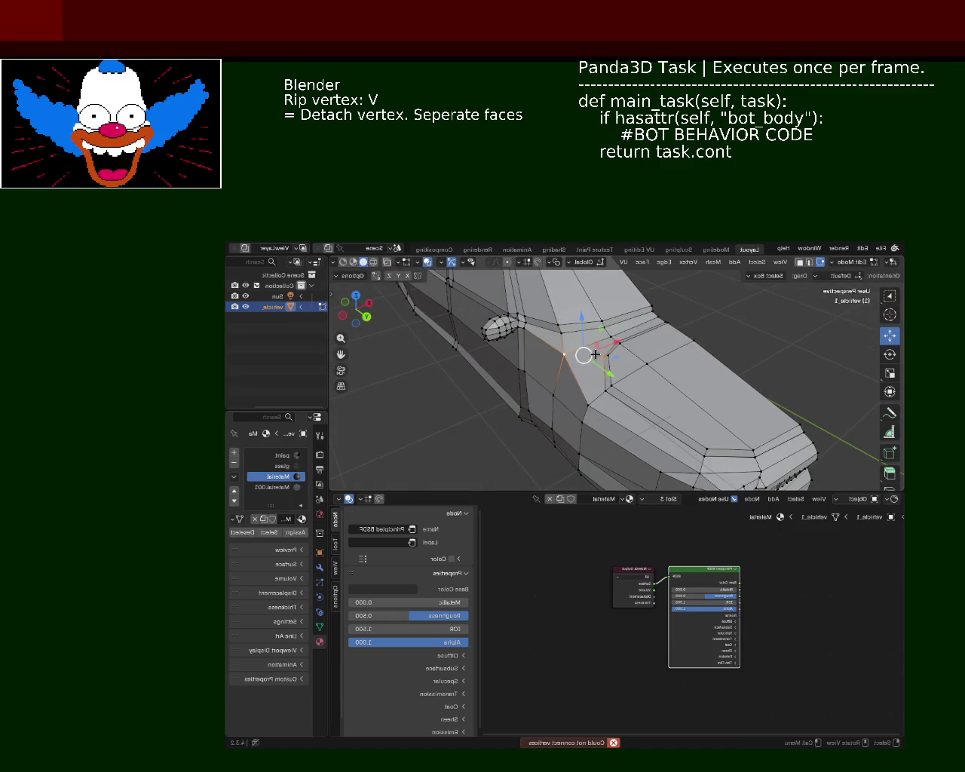
key("j")
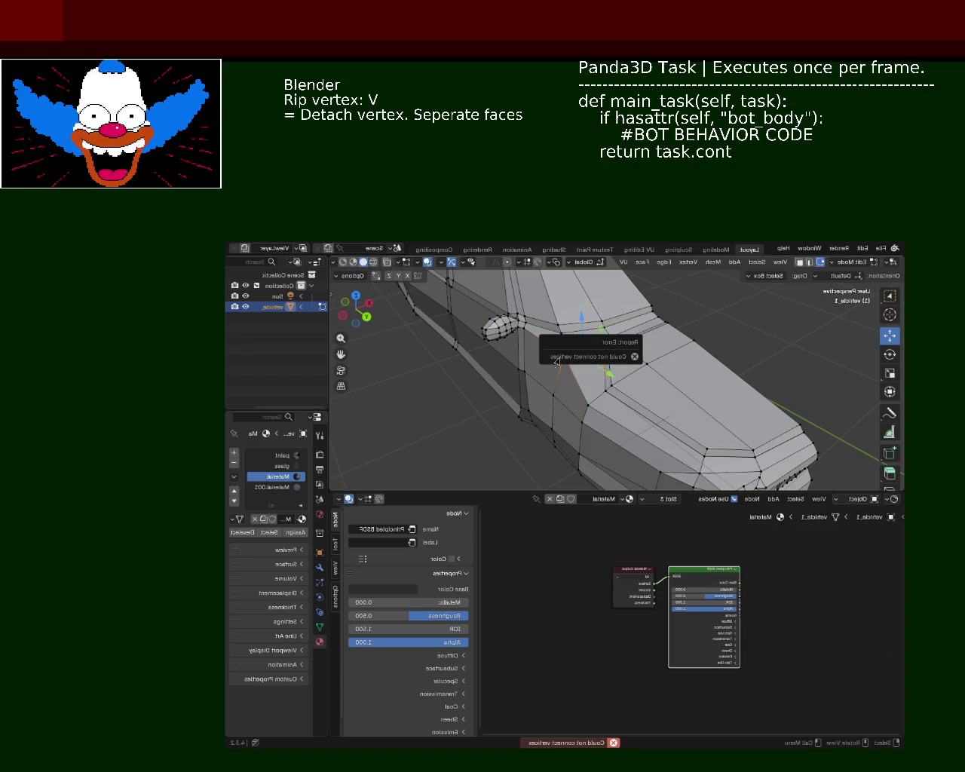
Rip the side vertex again, opening a gap in the side panel
scroll(617, 373, "up", 2)
mouse_move(617, 372)
middle_mouse_down()
mouse_move(695, 364)
mouse_move(581, 392)
middle_mouse_up()
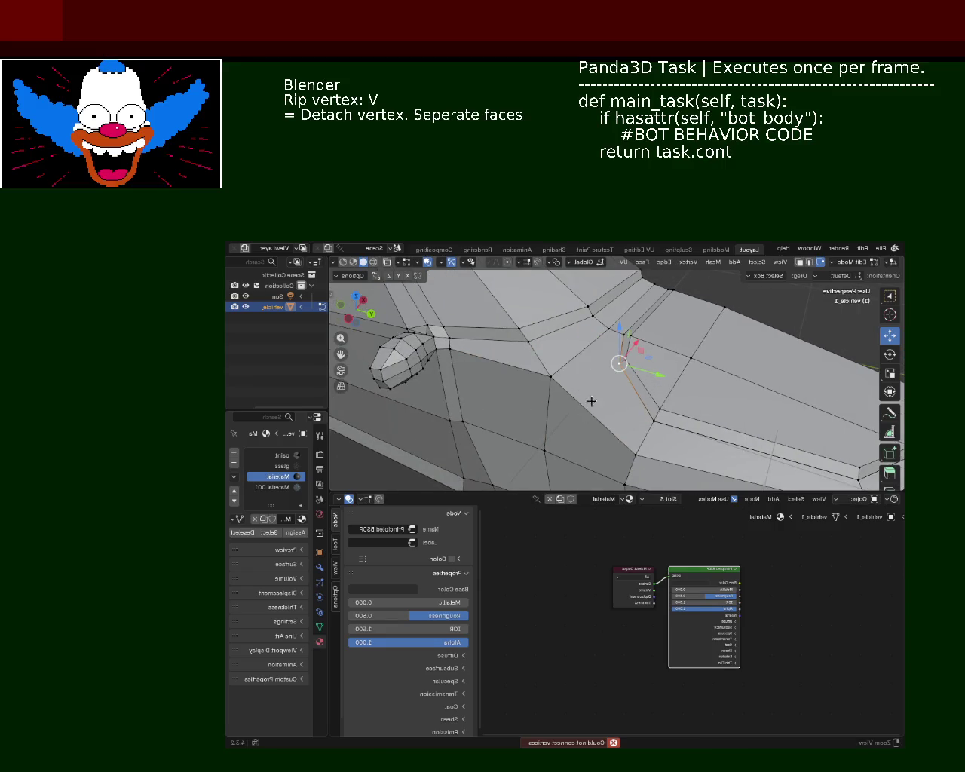
scroll(590, 404, "up", 4)
key("v")
left_click(642, 356)
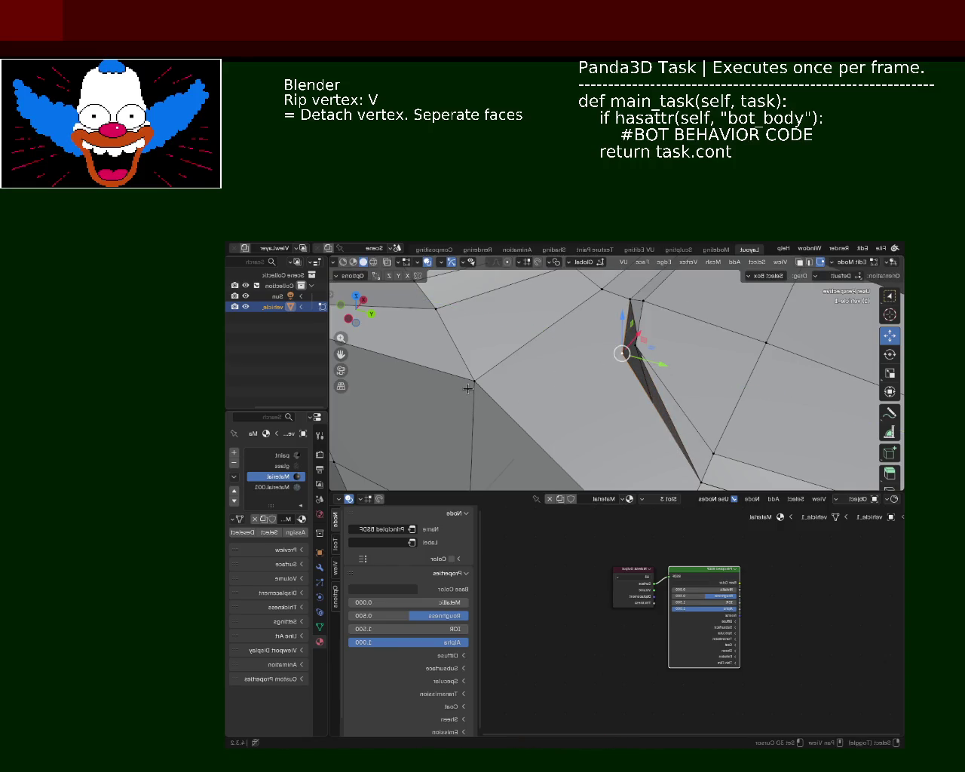
key("f")
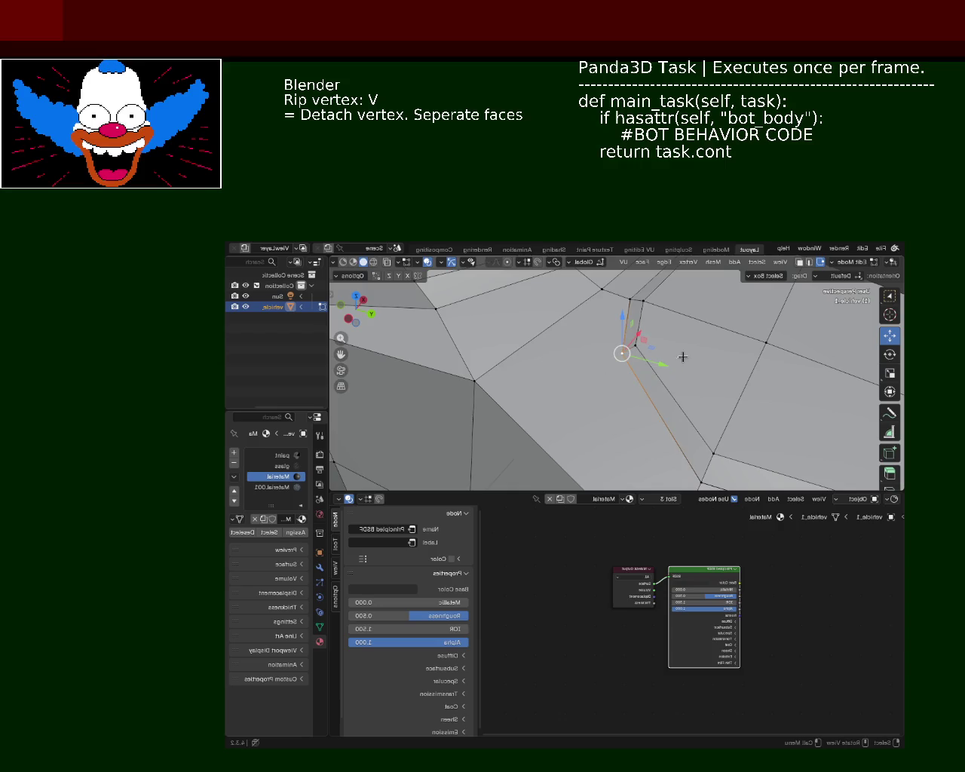
key("v")
left_click(622, 353)
Put the 3D cursor on the junction vertex and snap the ripped vertex onto it
left_click(472, 383)
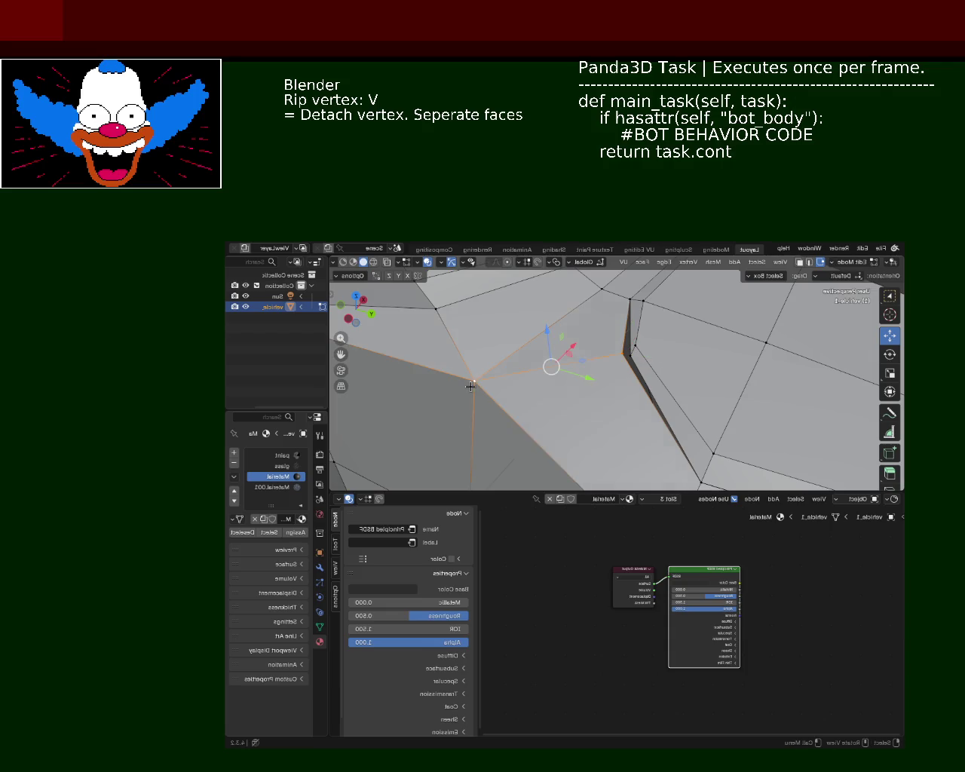
left_click(626, 367)
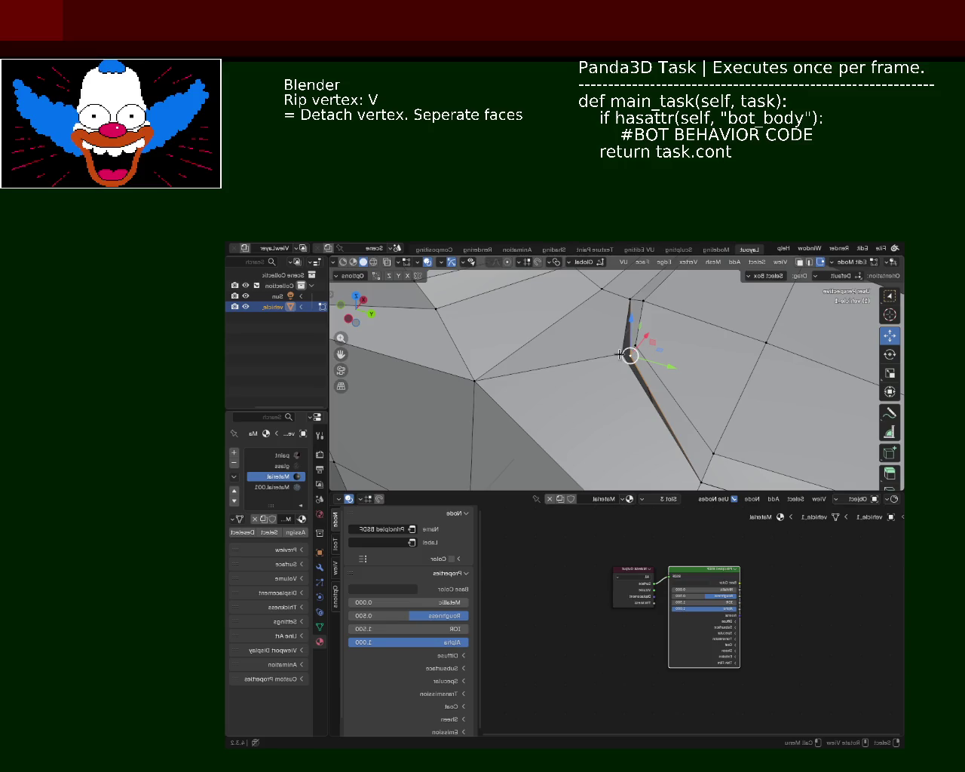
key("shift+s")
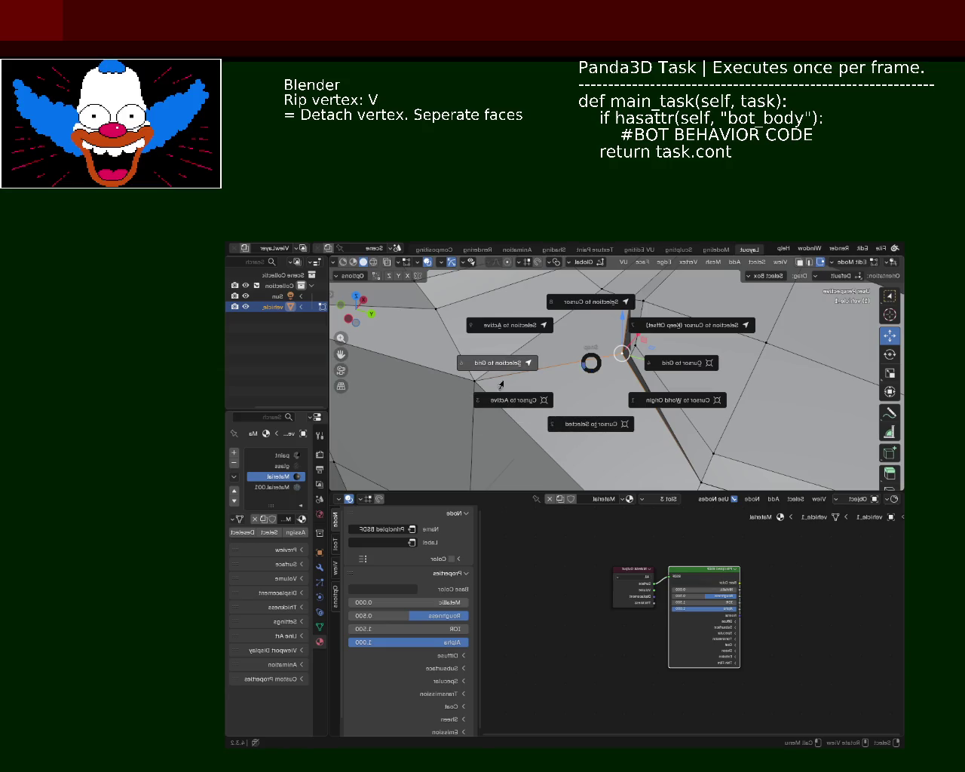
left_click(592, 423)
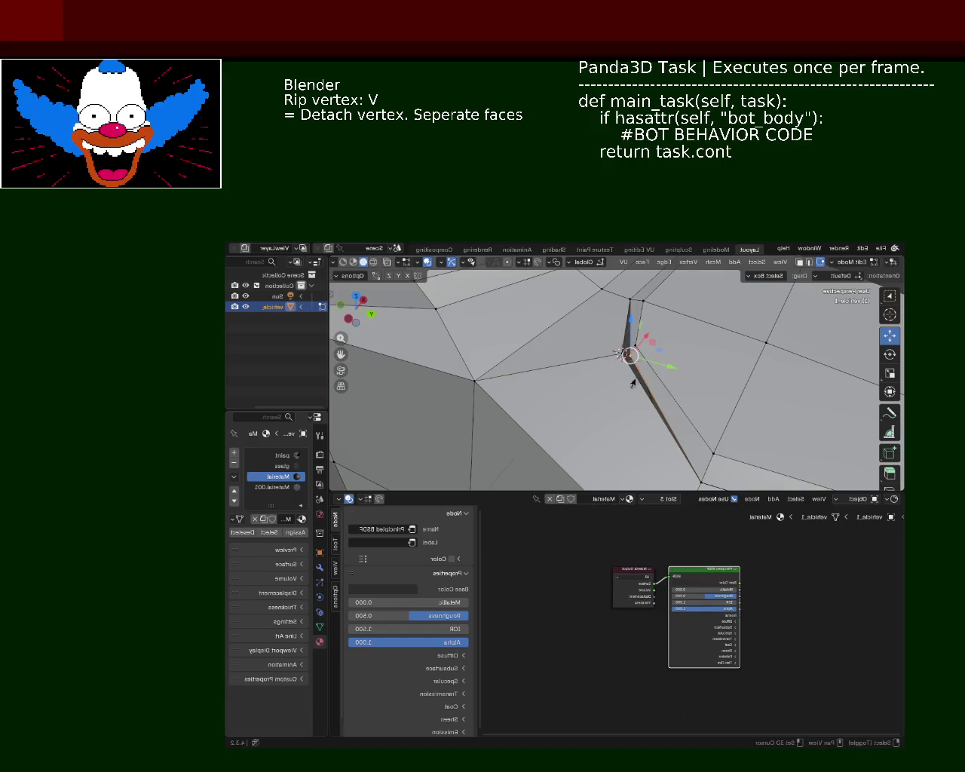
key("shift+s")
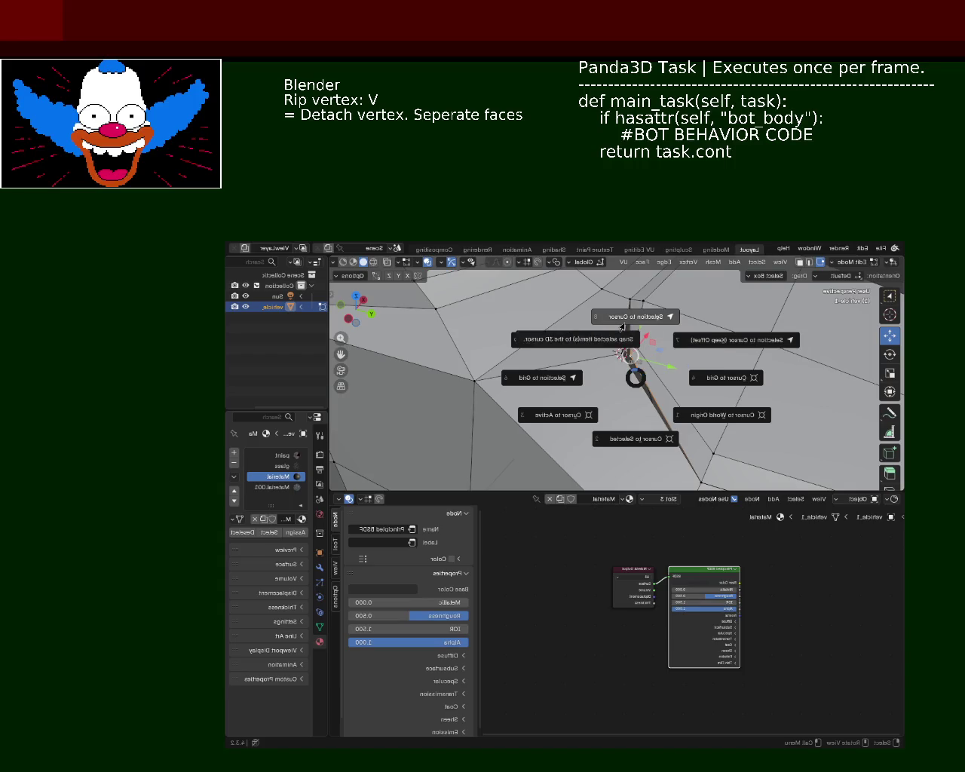
left_click(623, 327)
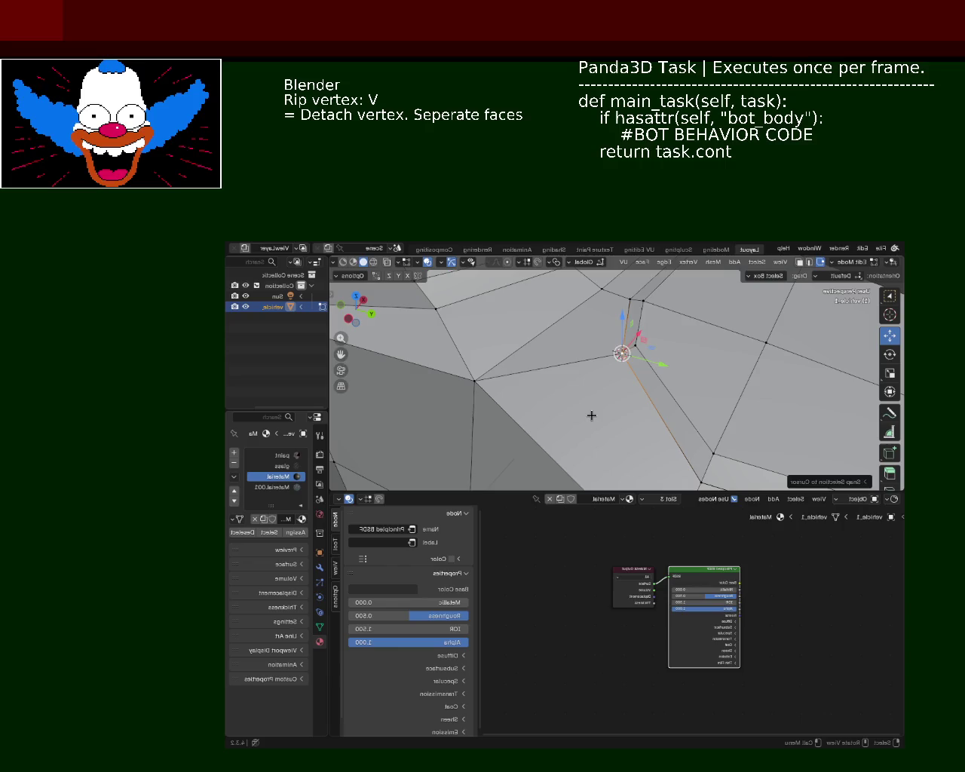
scroll(550, 334, "down", 5)
mouse_move(550, 334)
middle_mouse_down()
mouse_move(563, 371)
mouse_move(598, 392)
mouse_move(523, 356)
mouse_move(613, 408)
mouse_move(645, 389)
middle_mouse_up()
scroll(523, 355, "down", 5)
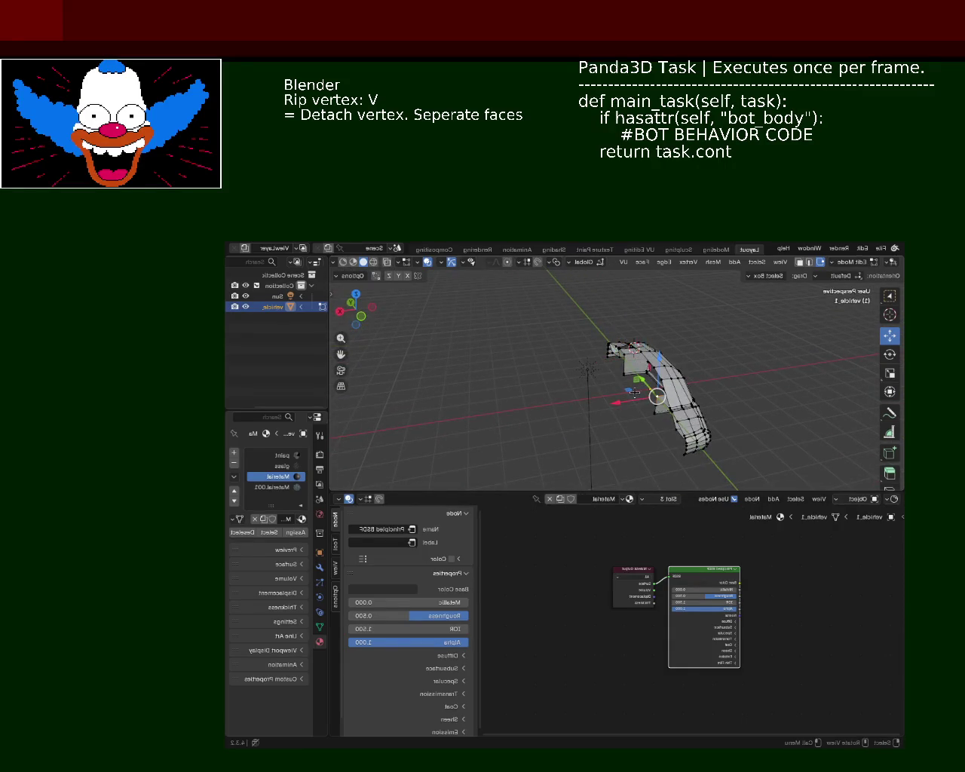
Reset the 3D cursor to the world origin and view the car from the side
left_click_drag(635, 392, 592, 391)
key("shift+s")
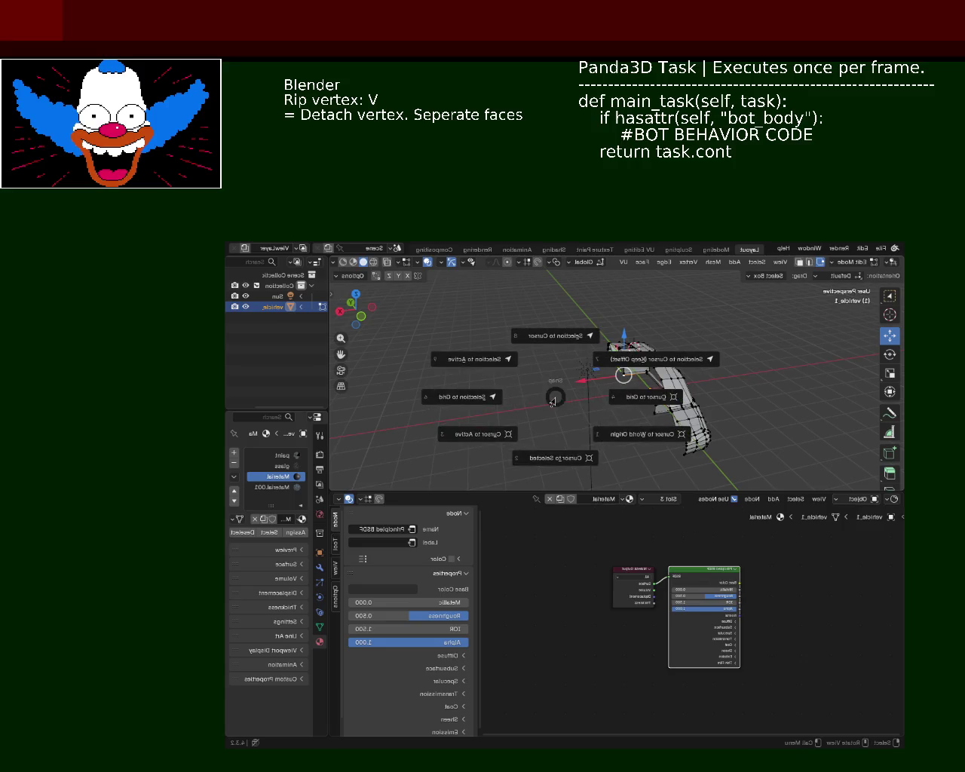
left_click(646, 433)
key("shift+s")
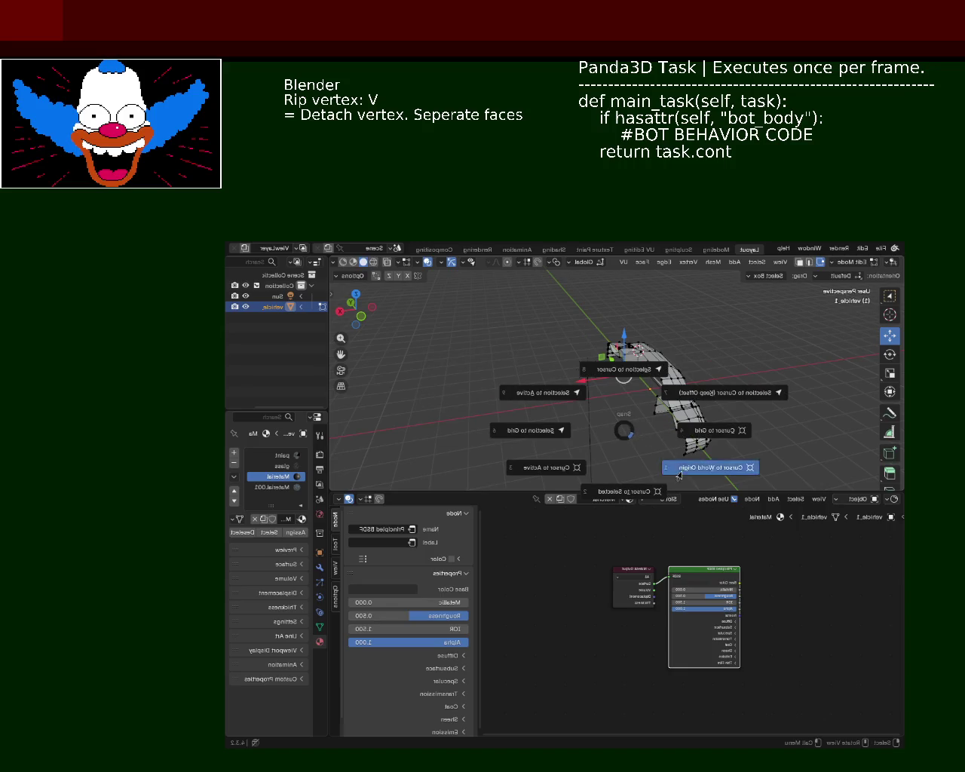
left_click(709, 465)
mouse_move(709, 465)
middle_mouse_down()
mouse_move(610, 408)
mouse_move(619, 329)
middle_mouse_up()
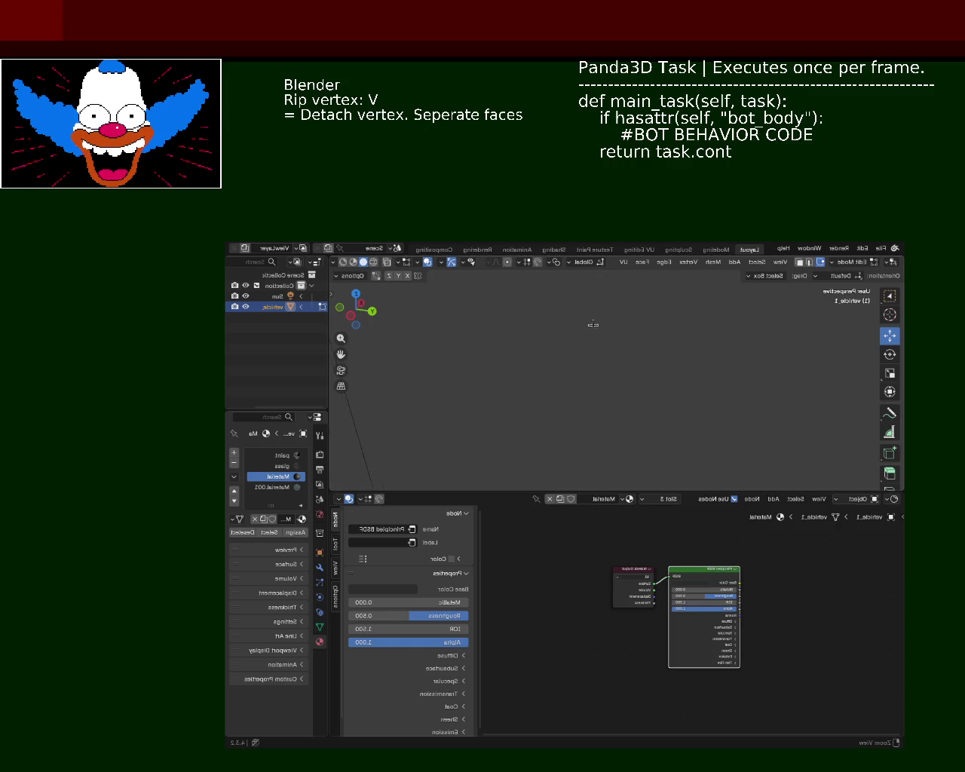
mouse_move(599, 303)
middle_mouse_down("ctrl")
mouse_move(596, 339)
mouse_move(563, 365)
mouse_move(520, 328)
mouse_move(586, 347)
mouse_move(575, 338)
mouse_move(600, 327)
mouse_move(541, 334)
mouse_move(579, 359)
middle_mouse_up("ctrl")
Lower the selected vertex straight down along Z, saving vehicle_1.blend before and after
key("ctrl+s")
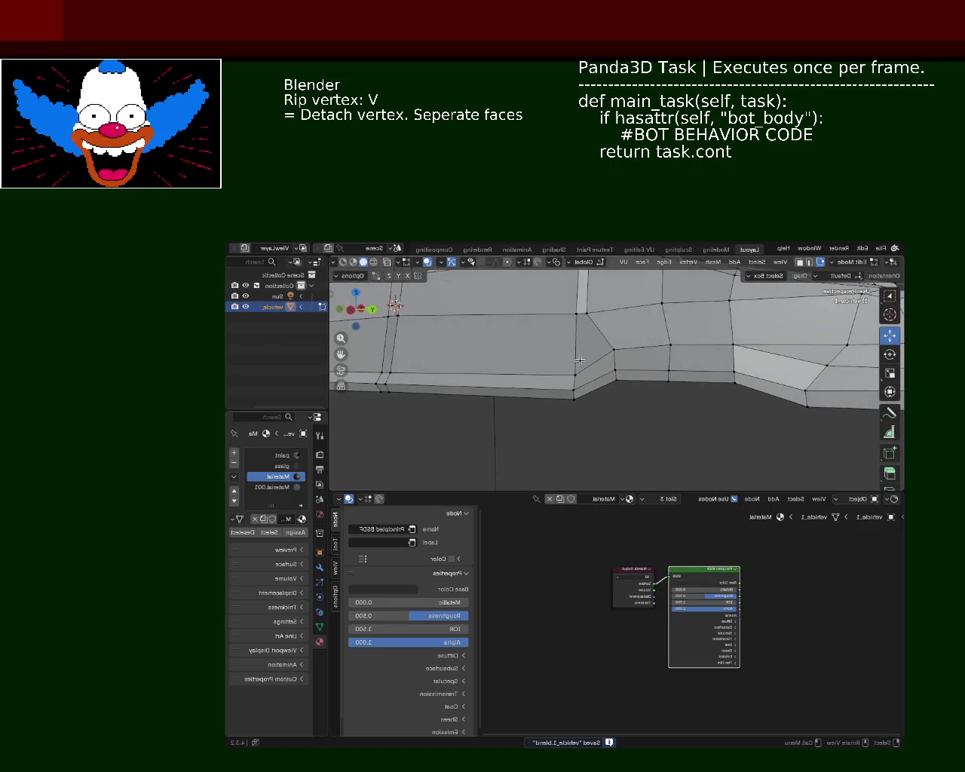
key("g")
key("z")
left_click(579, 362)
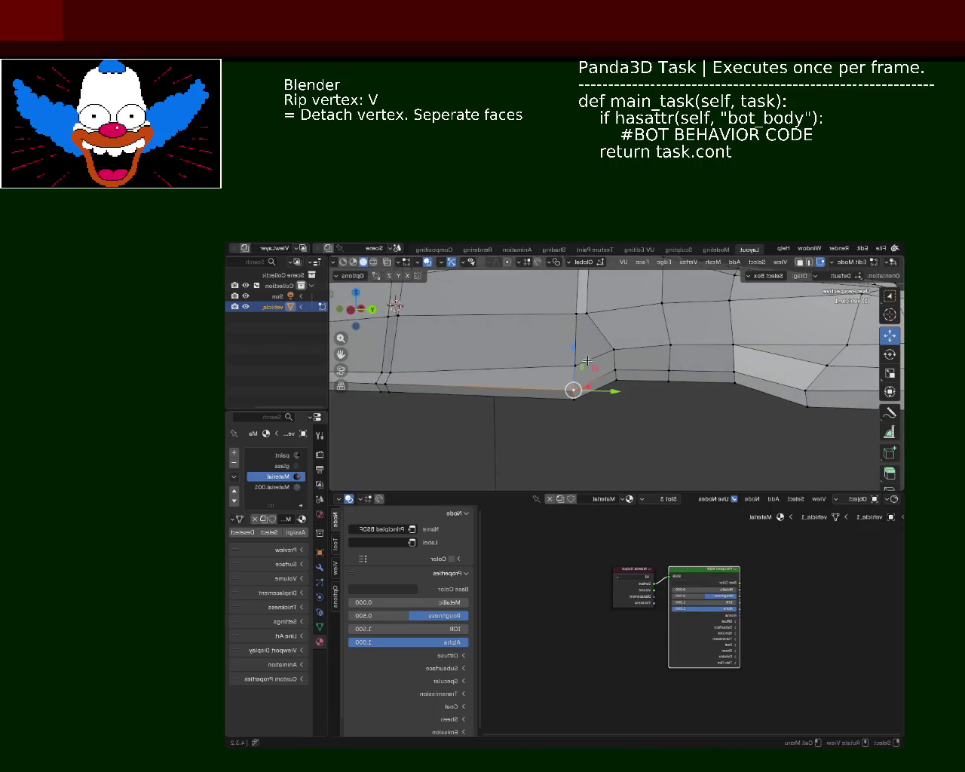
key("ctrl+s")
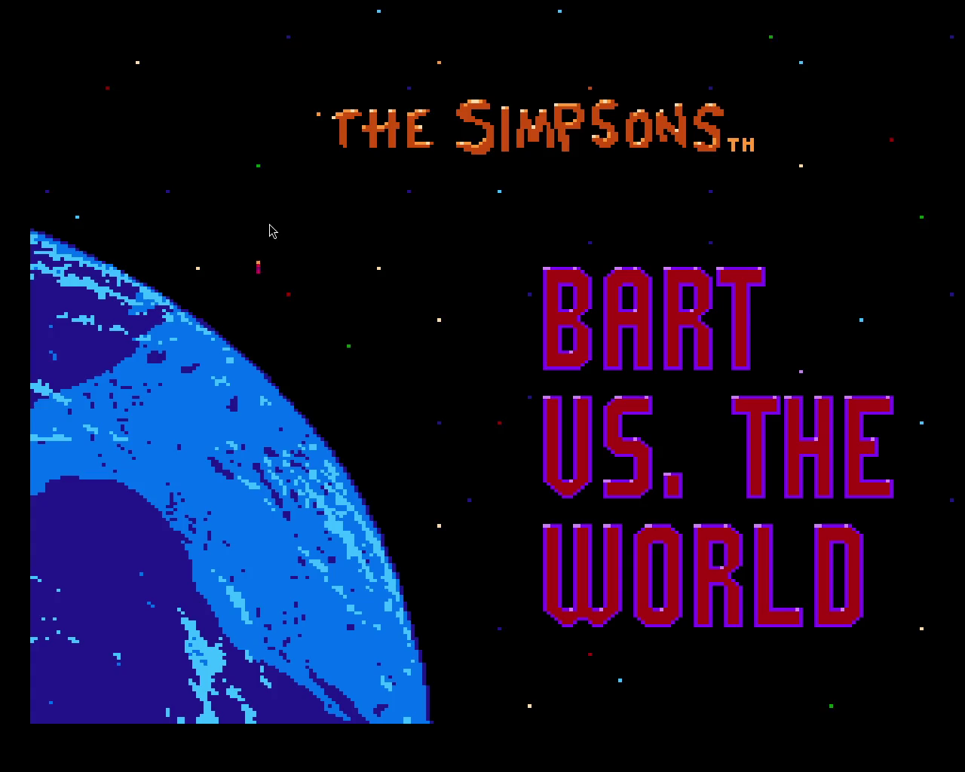
Skip the intro credits and title screen with Start to reach the menu
key("Return")
key("Return")
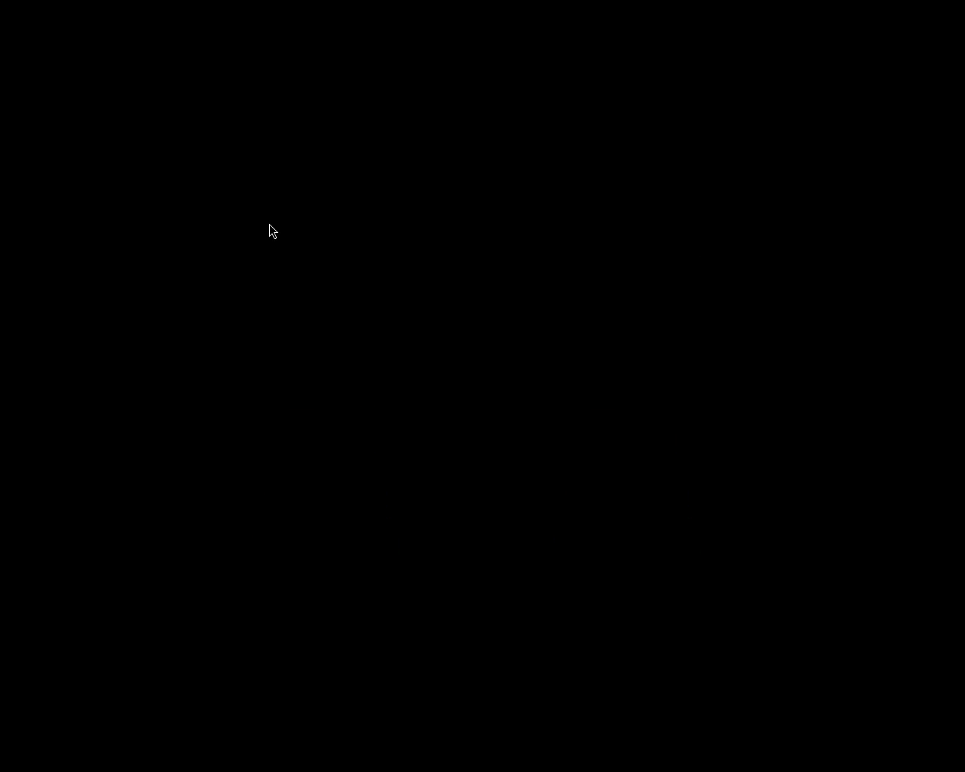
Start the China Junk level and jump across the deck grabbing the diamond and pouch
key("Return")
key("Right")
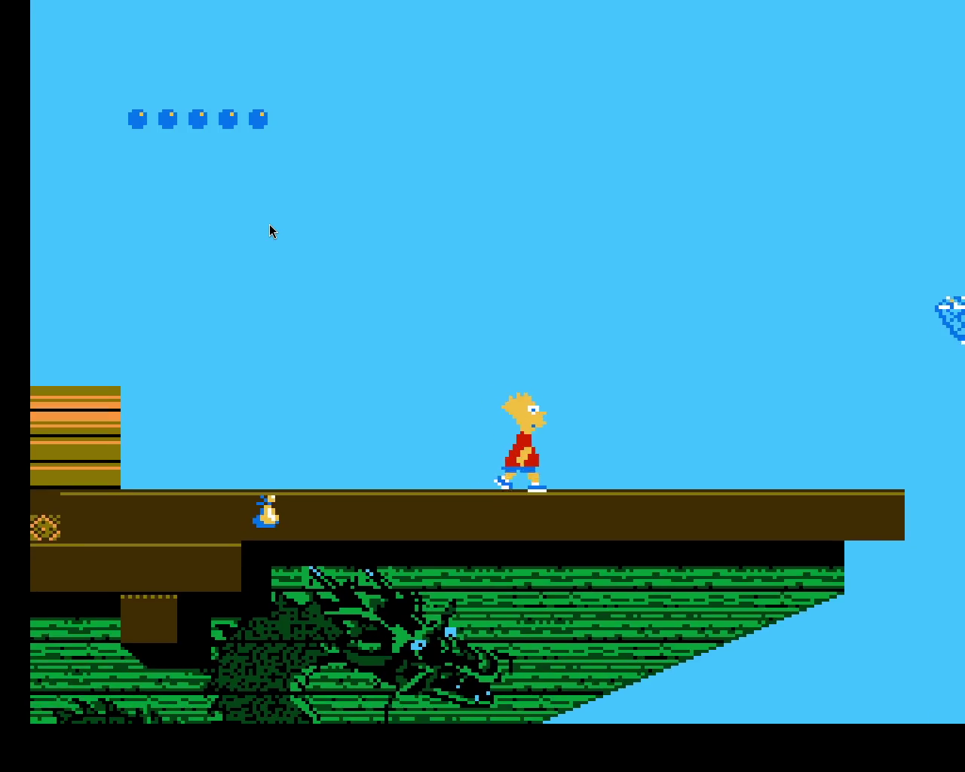
key("x")
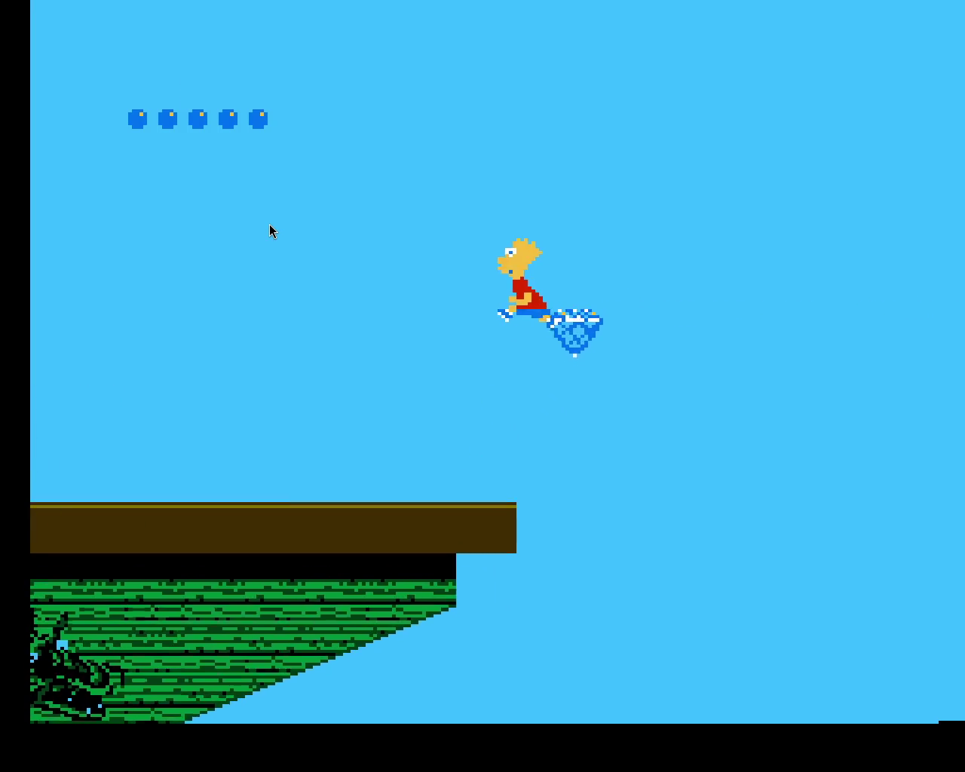
key("x")
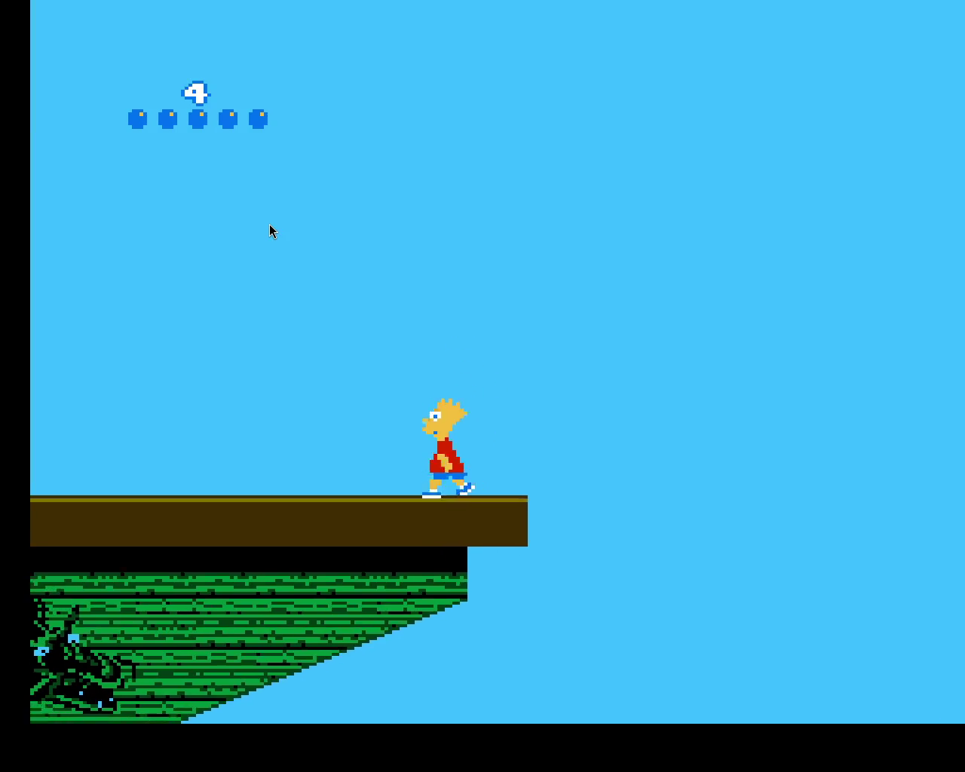
key("x")
key("x")
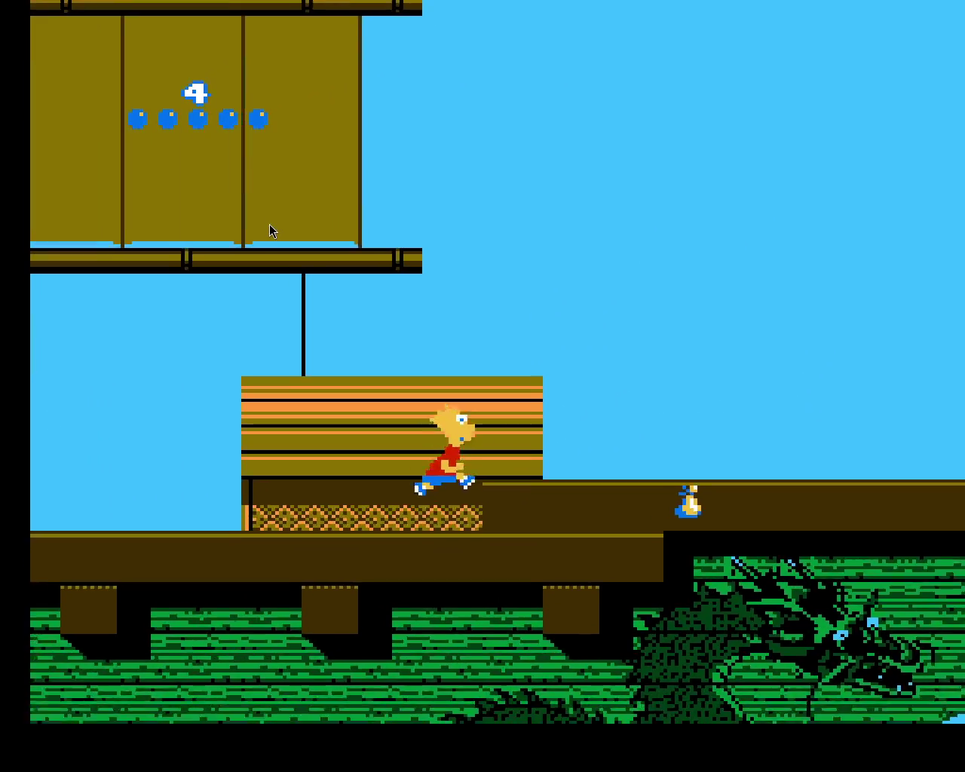
key("Right")
key("x")
key("Left")
key("x")
key("x")
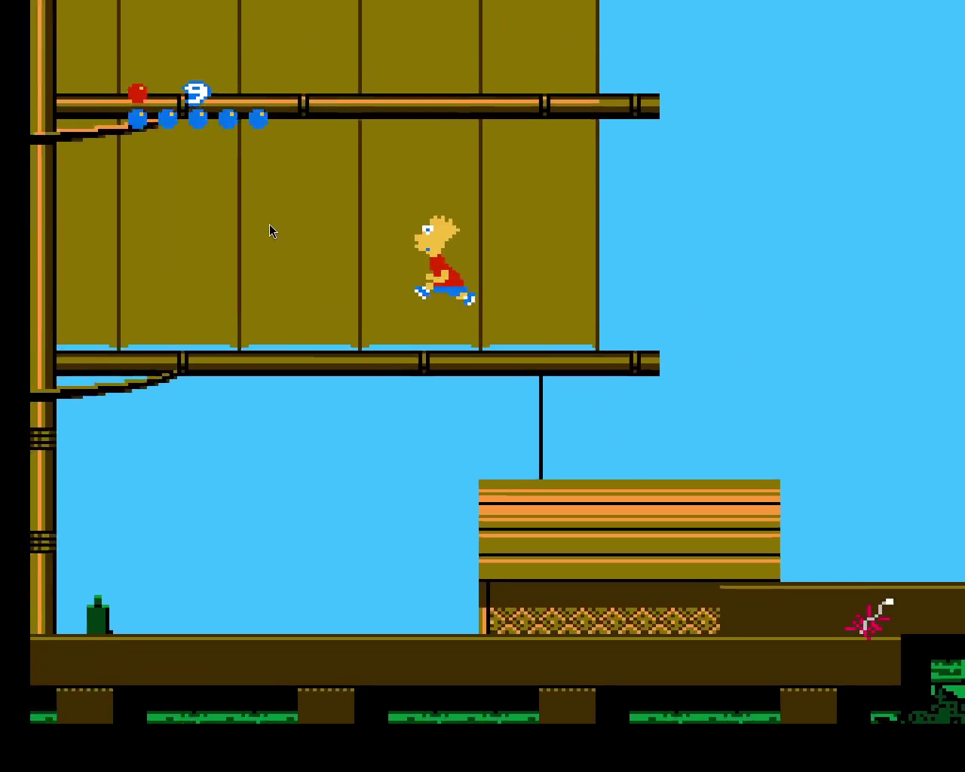
Jump past the sailor and climb the mast to the top of the sail
key("Left")
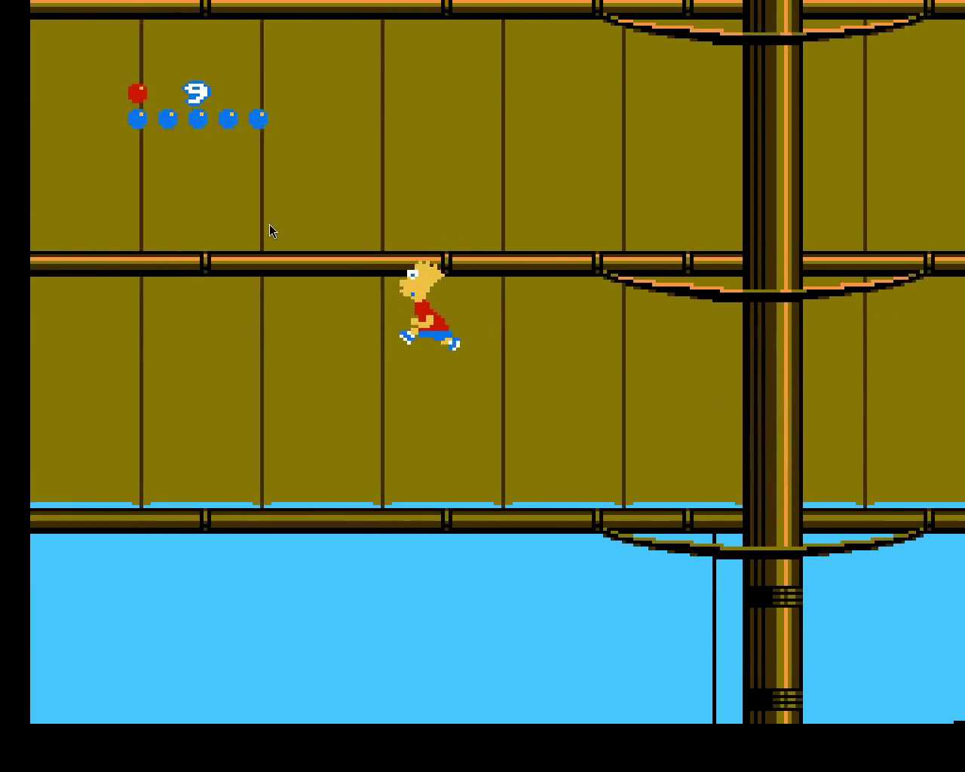
key("x")
key("Left")
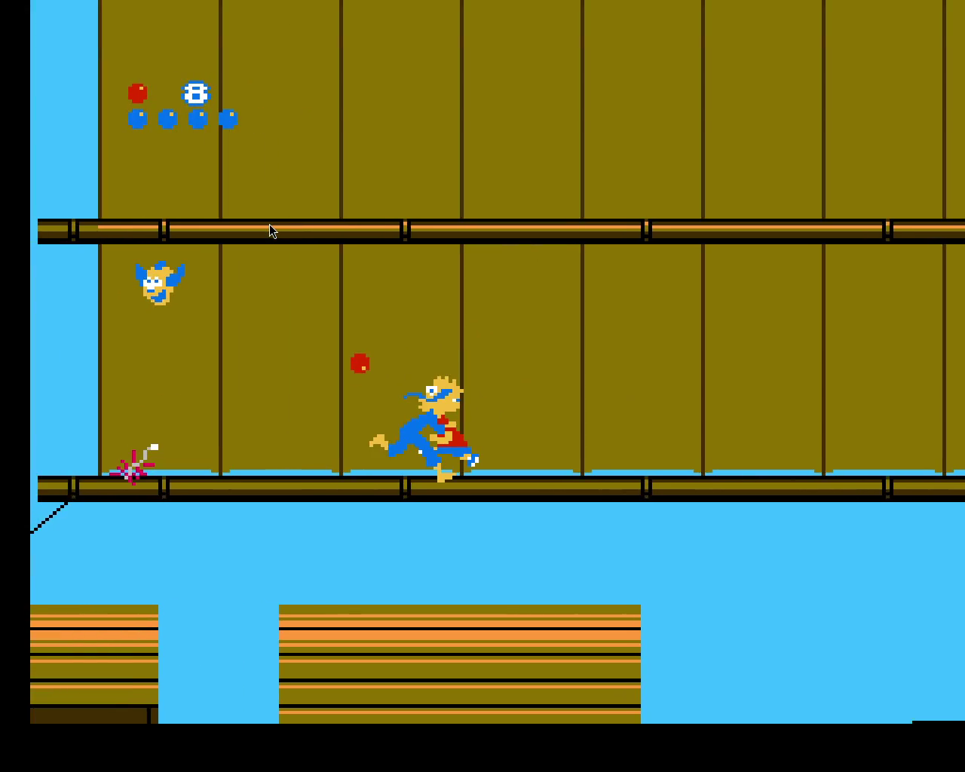
key("Left")
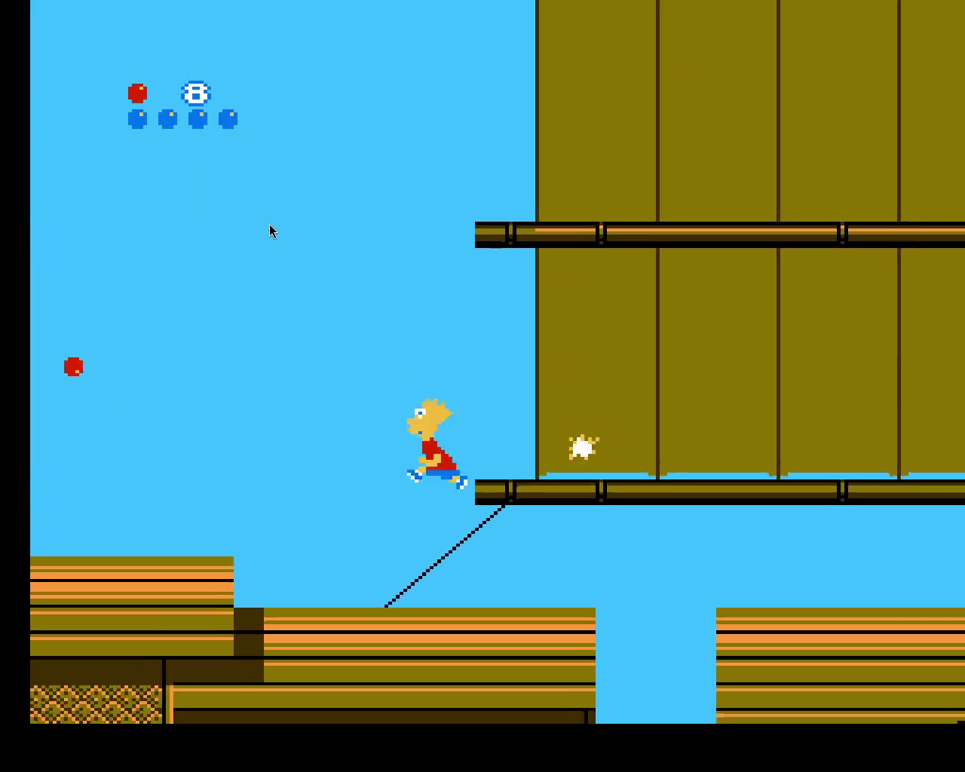
key("Left")
key("Up")
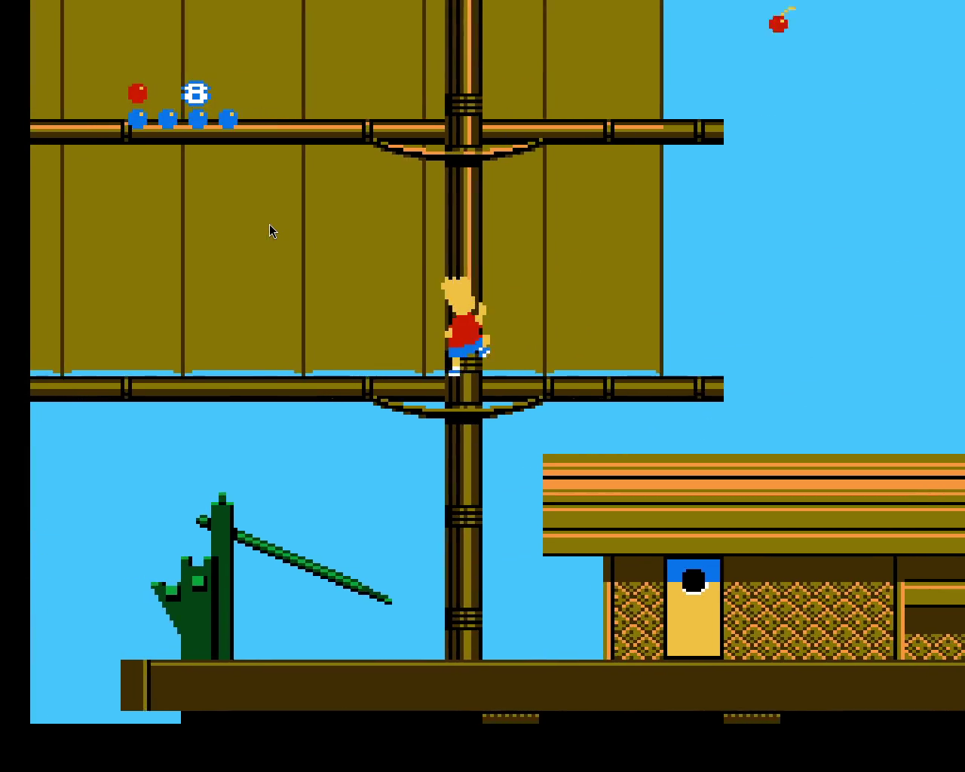
key("Up")
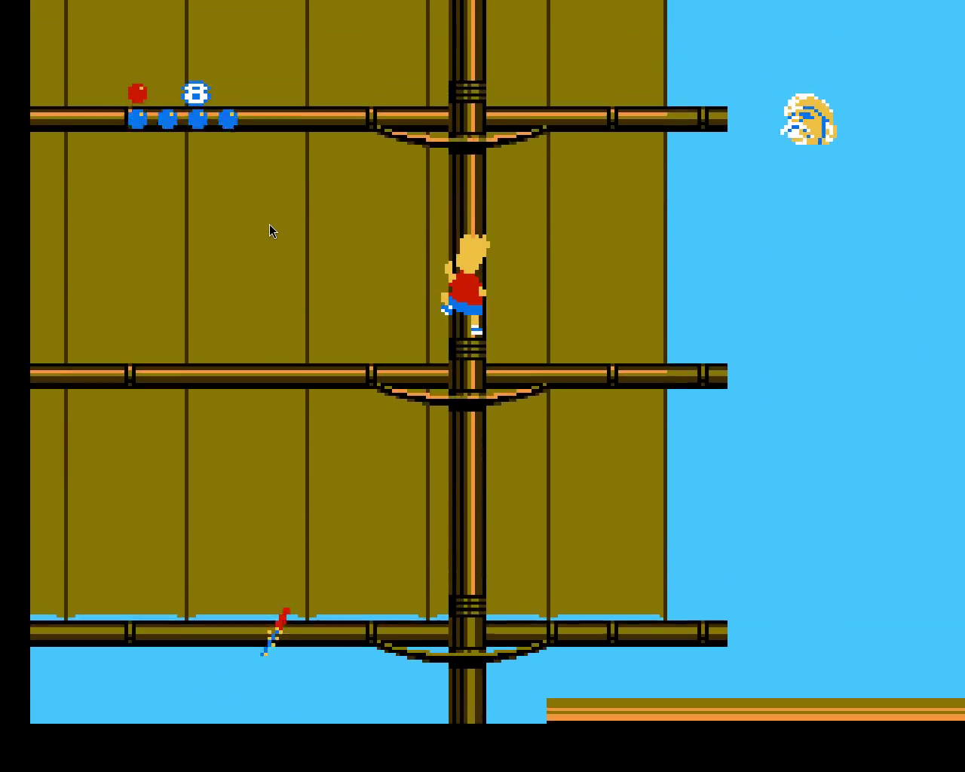
key("Up")
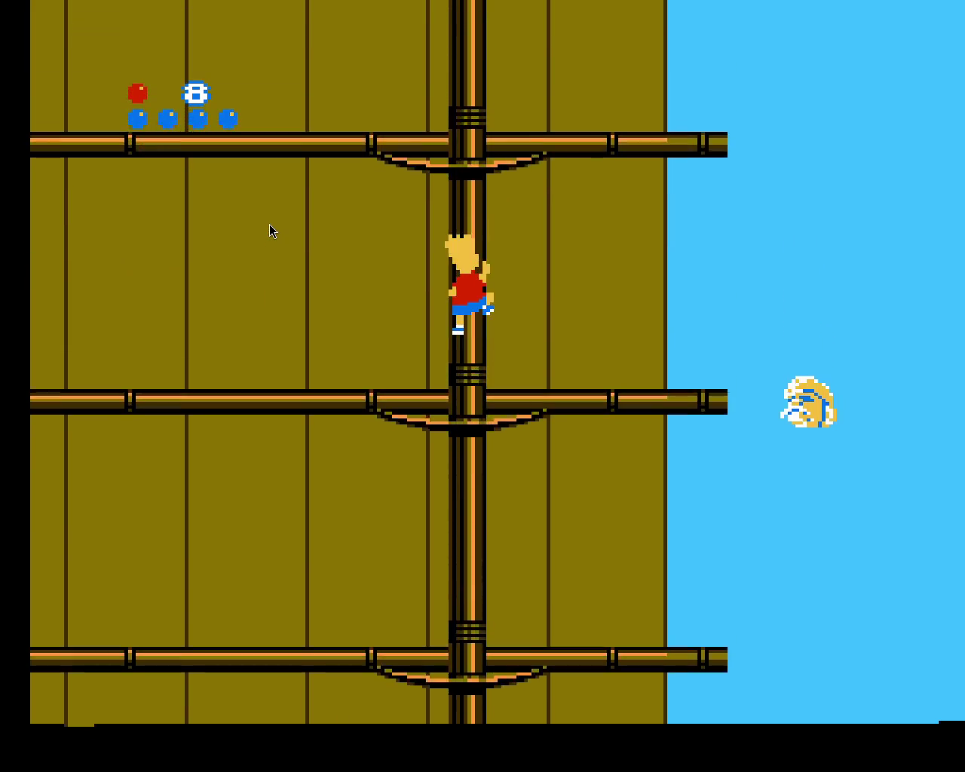
key("Up")
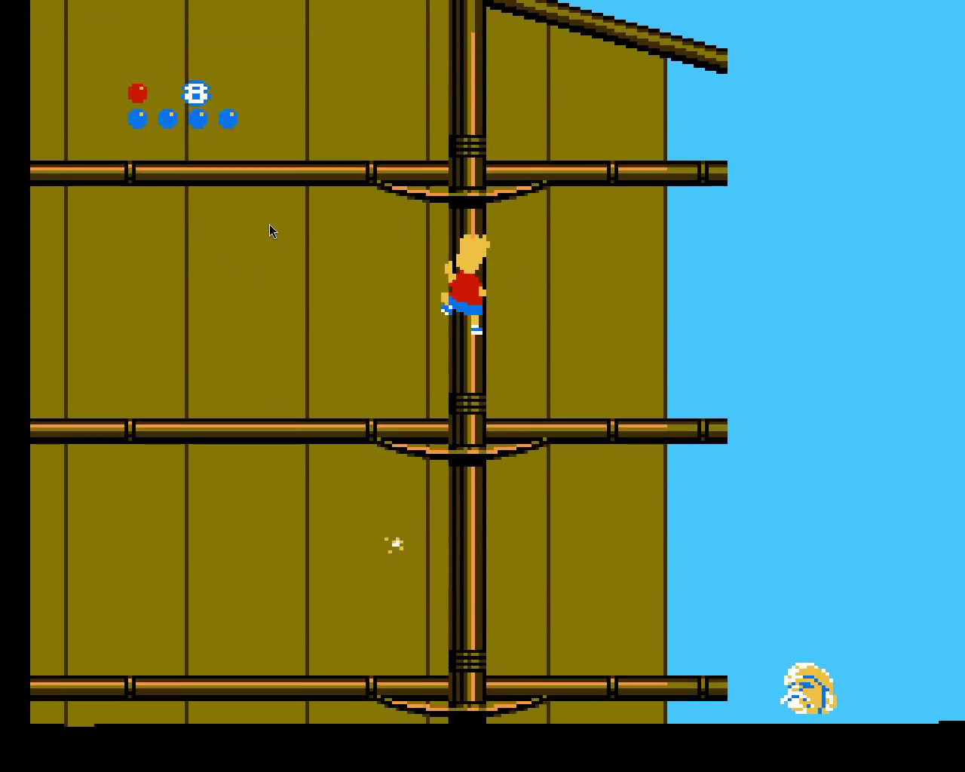
Hit the blue enemy with a red ball, run down the sail to the MAP sign
key("Left")
key("x")
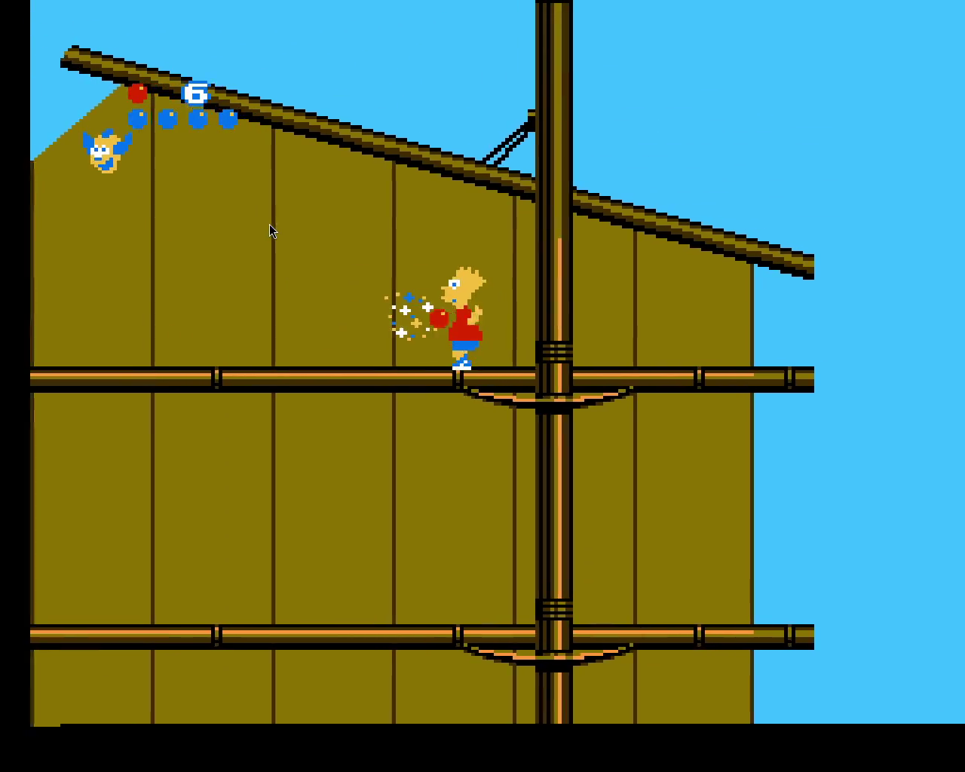
key("Left")
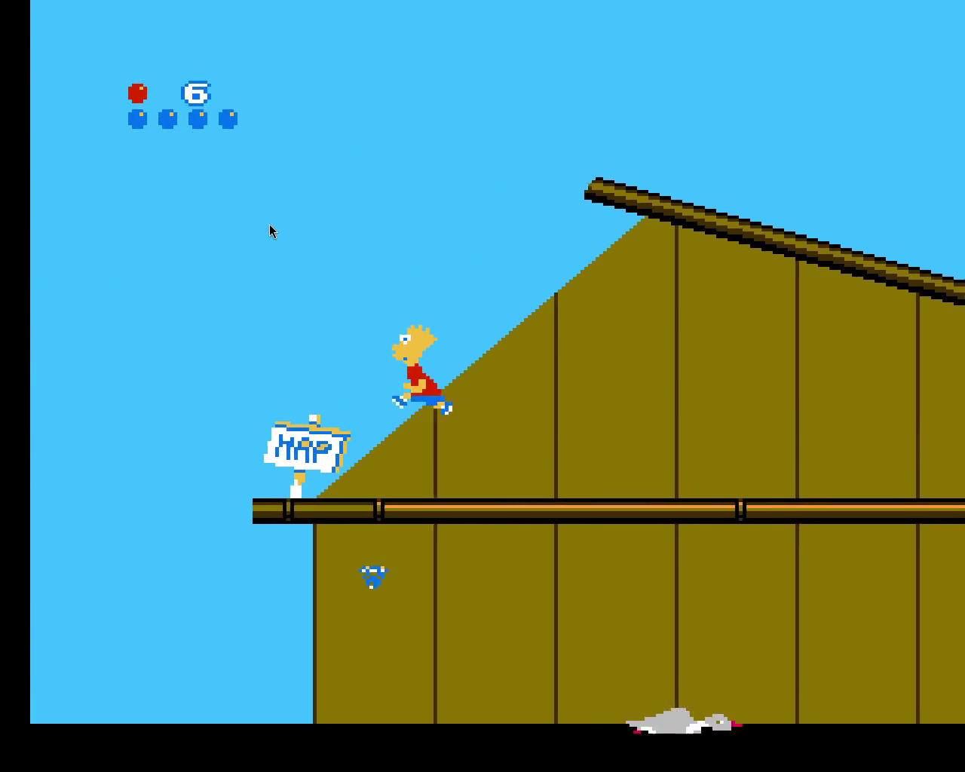
key("Return")
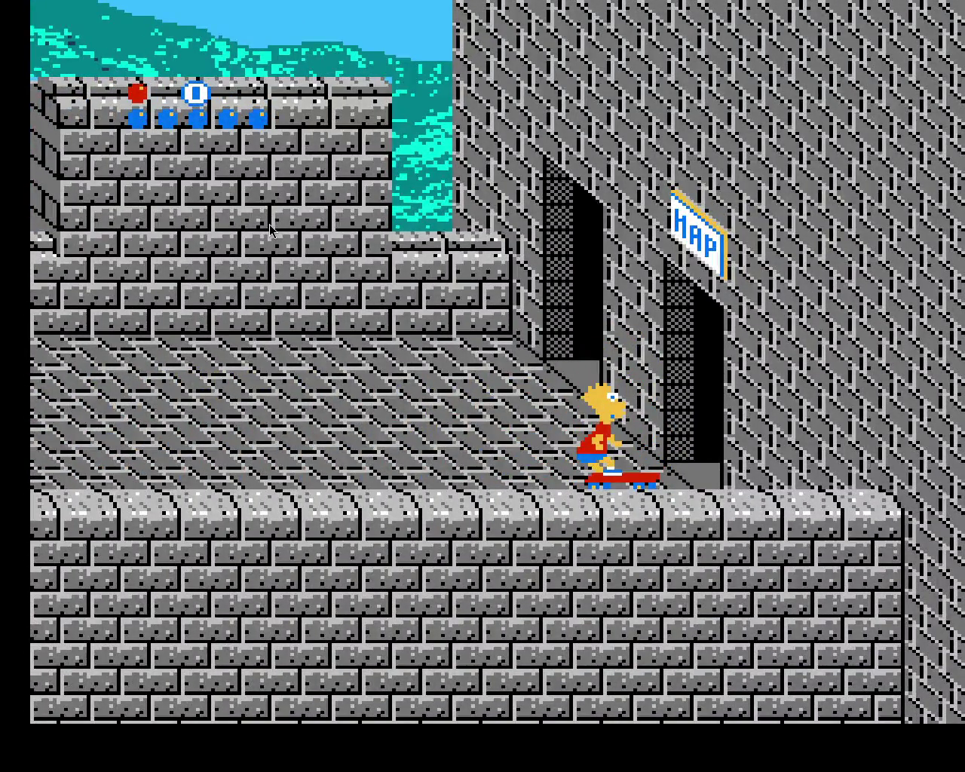
Skate into the MAP doorway, then choose EXIT on the China map
key("Up")
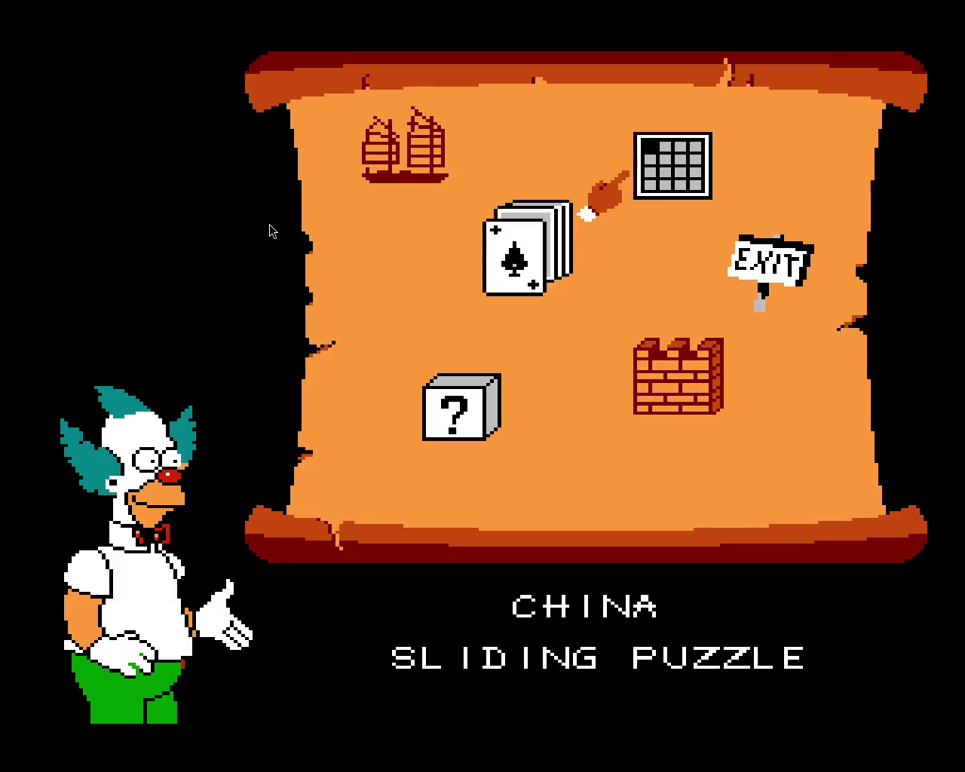
key("Right")
key("Return")
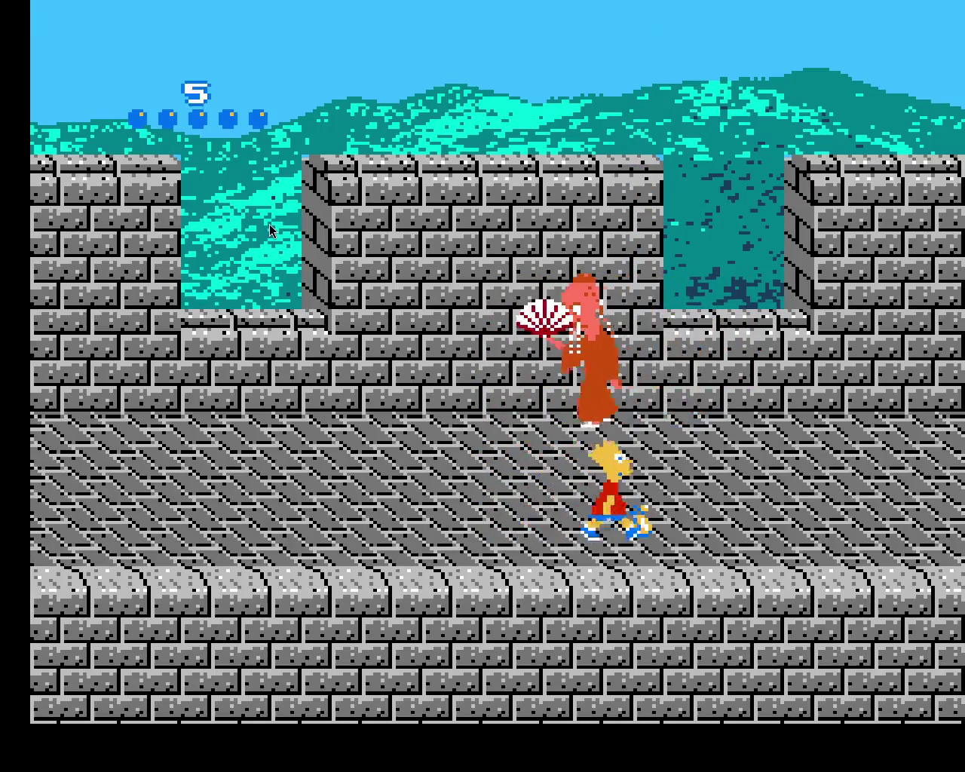
Climb onto the wall ledge, grab the red ball ammo, and throw a ball at the fan monk
key("Up")
key("Left")
key("Down")
key("Up")
key("Left")
key("space")
Hop between the floor and the ledge, throwing balls at the monk
key("Right")
key("Down")
key("Right")
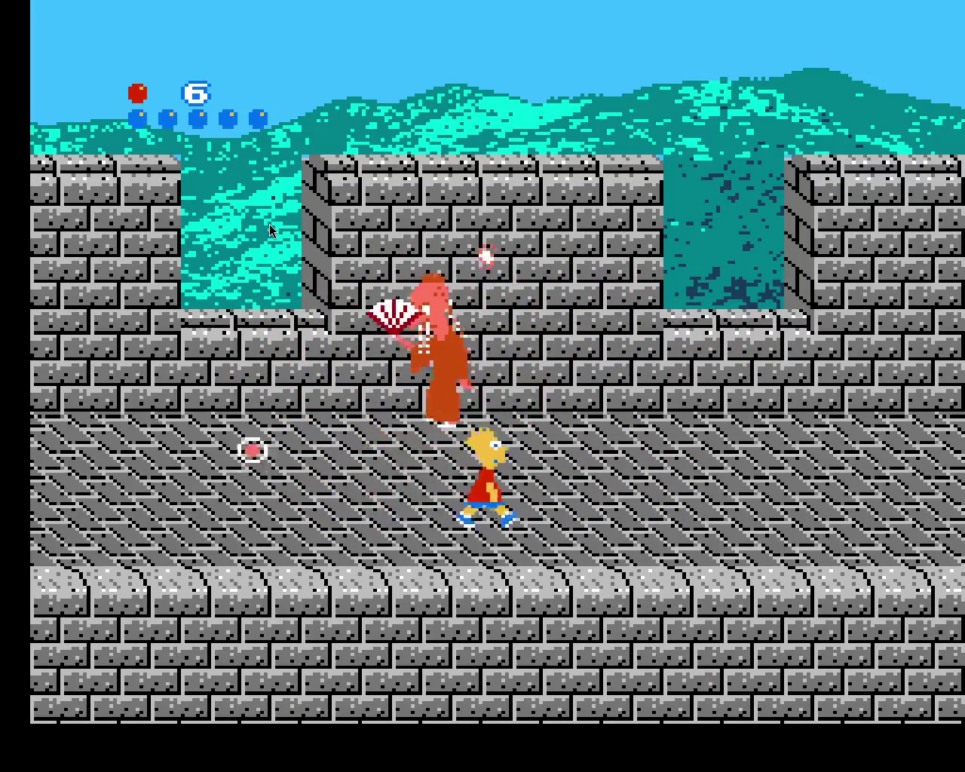
key("Right")
key("Up")
key("Down")
key("space")
key("Right")
key("space")
key("Left")
key("Up")
key("space")
Keep switching between floor and ledge to dodge, landing more ball hits on the monk
key("Left")
key("Down")
key("Right")
key("Up")
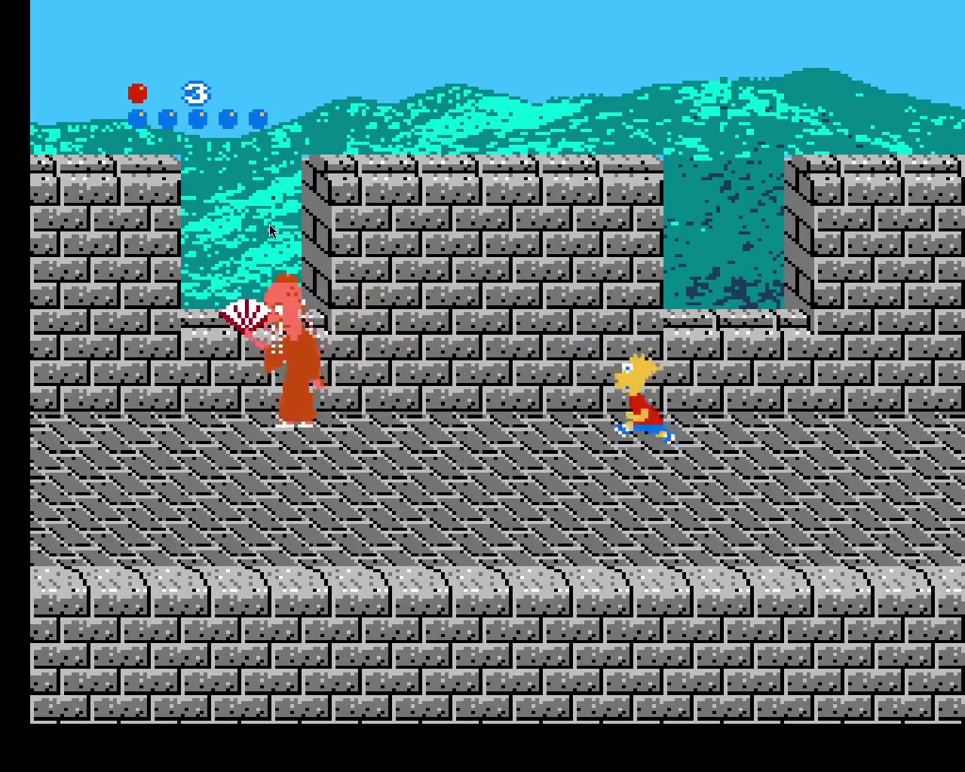
key("Left")
key("space")
key("Down")
key("Up")
key("space")
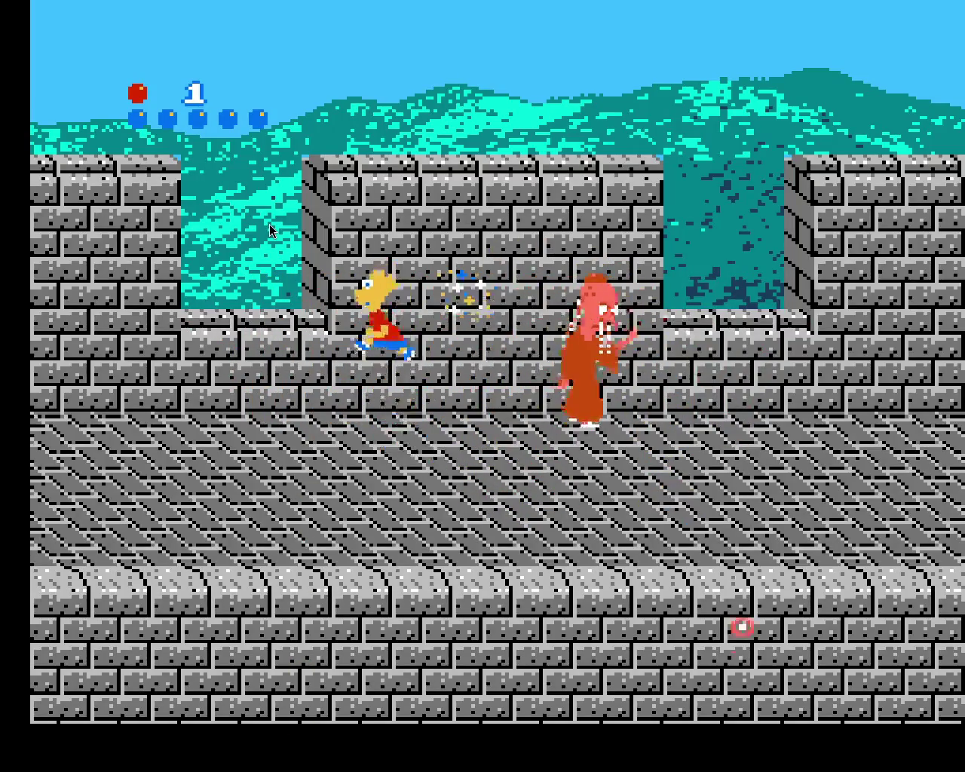
key("Left")
key("Down")
key("Up")
key("space")
key("Down")
key("Right")
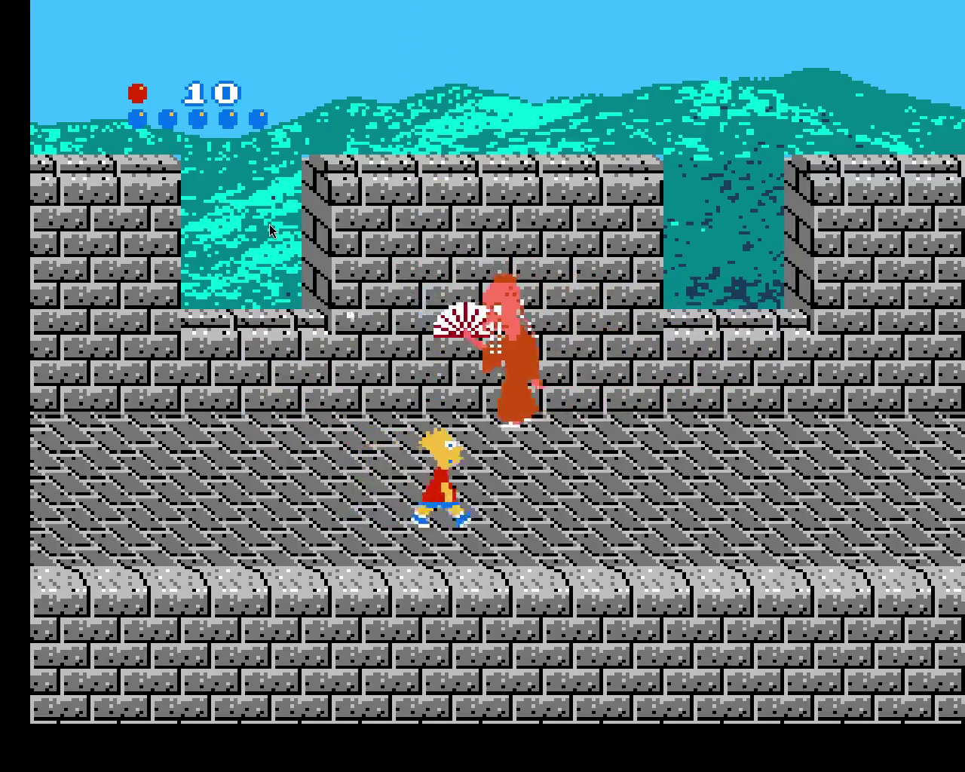
Run right and hit the monk with a pair of balls from the ledge
key("Up")
key("space")
key("Right")
key("space")
key("Left")
Keep hopping floor to ledge while moving left, throwing two more balls at the monk
key("Left")
key("Up")
key("space")
key("Down")
key("Right")
key("Up")
key("space")
key("Down")
key("Right")
key("Up")
key("space")
key("Down")
key("Right")
key("Up")
key("space")
key("Down")
key("Left")
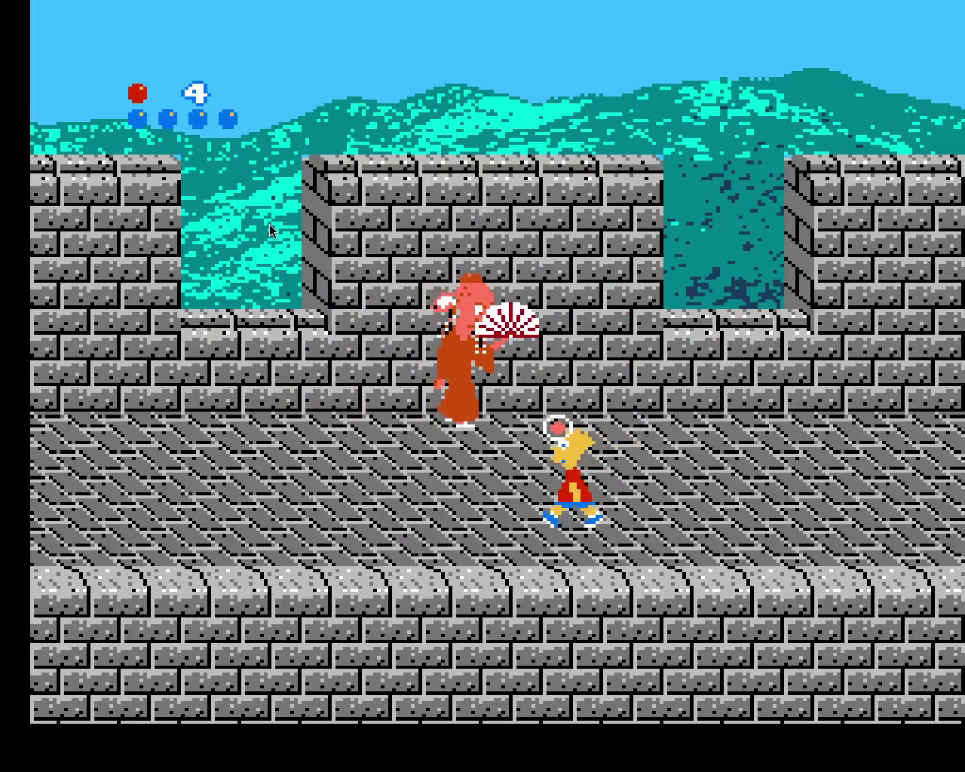
key("Left")
key("Up")
key("space")
key("Down")
key("space")
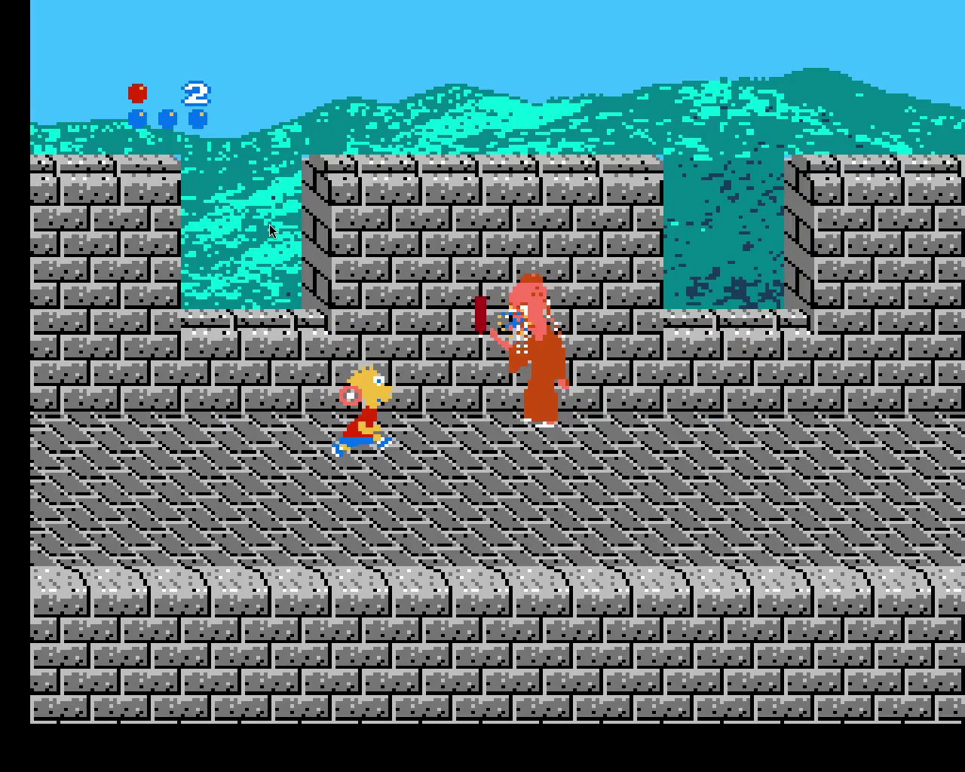
Collect the ammo pickup to restock to 10 and finish the robed enemy, ending the Great Wall level
key("space")
key("Down")
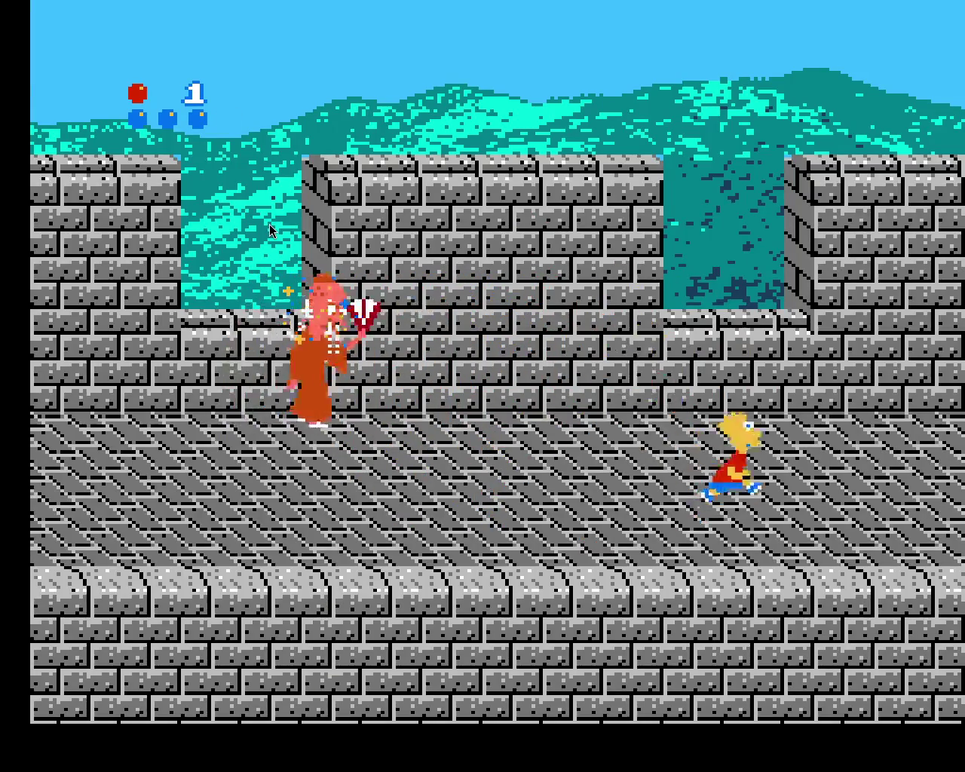
key("Up")
key("space")
key("Down")
key("Left")
key("Left")
key("Up")
key("space")
key("Down")
key("Right")
key("Up")
key("space")
key("Down")
key("Right")
key("Up")
key("space")
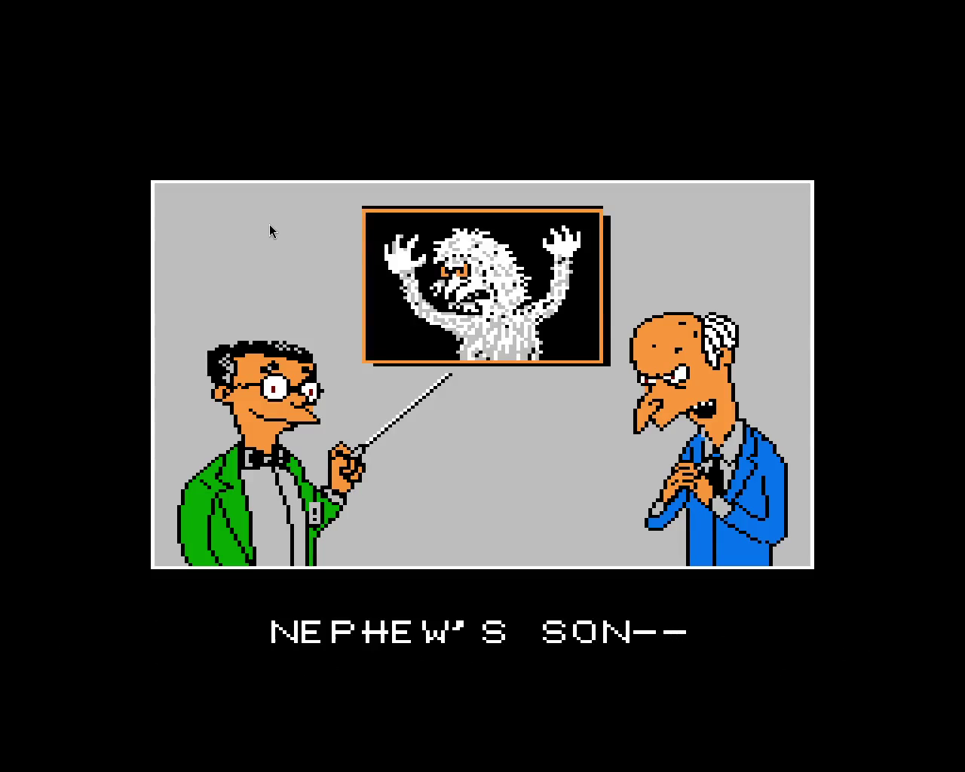
Skip the story cutscene with Start (Return) so Bart drops into the green cavern
key("Return")
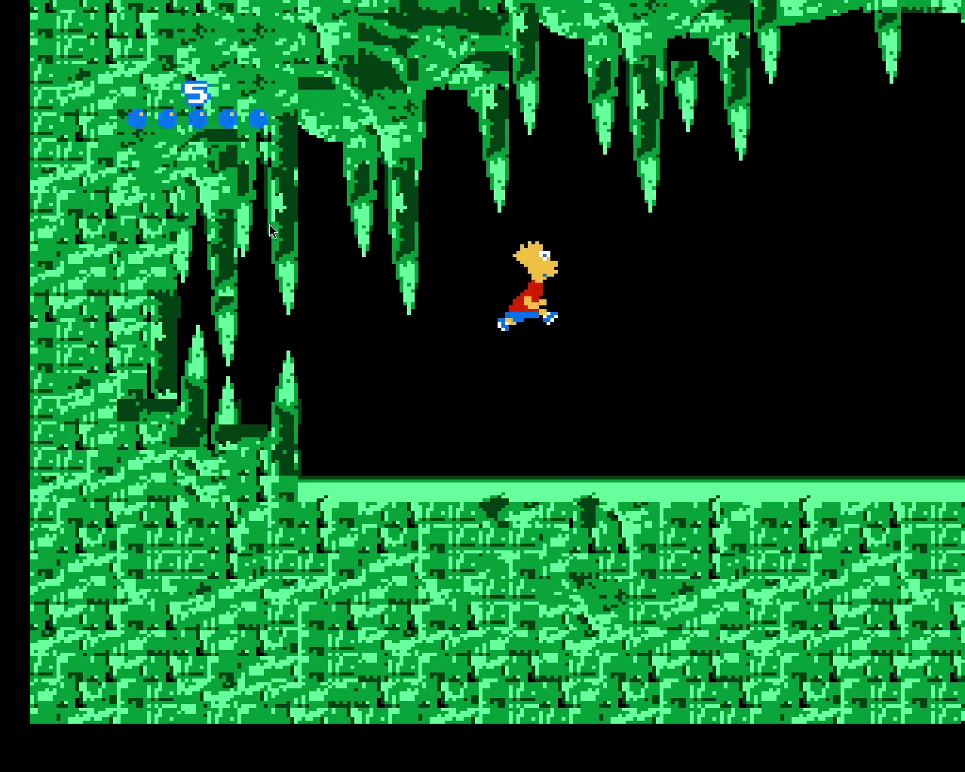
Land from the opening jump and head right into the cave, jumping along the floor
key("Left")
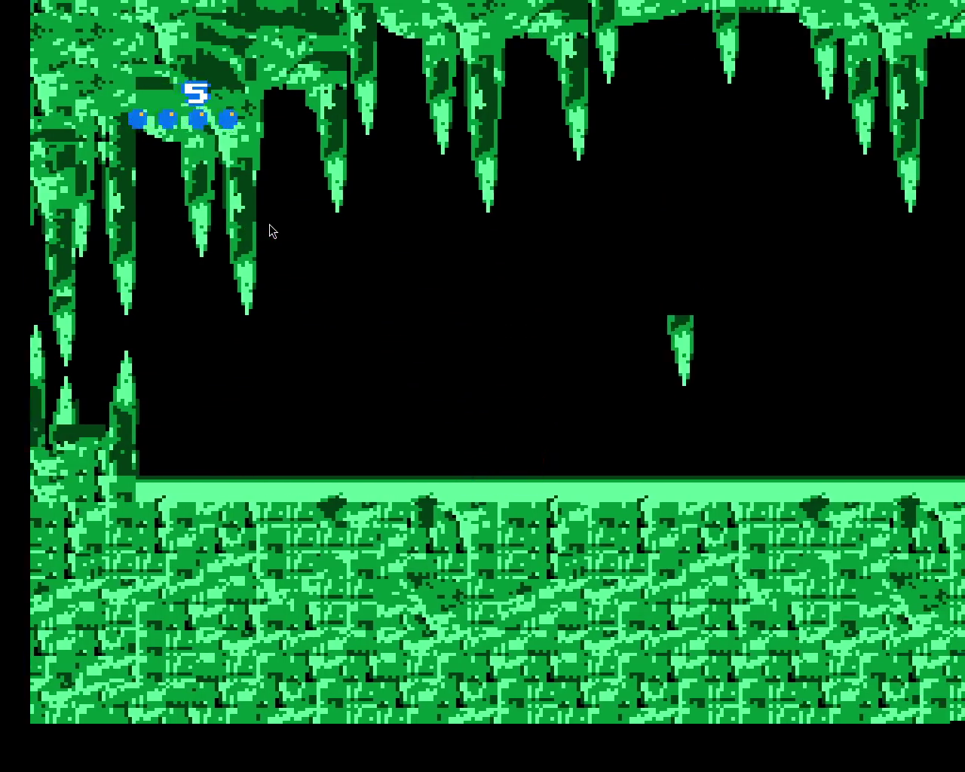
key("Right")
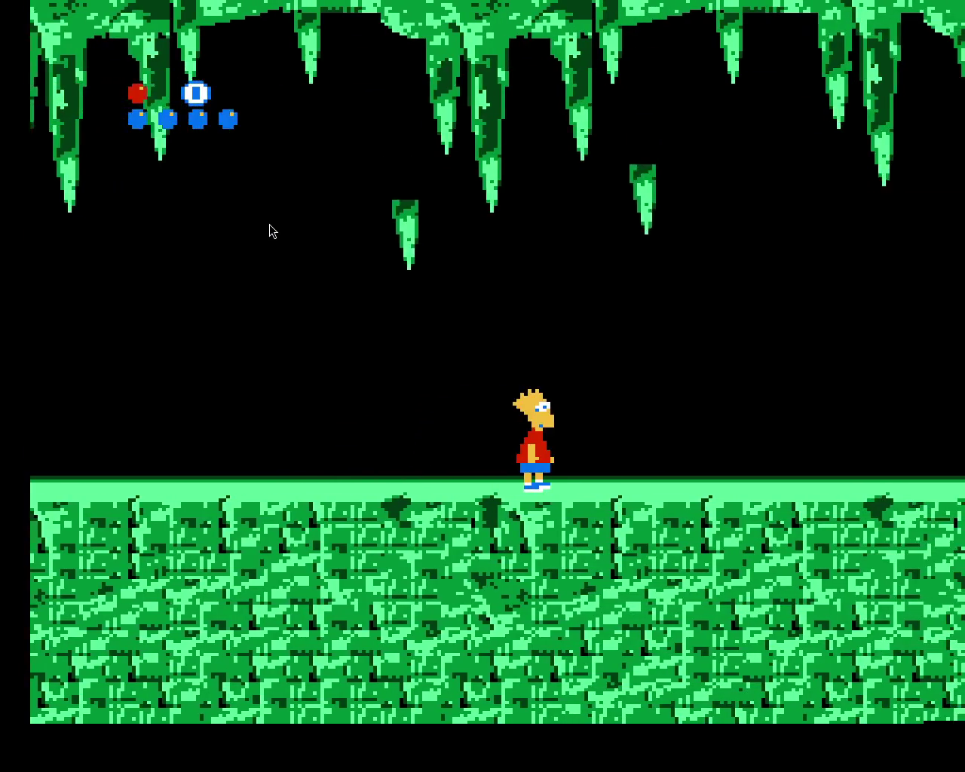
key("x")
key("Left")
key("Right")
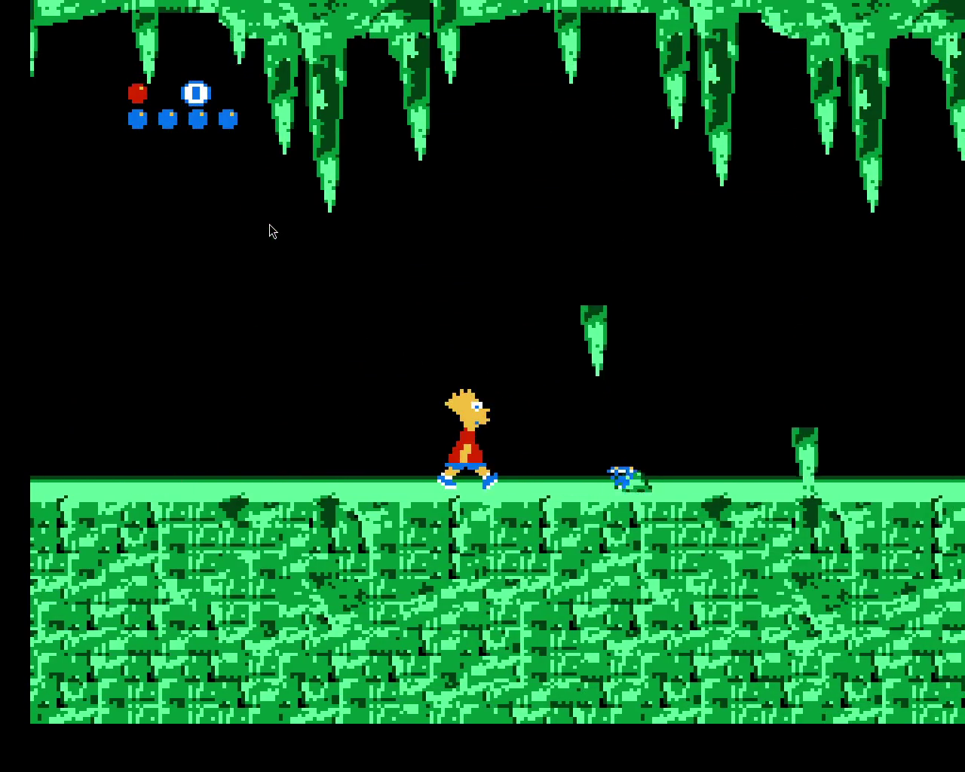
key("x")
key("Left")
key("Right")
key("x")
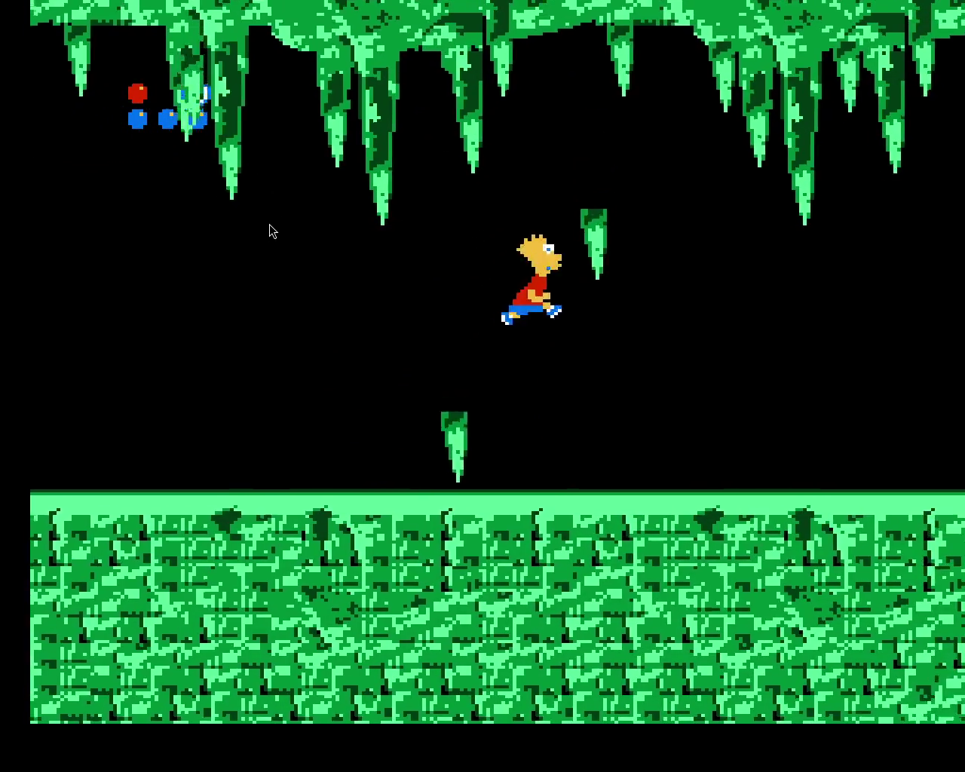
key("Right")
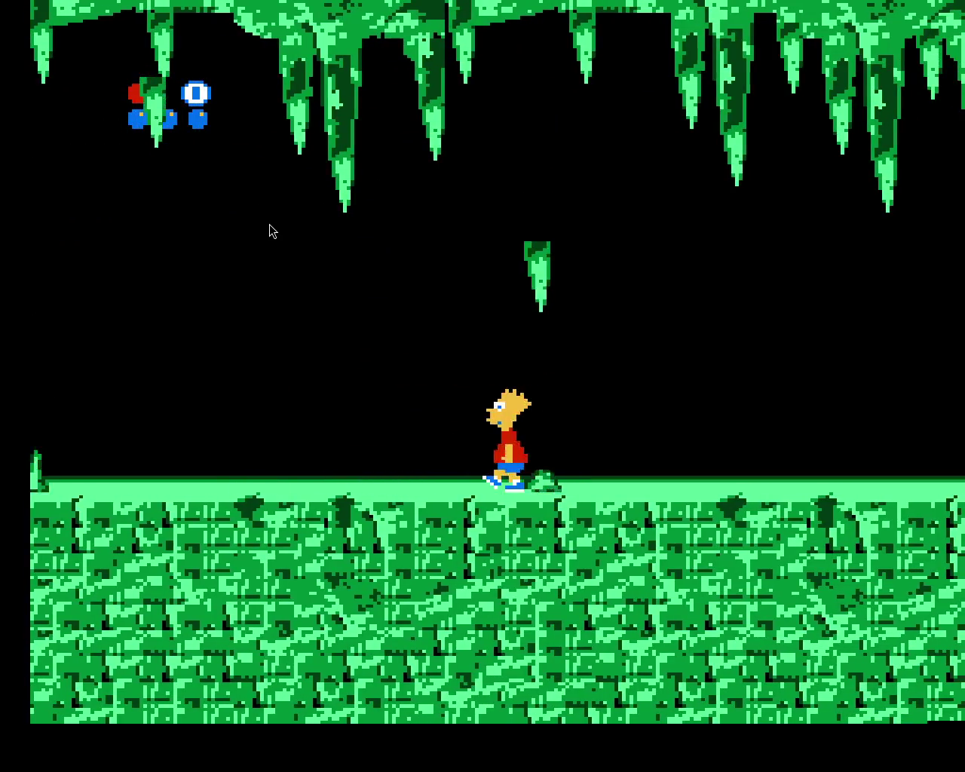
key("x")
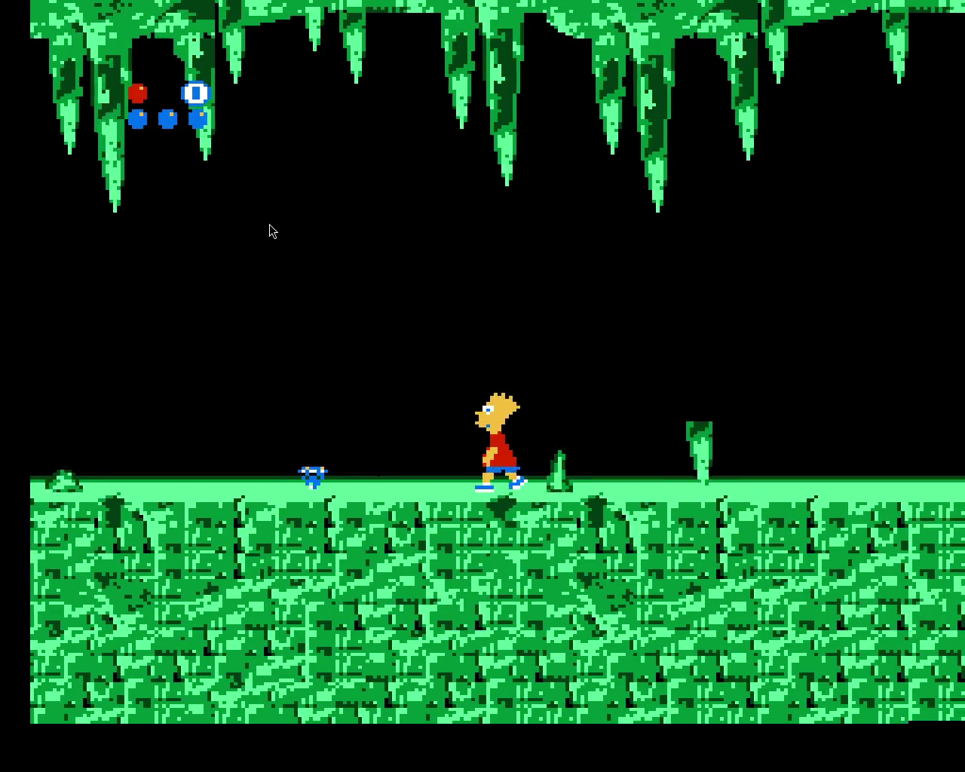
Jump the gap, hop across two small floating ledges to the big block, and leap off it
key("x")
key("Left")
key("Right")
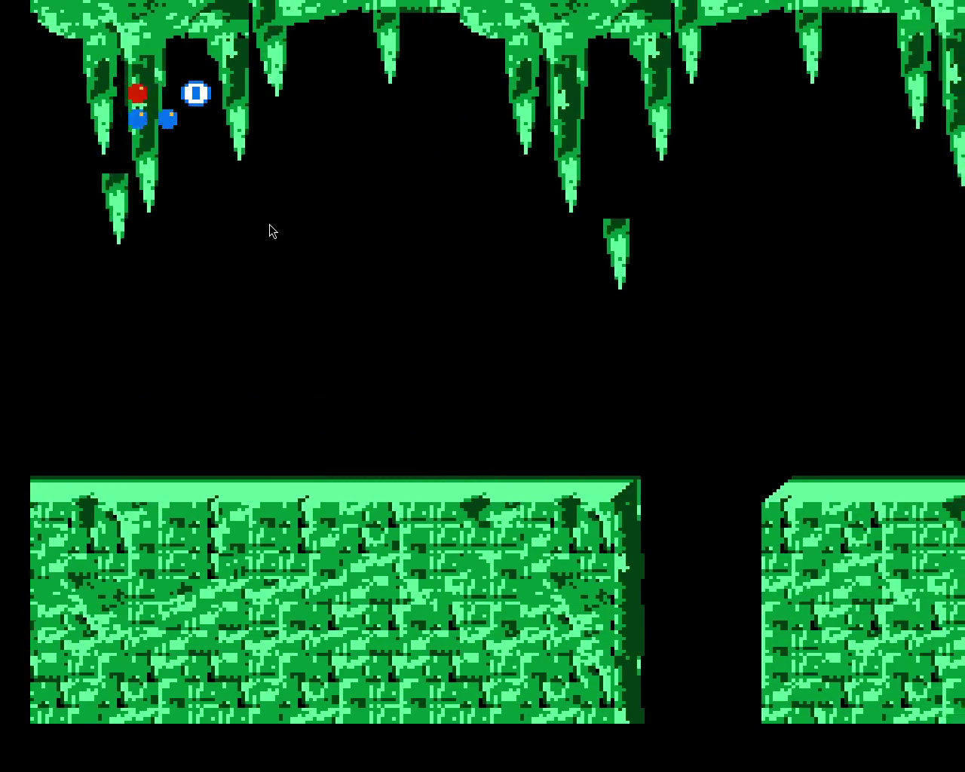
key("x")
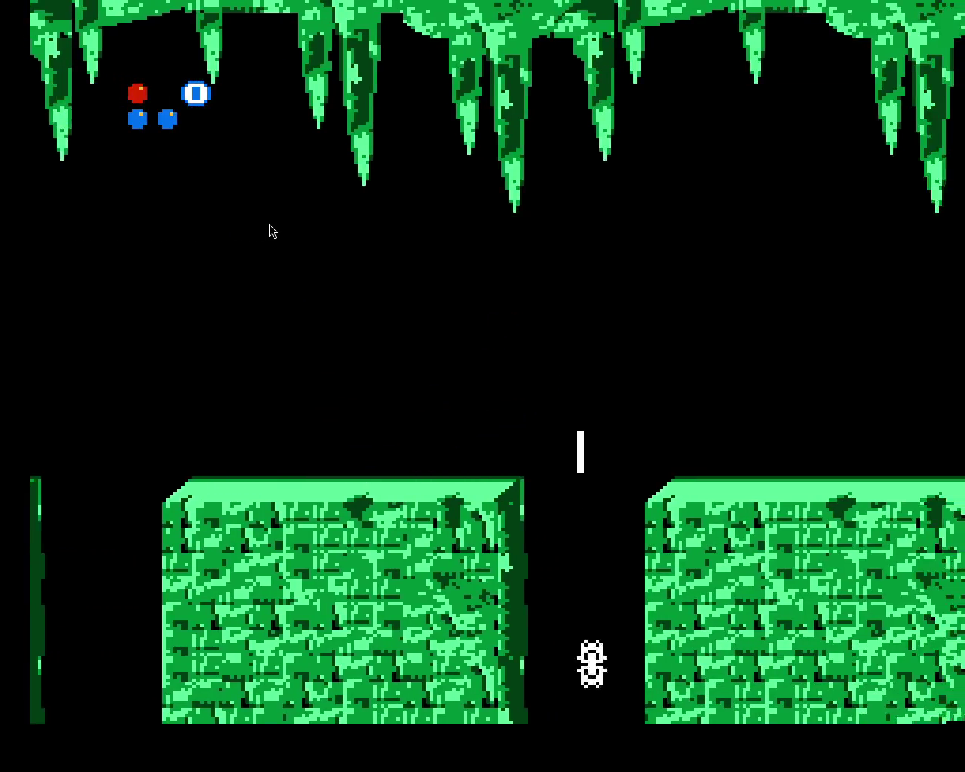
key("x")
key("x")
key("x")
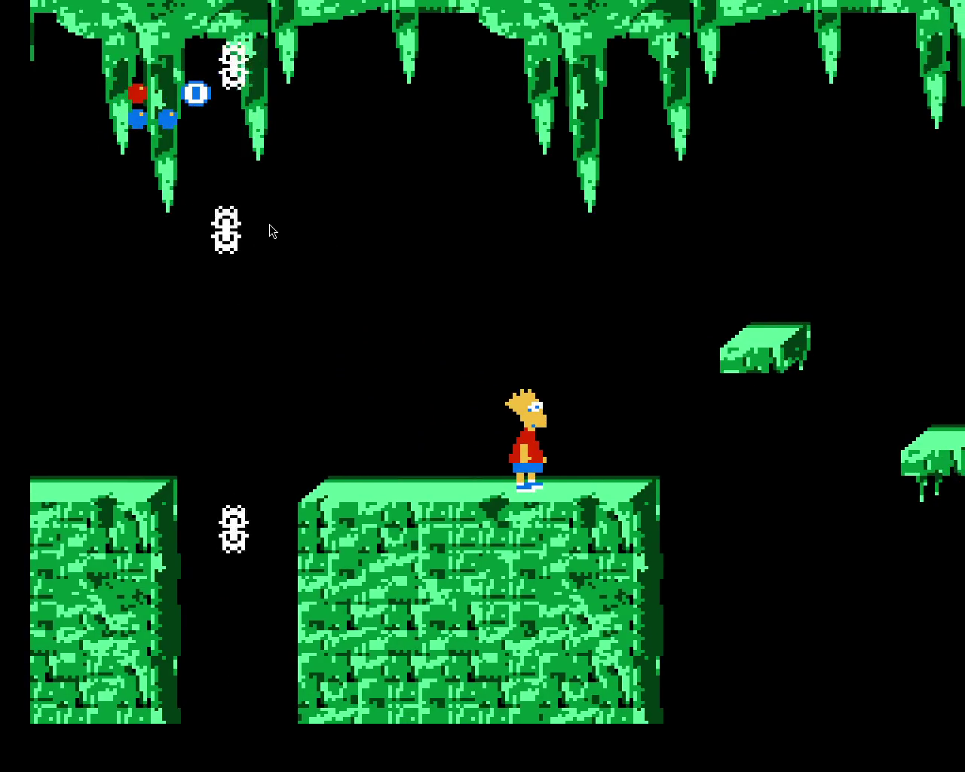
key("x")
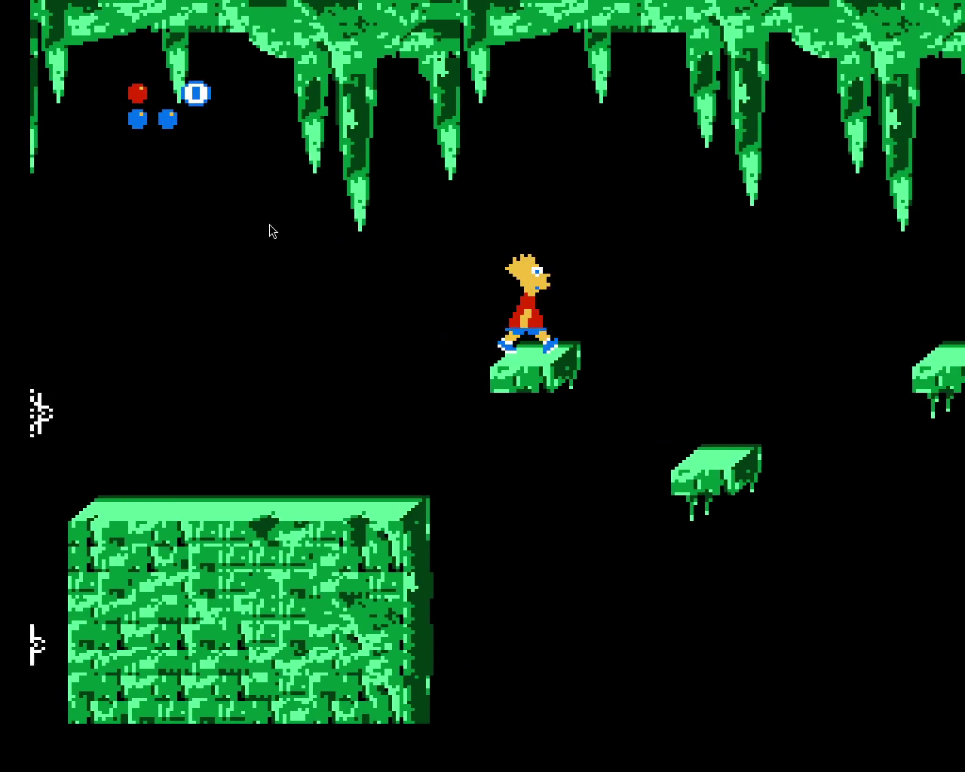
key("x")
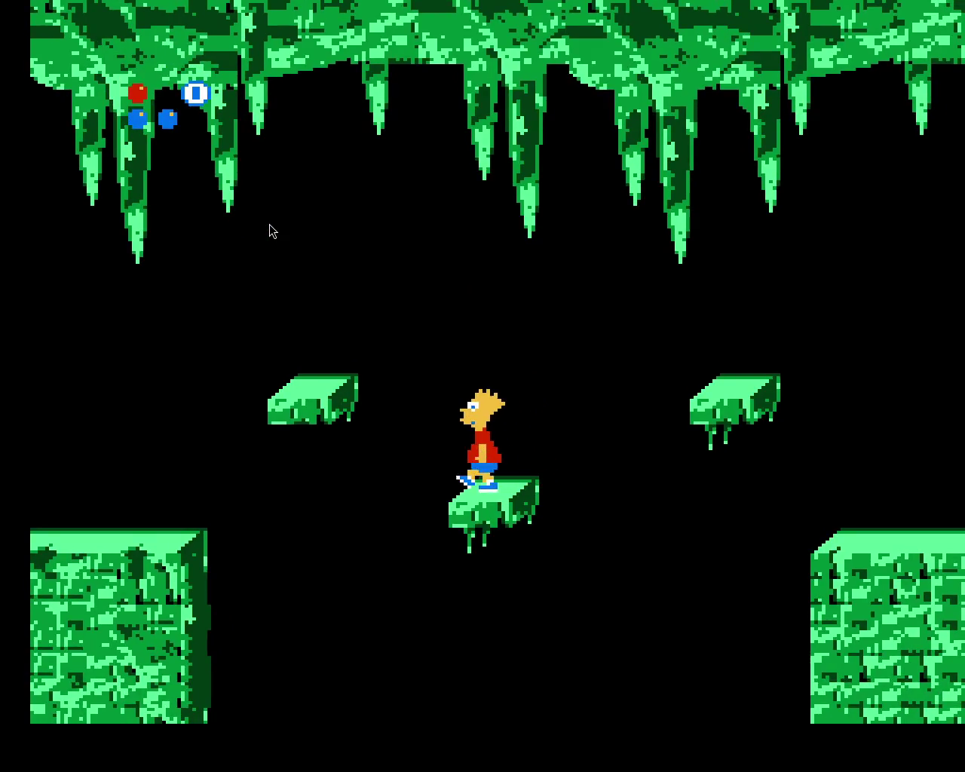
key("x")
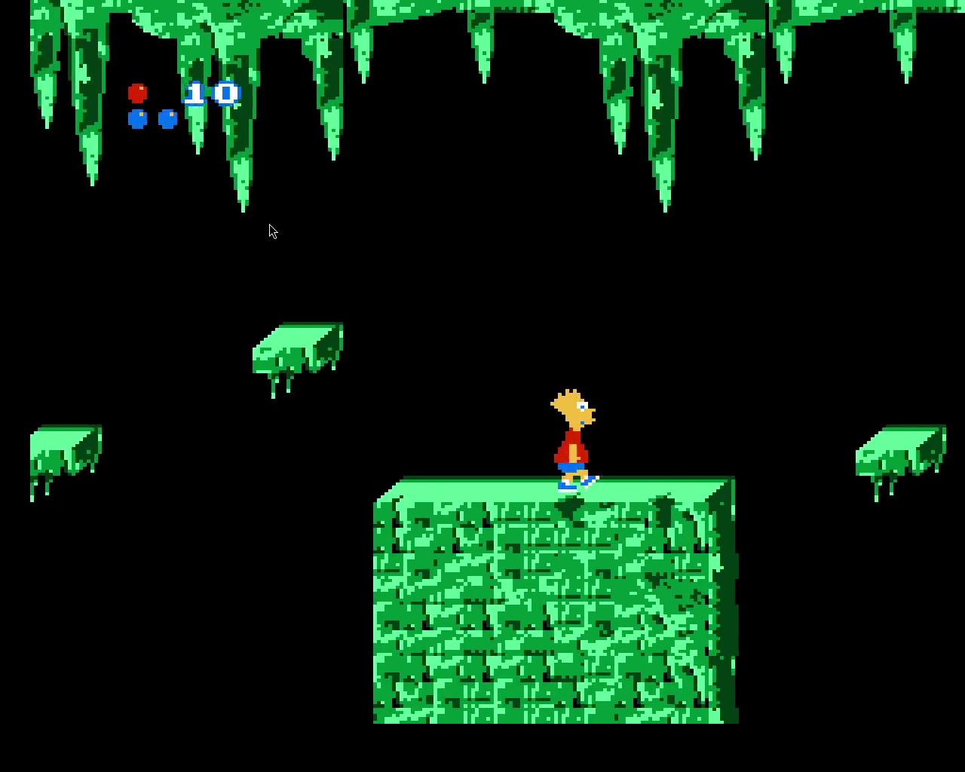
key("x")
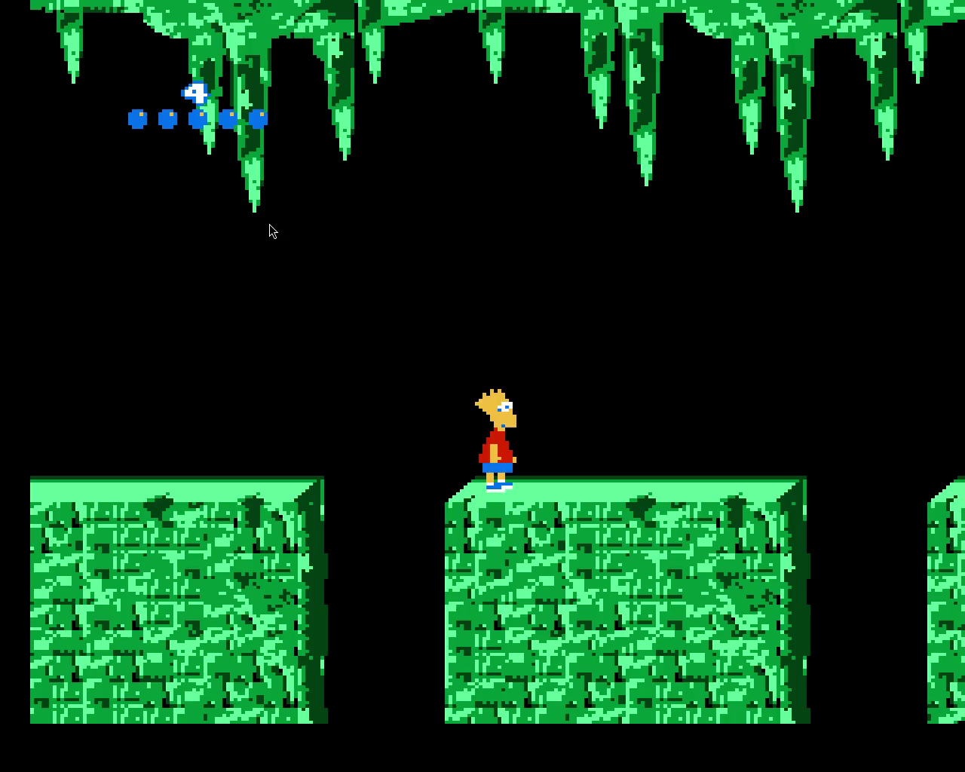
Advance right throwing cherry bombs at the drips and jumping two gaps onto the next block
key("Right")
key("z")
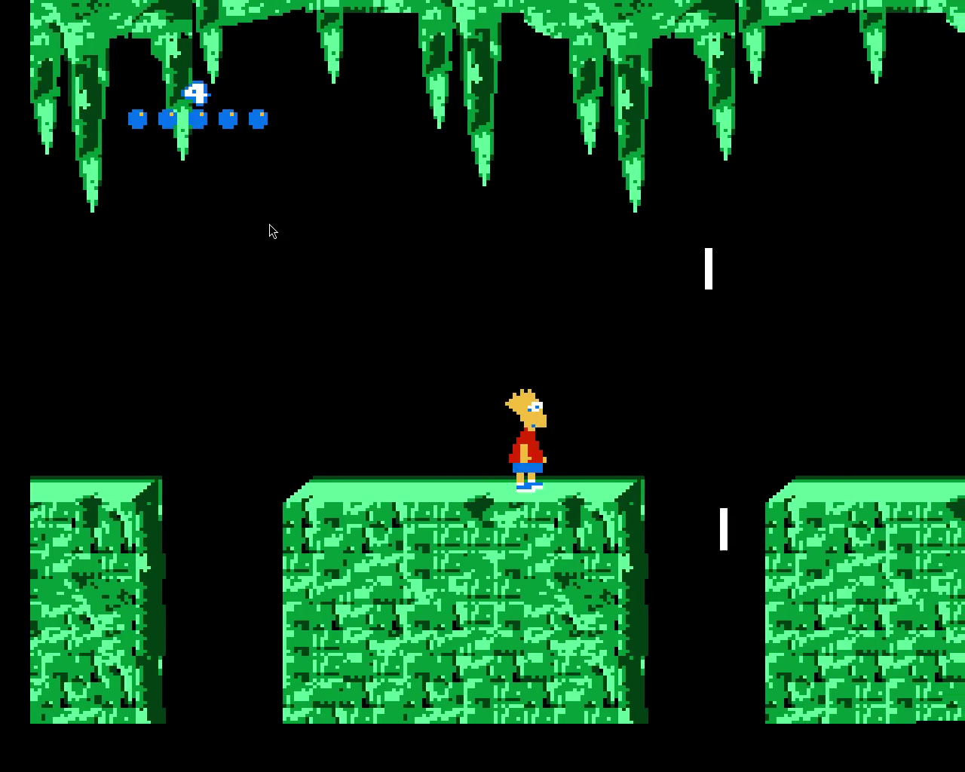
key("z")
key("Right")
key("z")
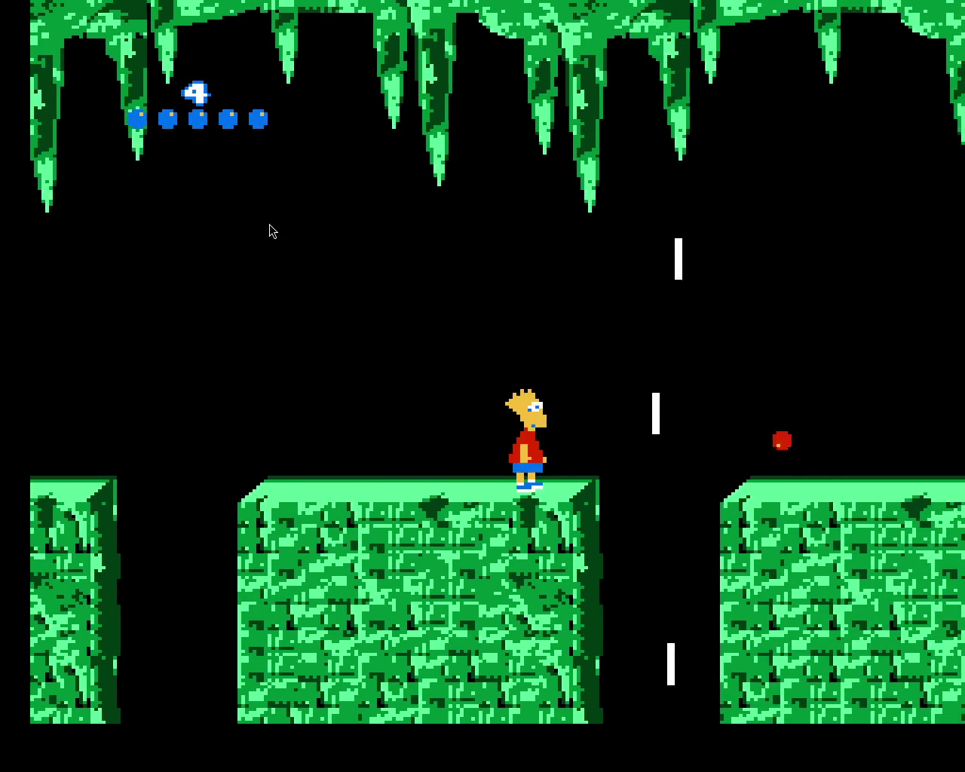
key("Right")
key("z")
key("x")
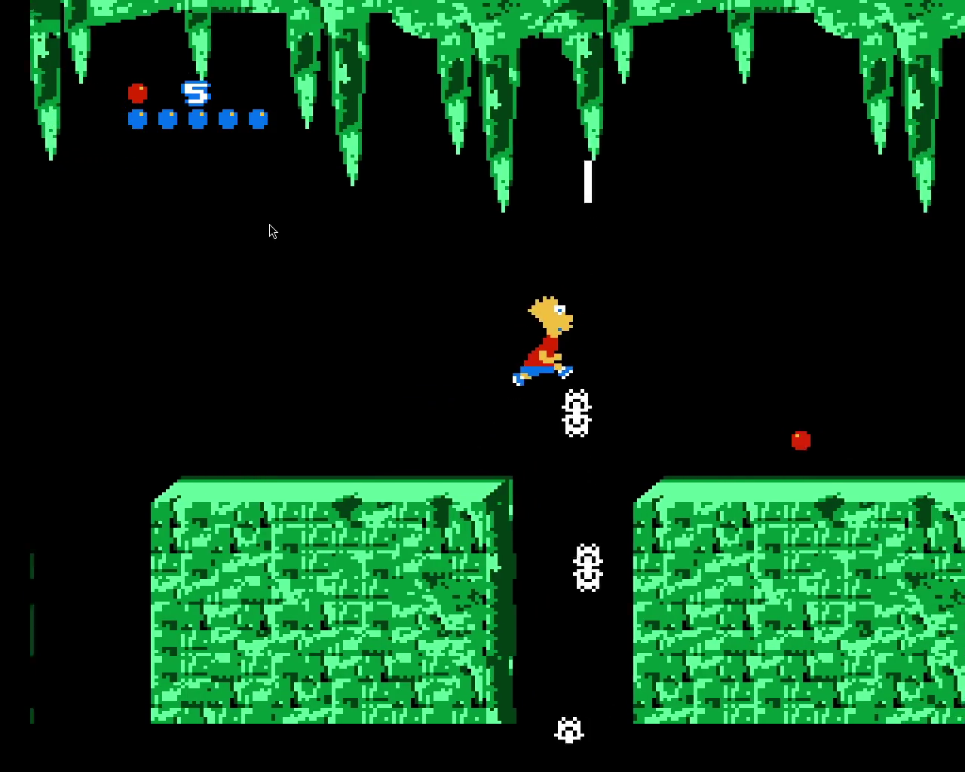
key("Right")
key("x")
key("Right")
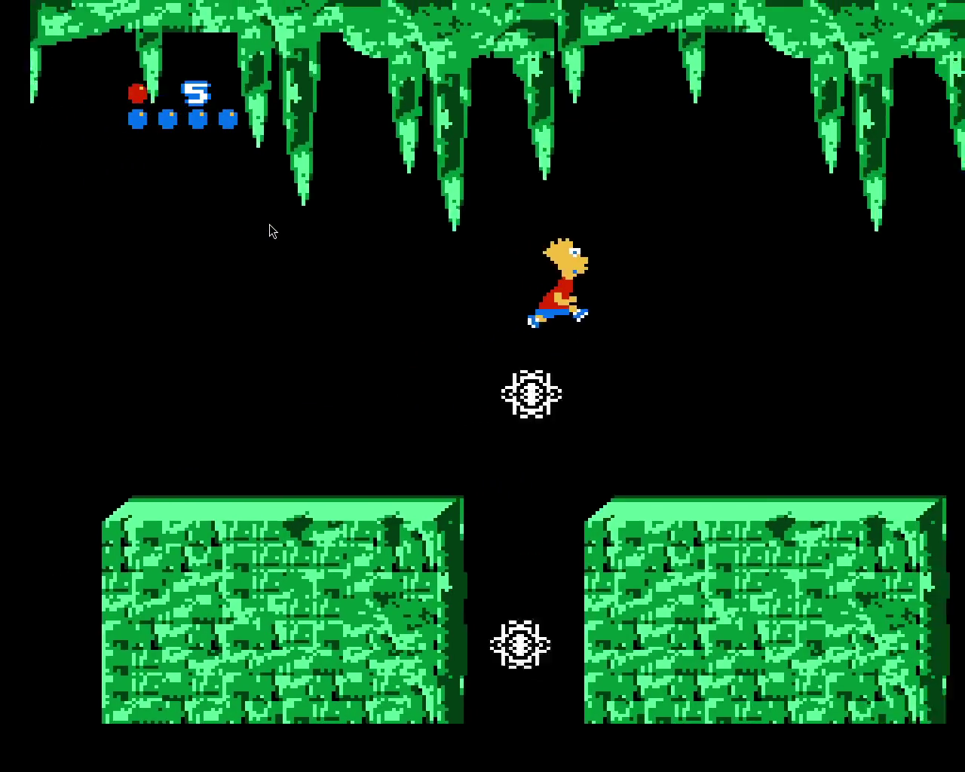
key("z")
key("Right")
Hop across the floating ledges onto the large block, then walk off its right side
key("x")
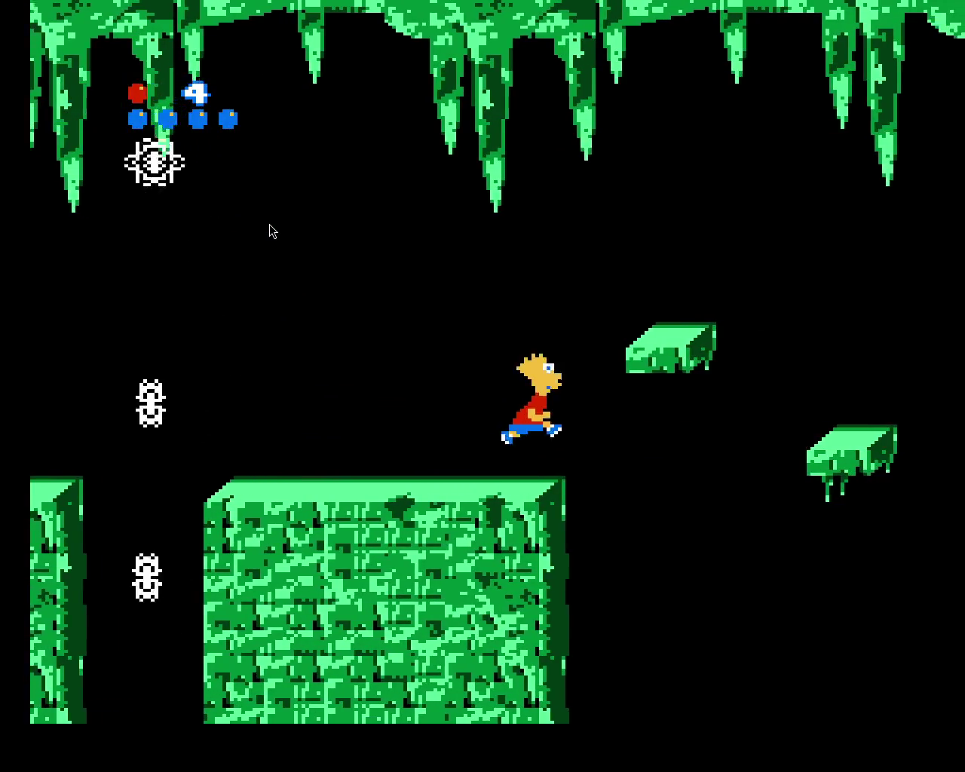
key("z")
key("Right")
key("x")
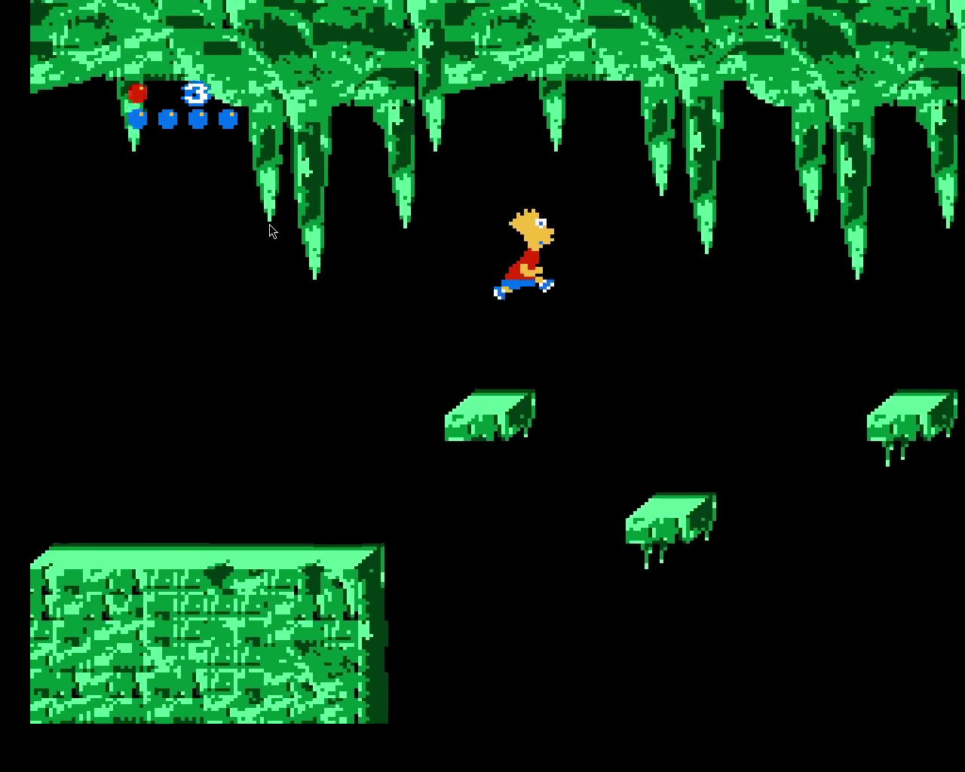
key("Right")
key("x")
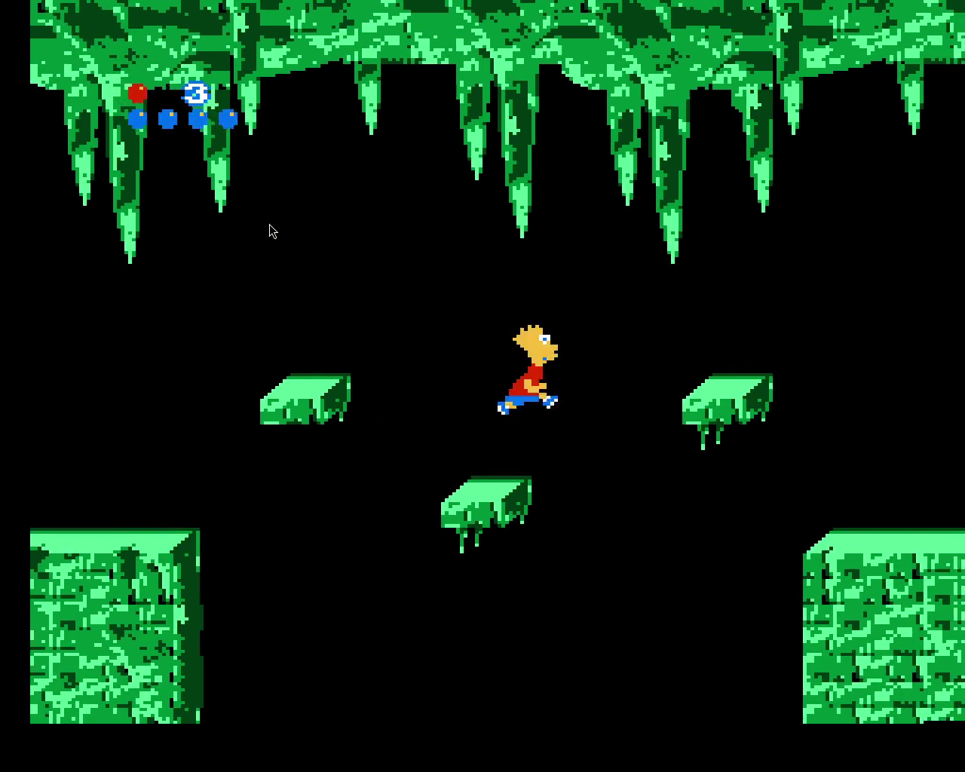
key("Right")
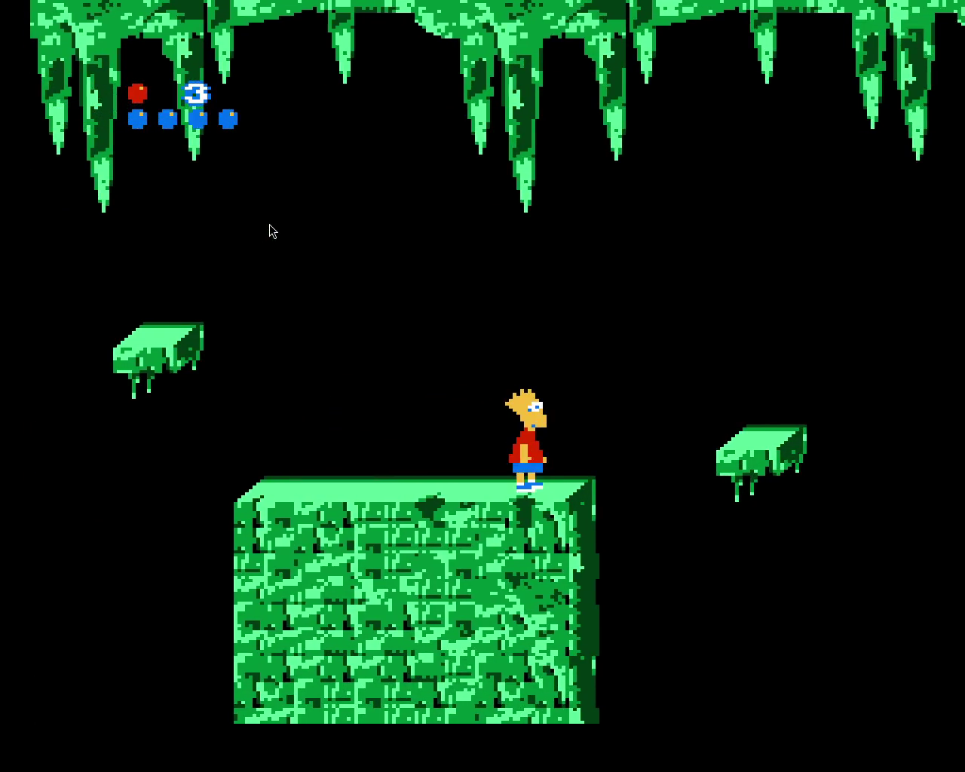
key("x")
key("z")
key("Right")
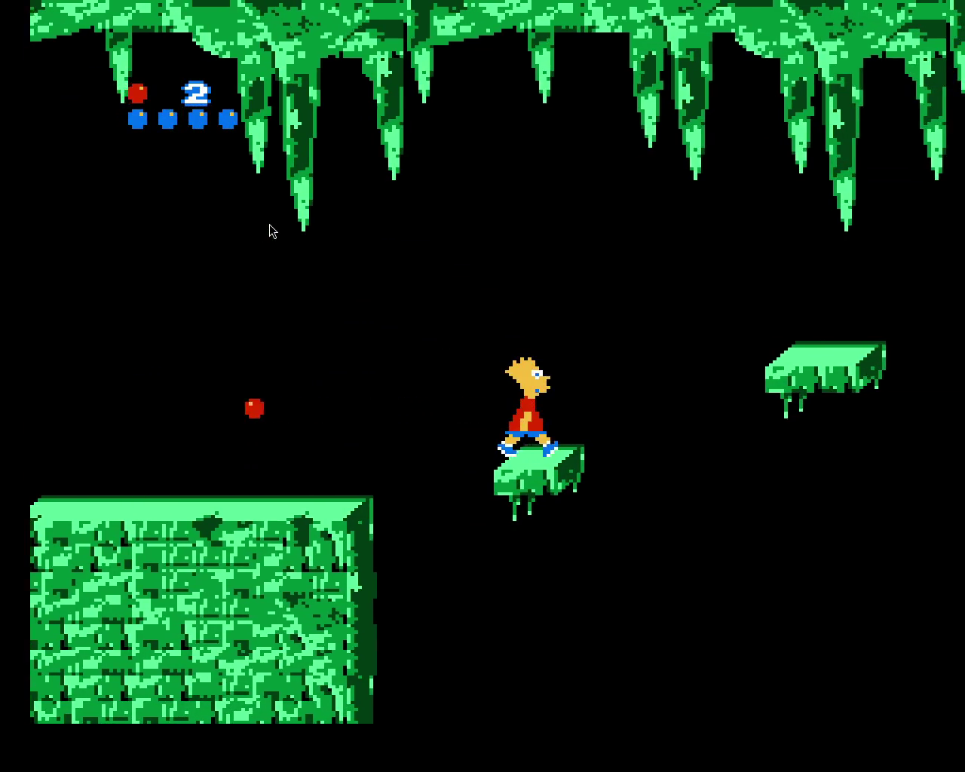
key("x")
key("Right")
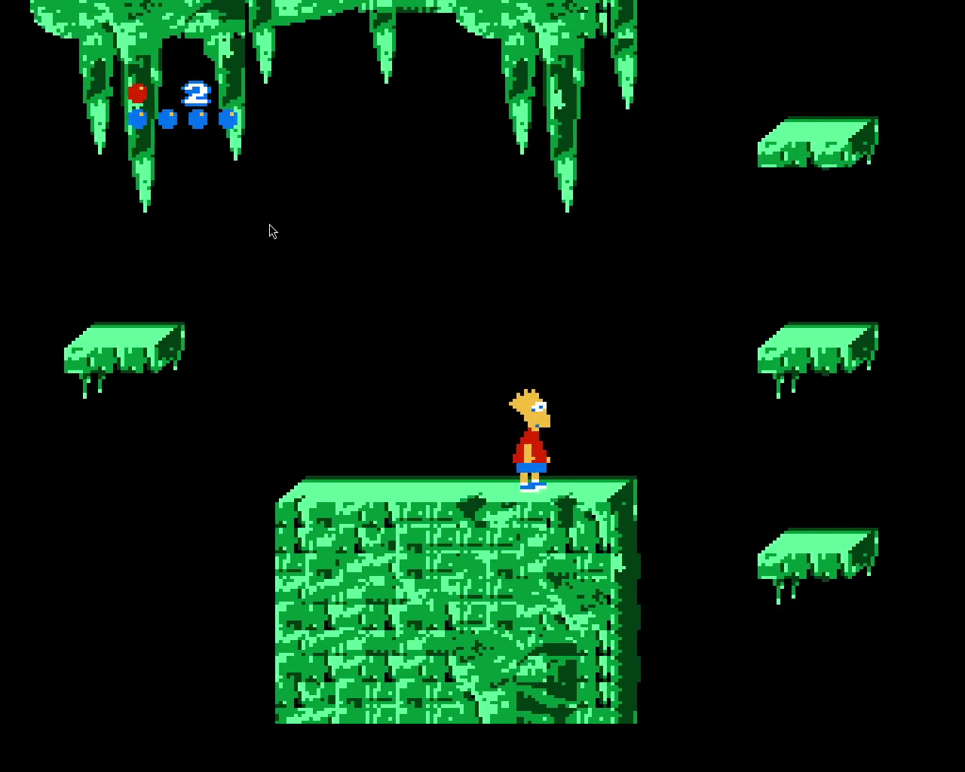
Hop Bart onto the first floating cave ledges, zigzagging left and right
key("x")
key("Left")
key("Right")
key("x")
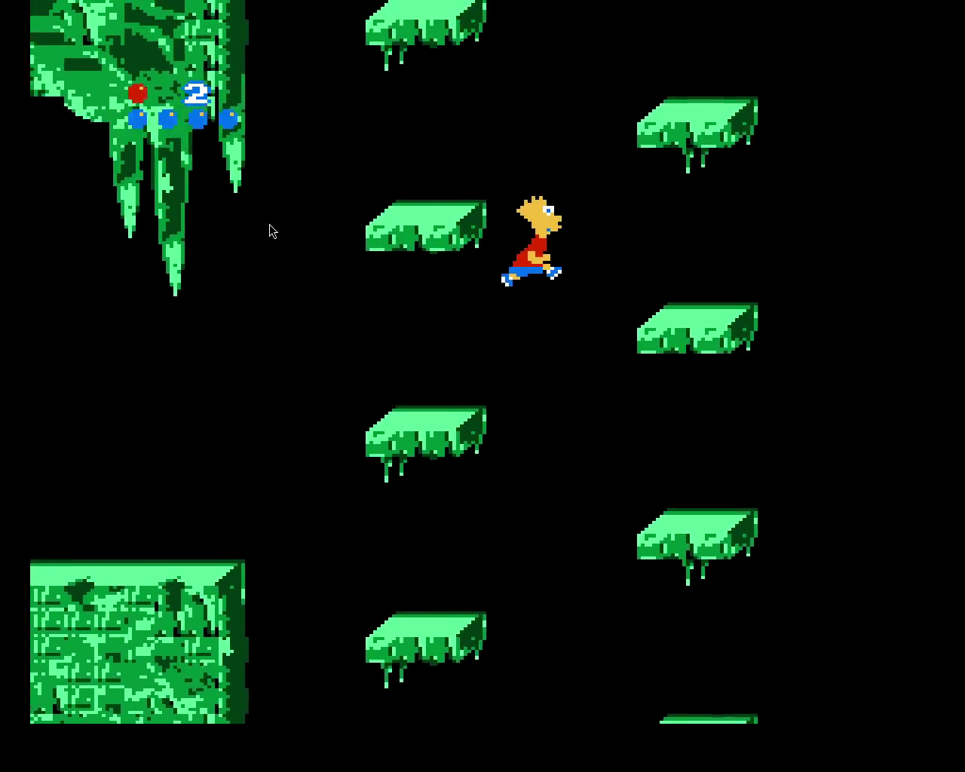
key("x")
key("Left")
key("Right")
key("x")
Jump Bart back and forth across the gap to climb to higher ledges
key("Left")
key("Left")
key("x")
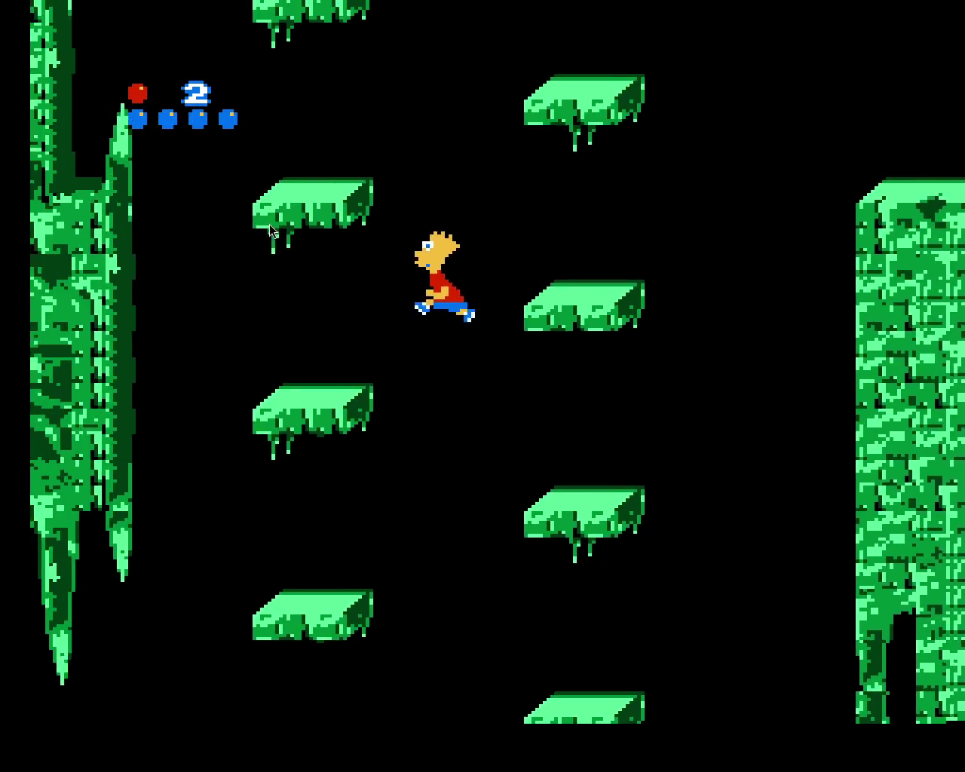
key("Right")
key("x")
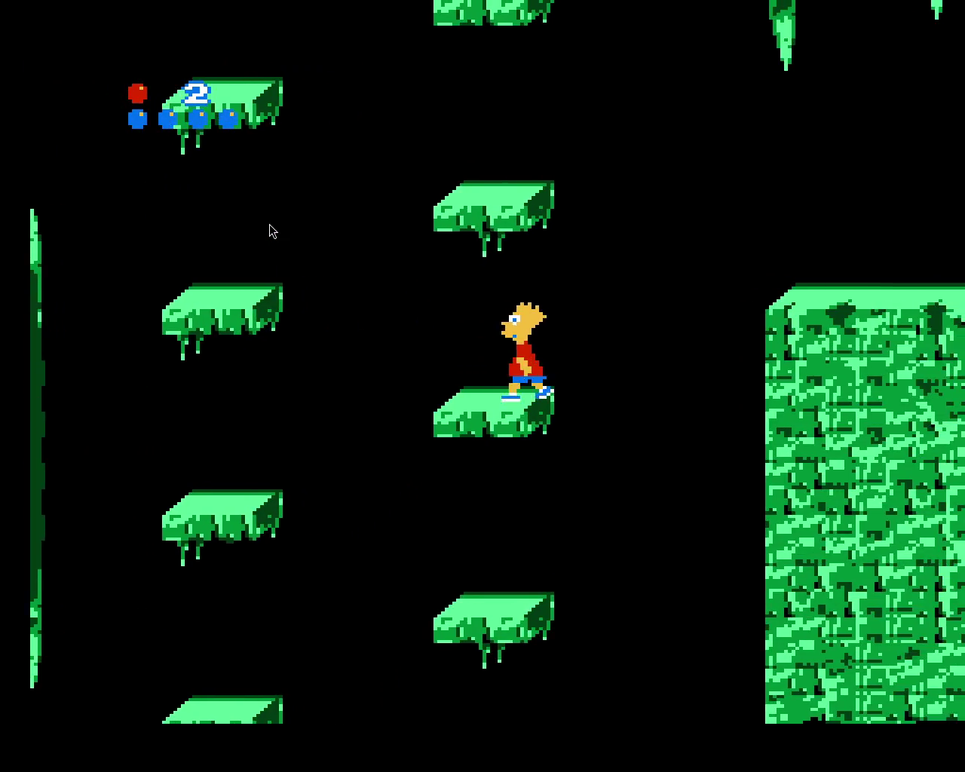
key("Left")
key("x")
key("Right")
key("x")
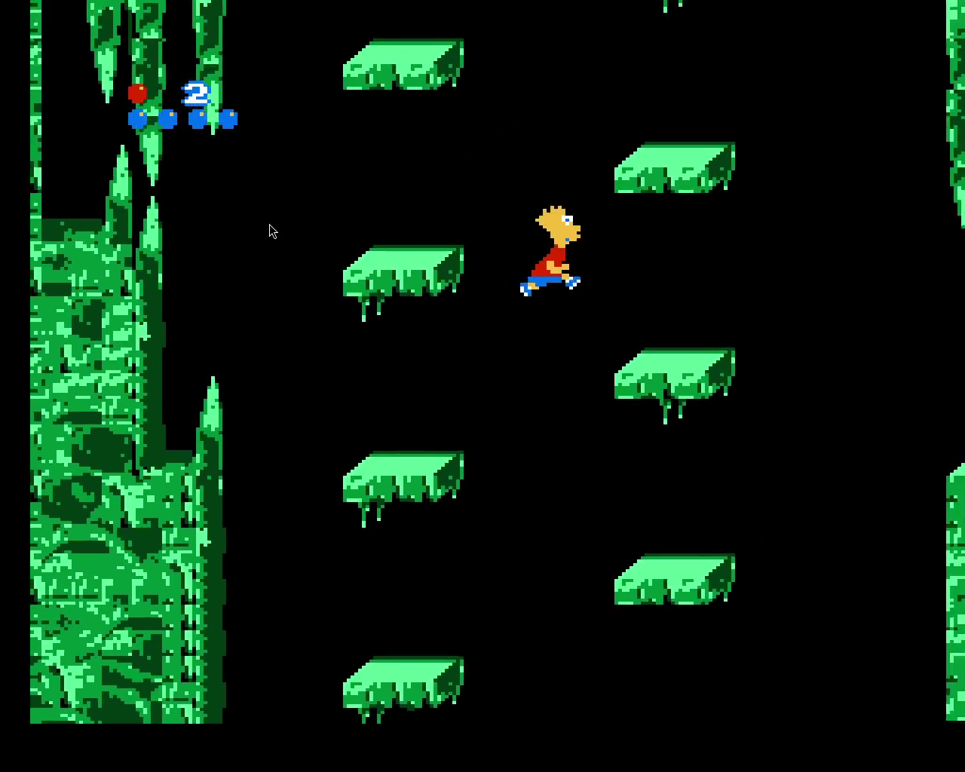
Keep switching sides across the gap, landing on the left ledge each time
key("Left")
key("x")
key("Right")
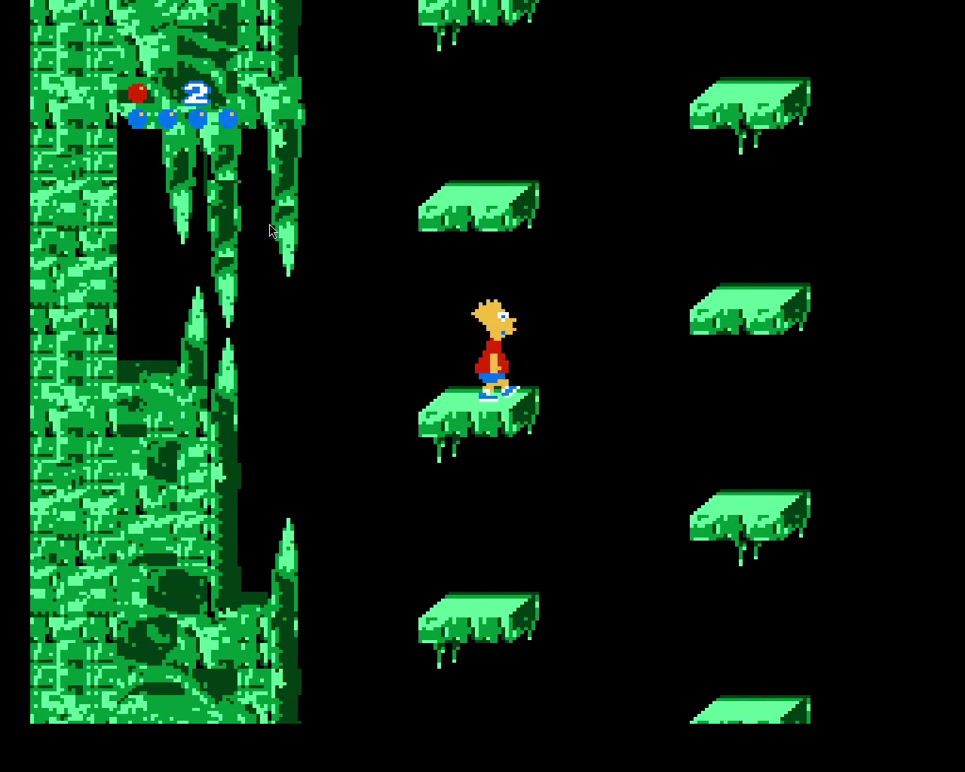
key("x")
key("Left")
key("x")
key("Right")
key("x")
Climb further, hopping up and left onto the next higher ledge
key("Right")
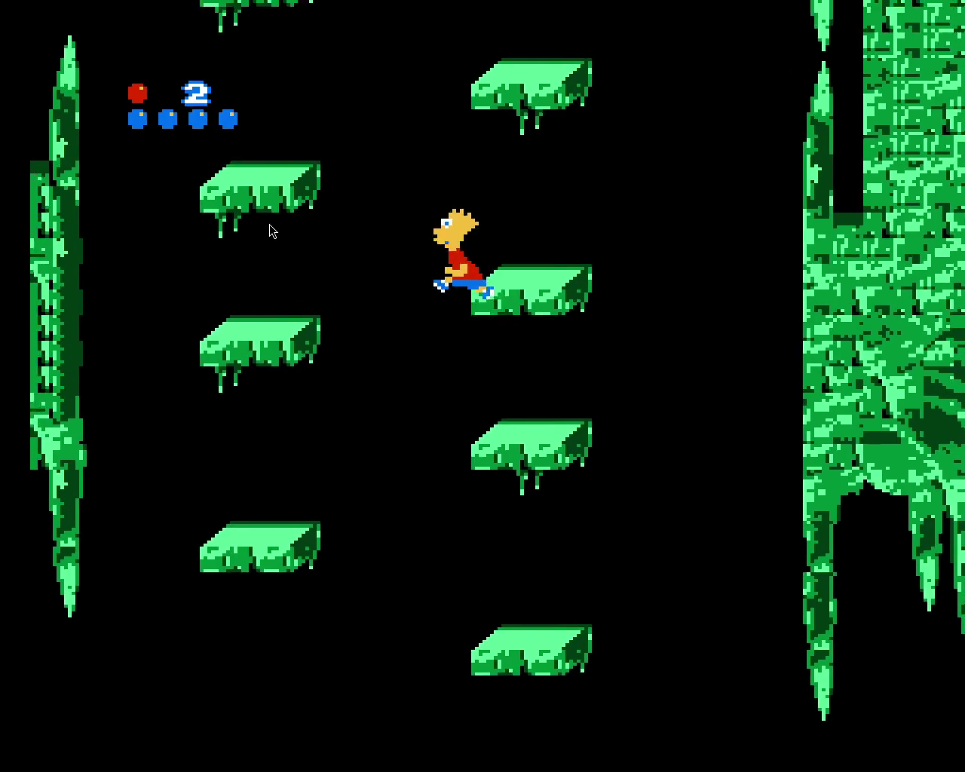
key("x")
key("x")
key("Right")
Jump right across the next ledge columns past Marge and drop onto the cave floor
key("x")
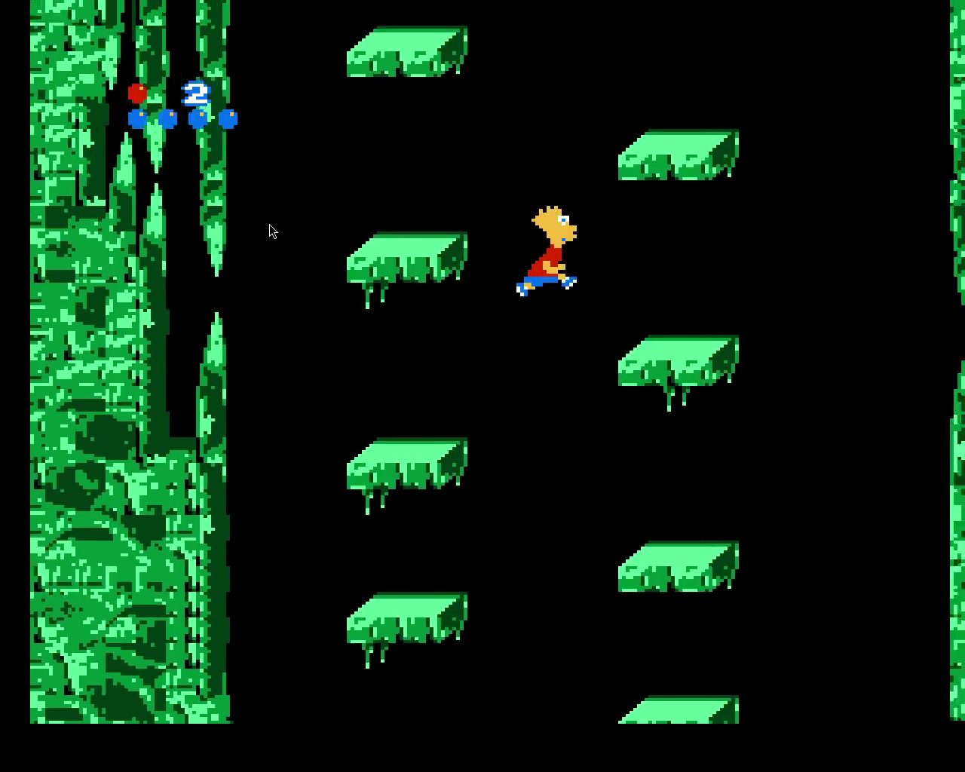
key("x")
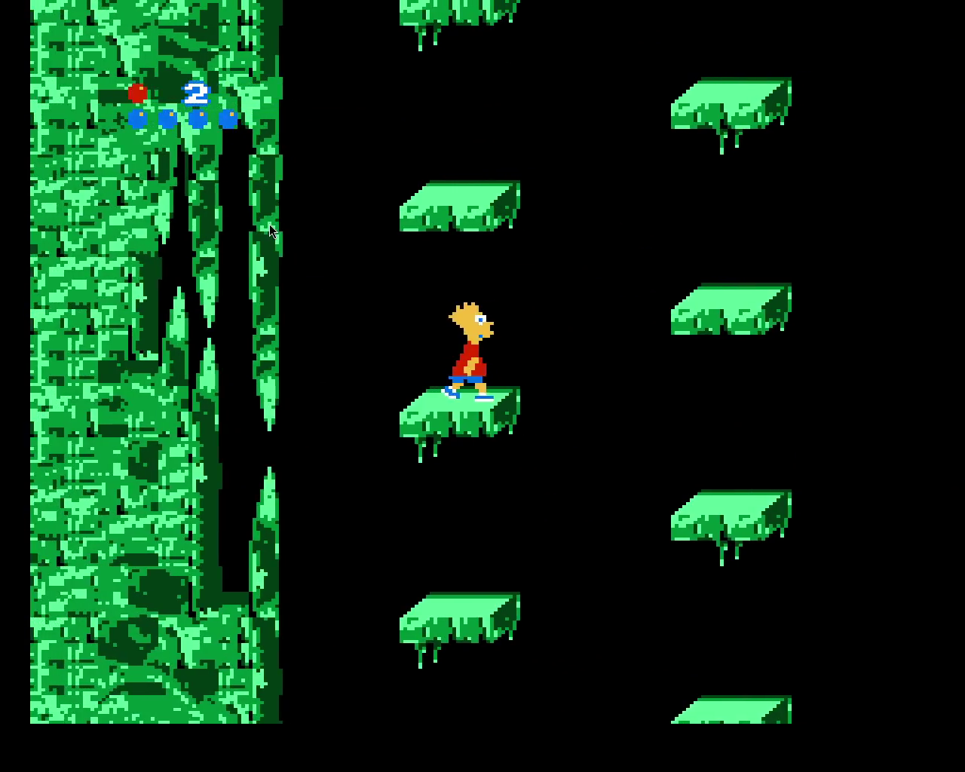
key("x")
key("x")
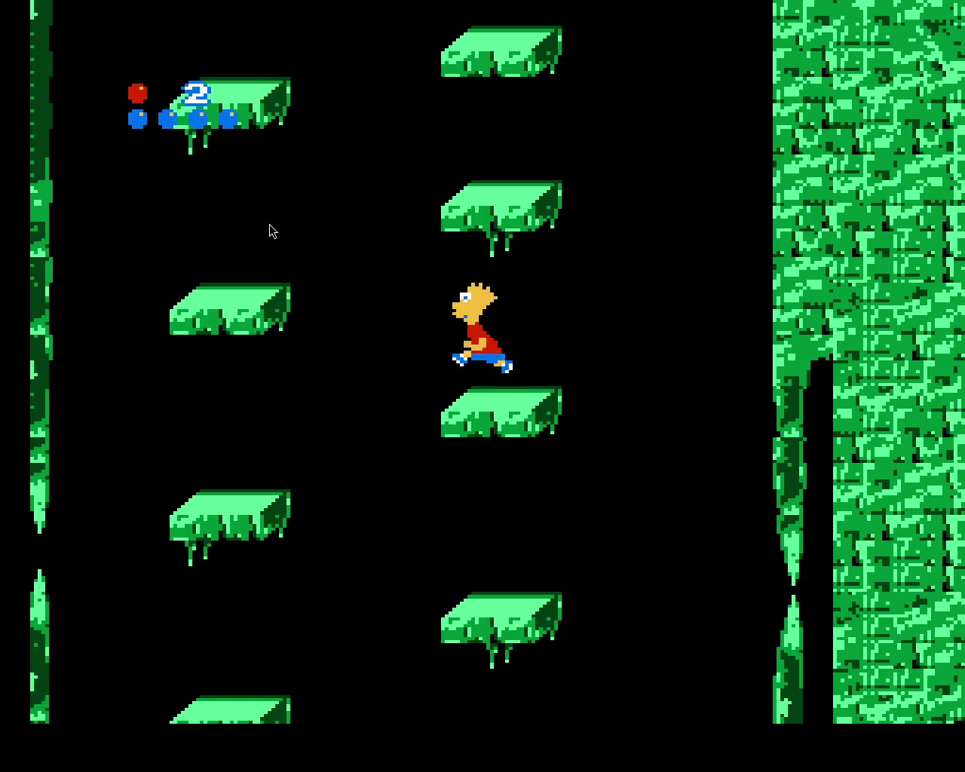
key("x")
key("x")
key("x")
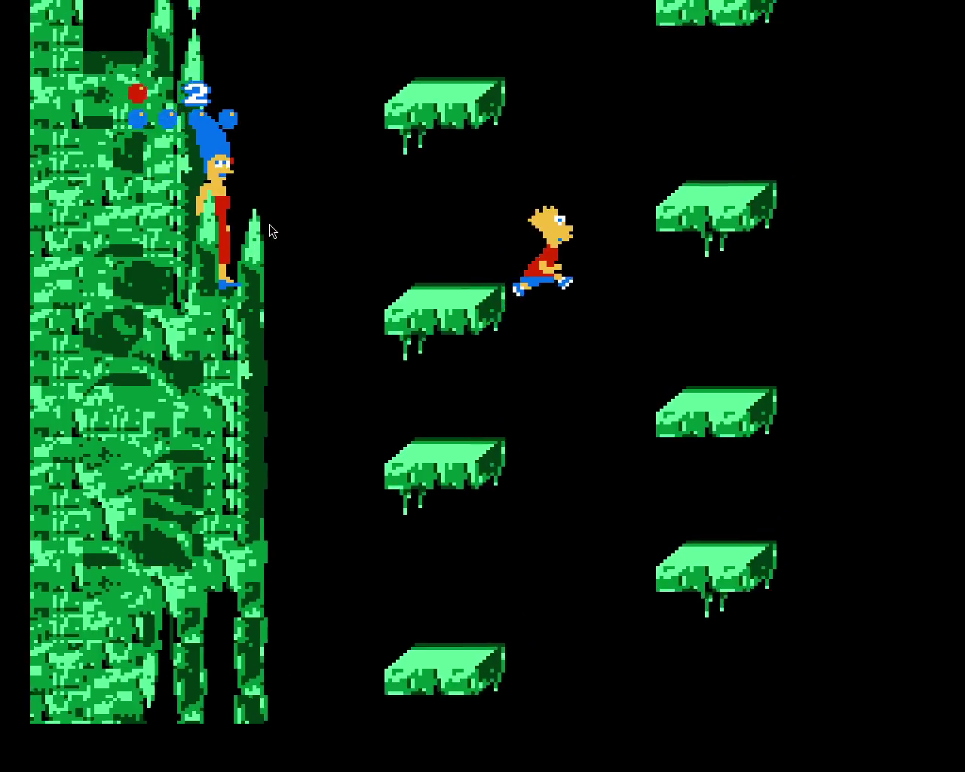
key("x")
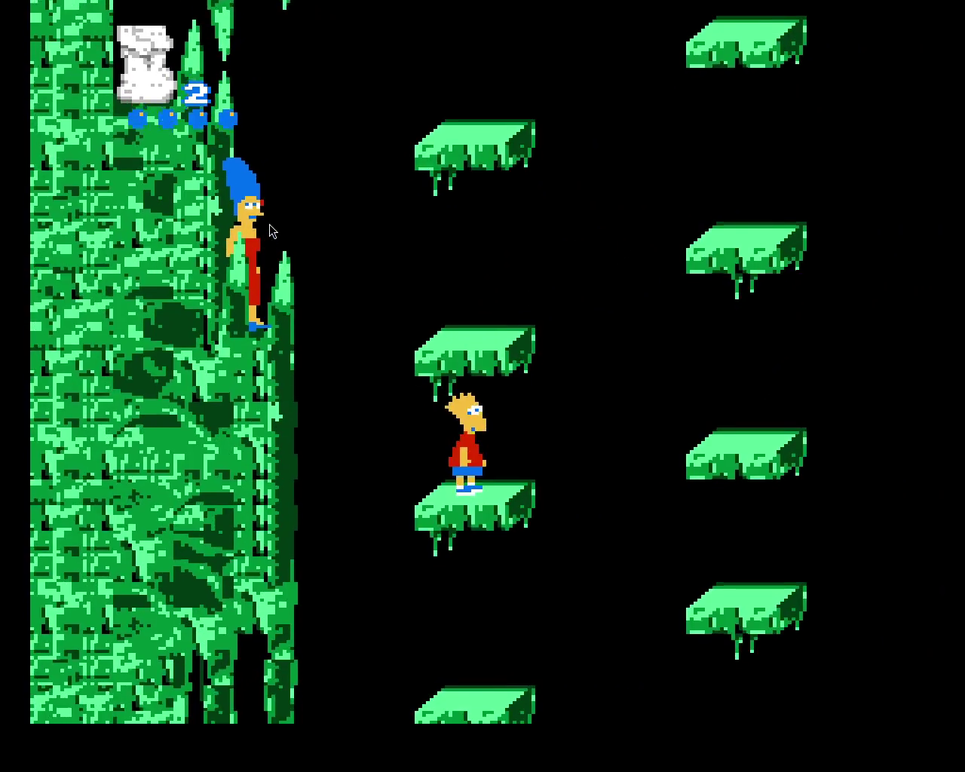
key("x")
key("x")
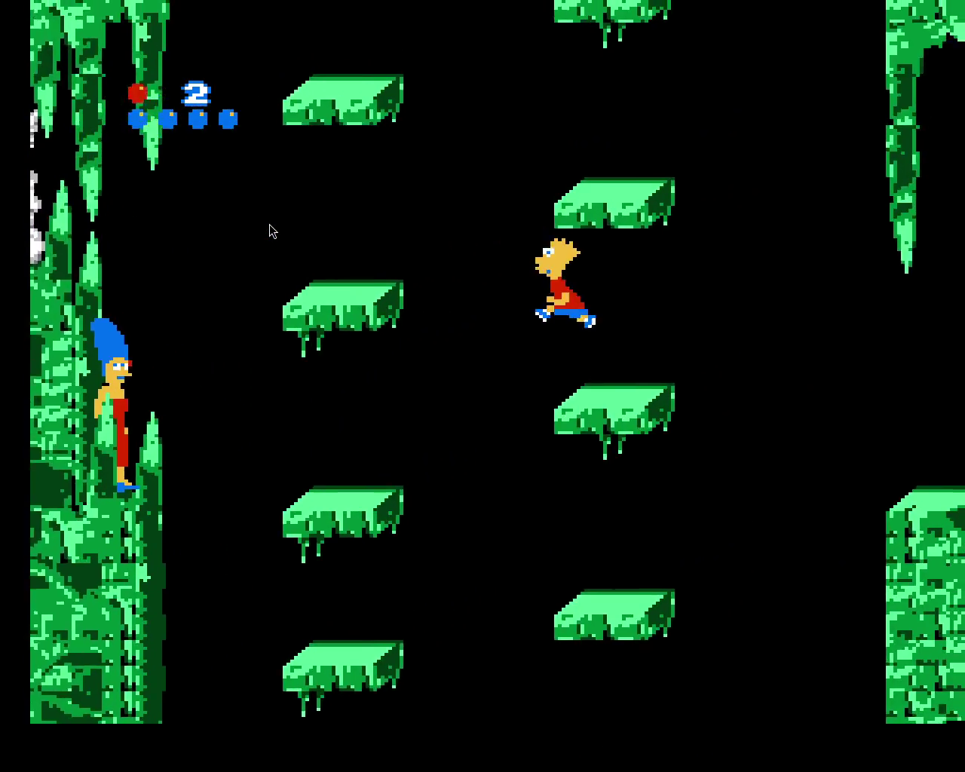
key("x")
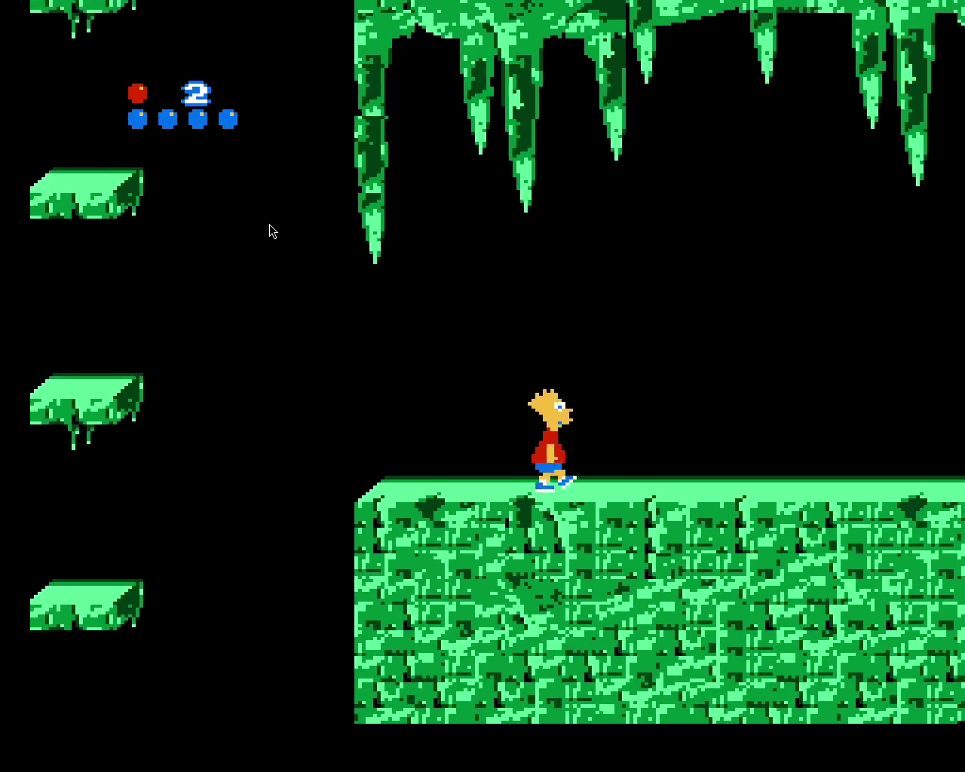
key("x")
key("x")
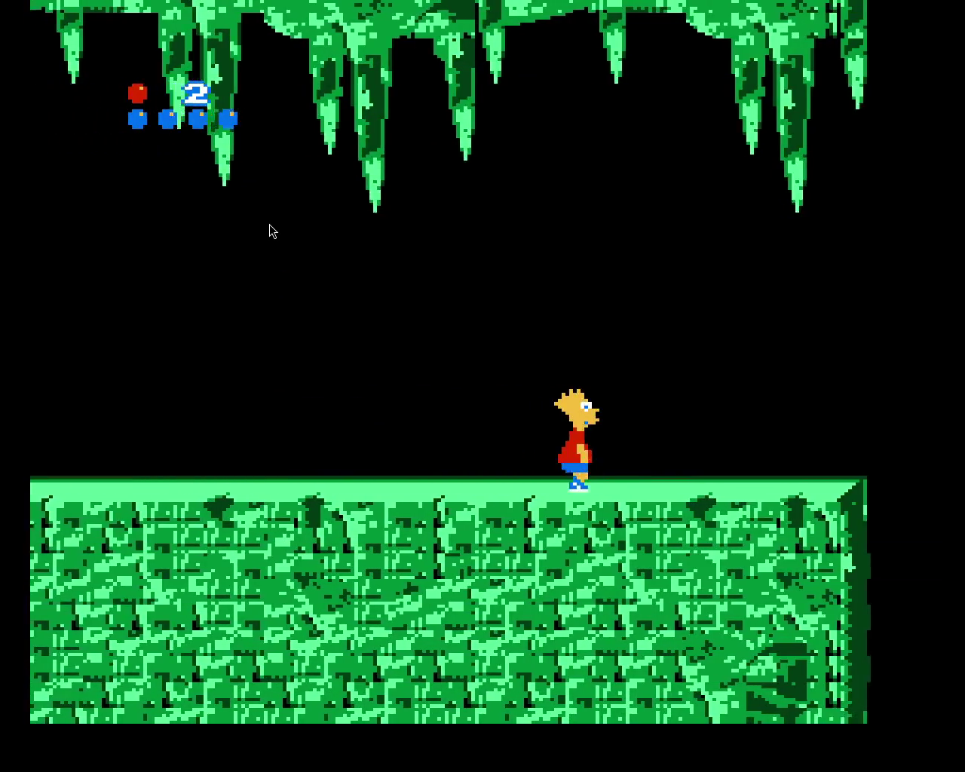
Leap across the floating platforms onto the large green rock block
key("x")
key("x")
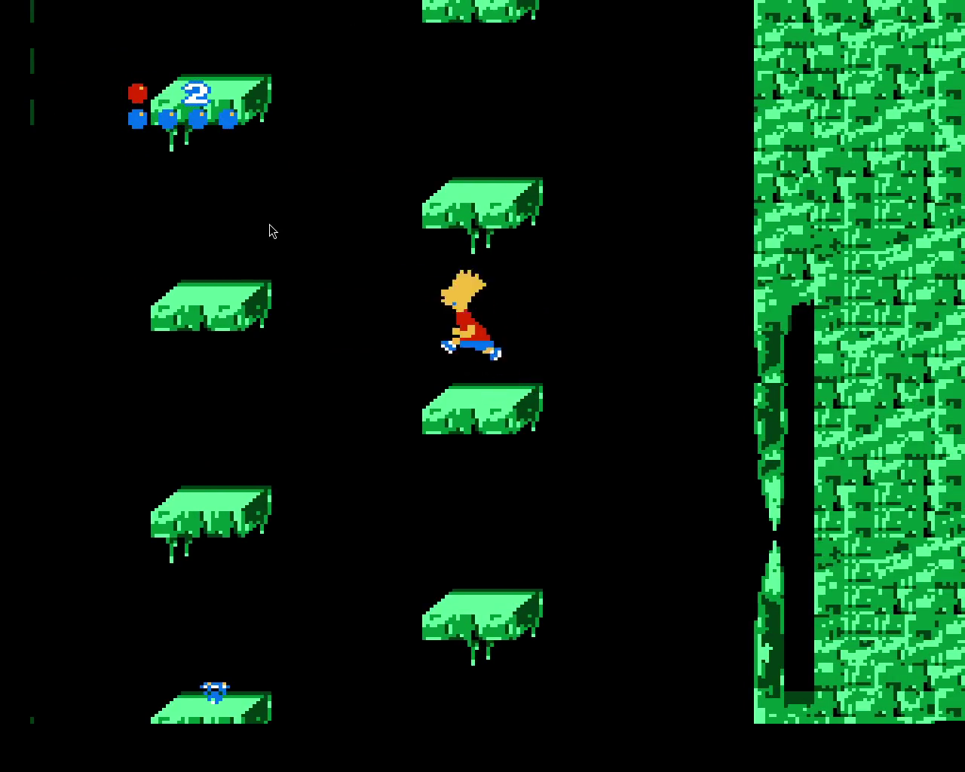
key("x")
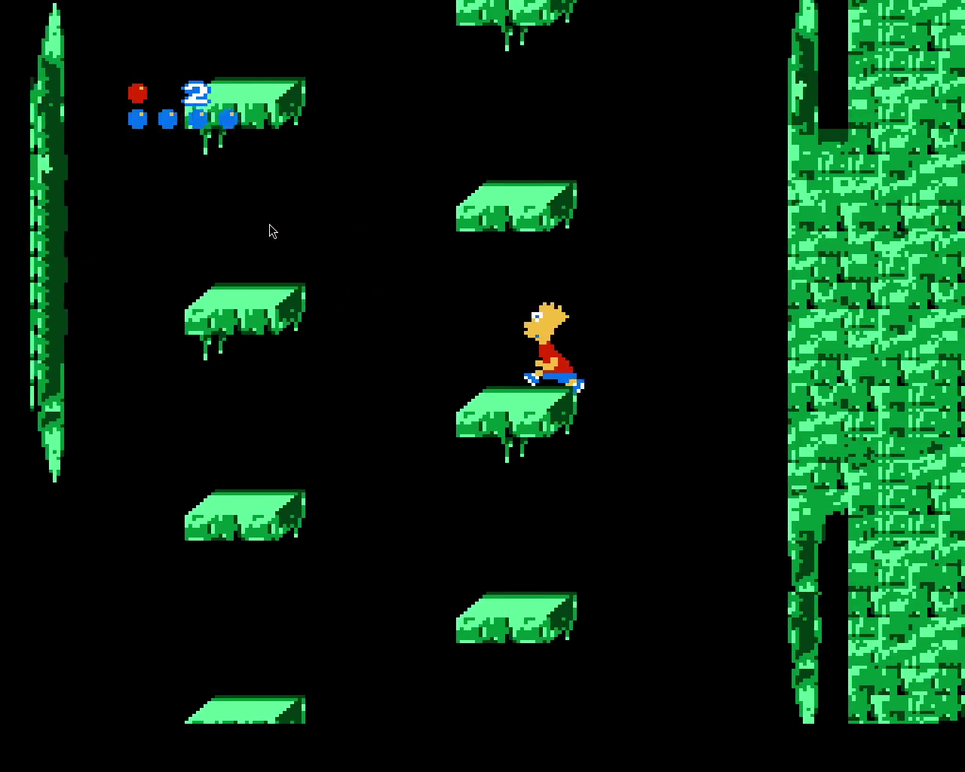
key("x")
key("x")
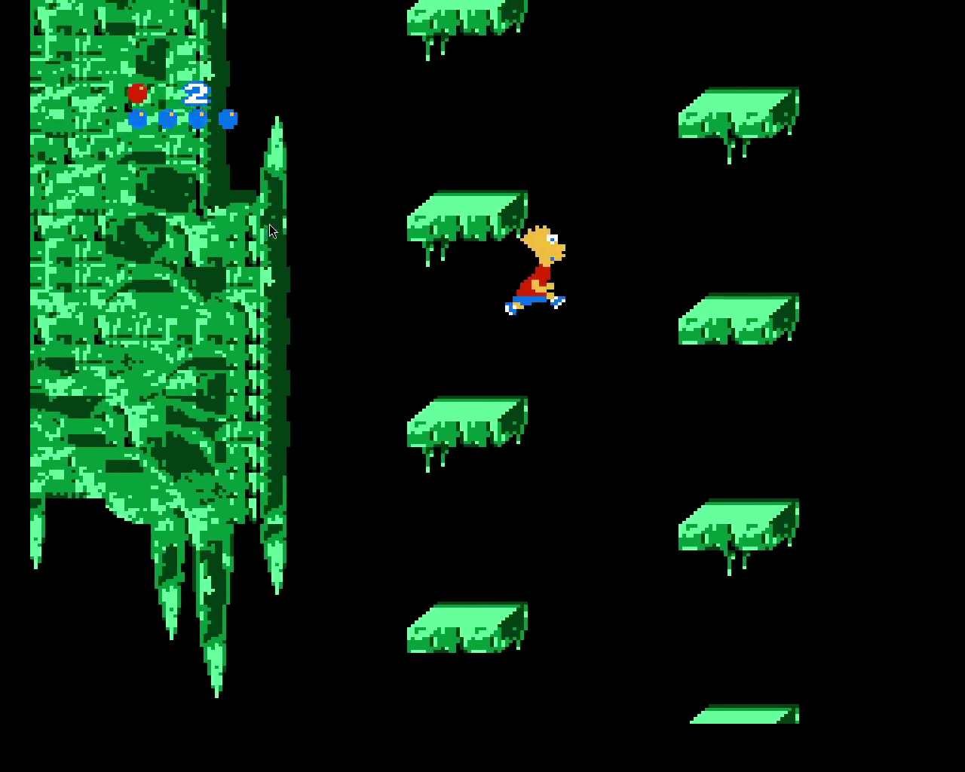
key("x")
key("x")
key("x")
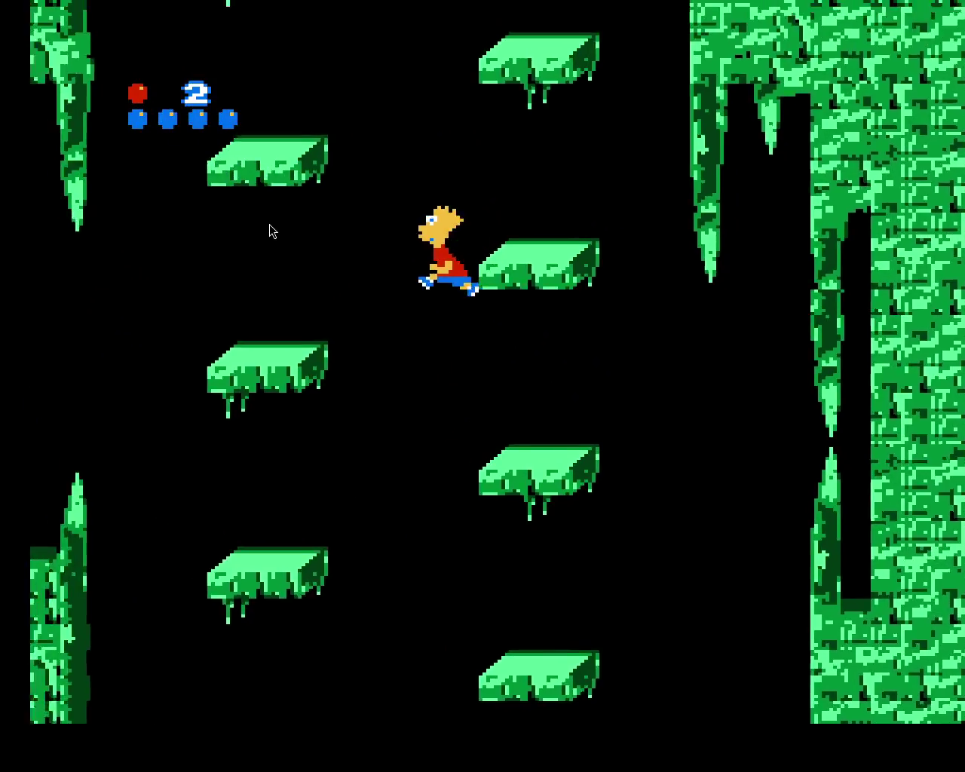
key("x")
key("x")
key("x")
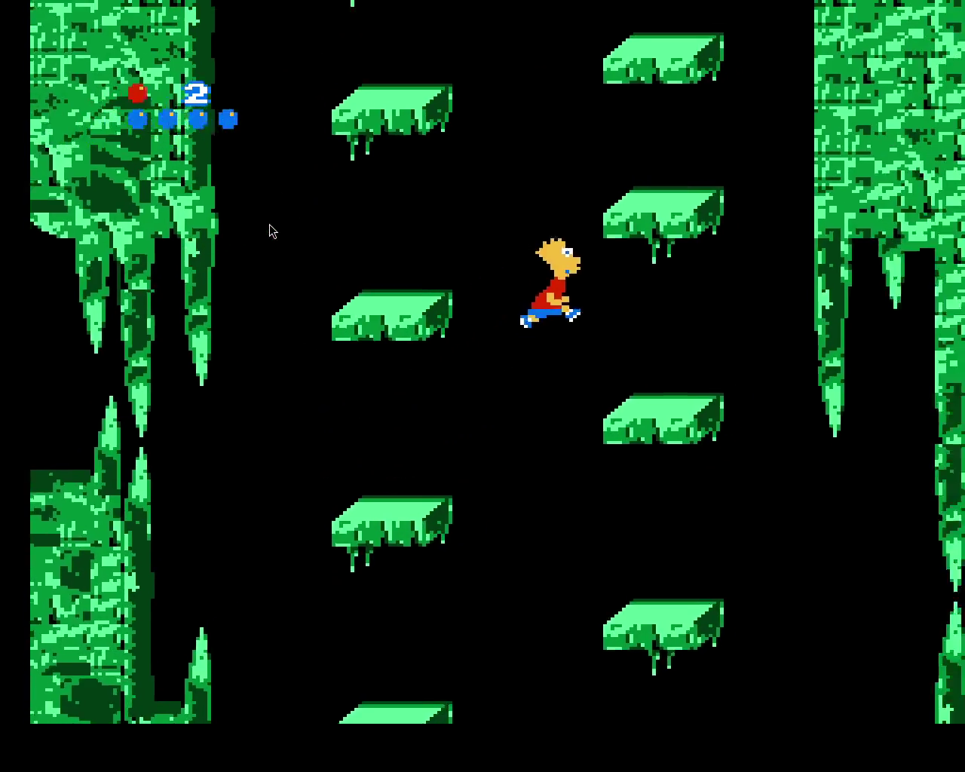
key("x")
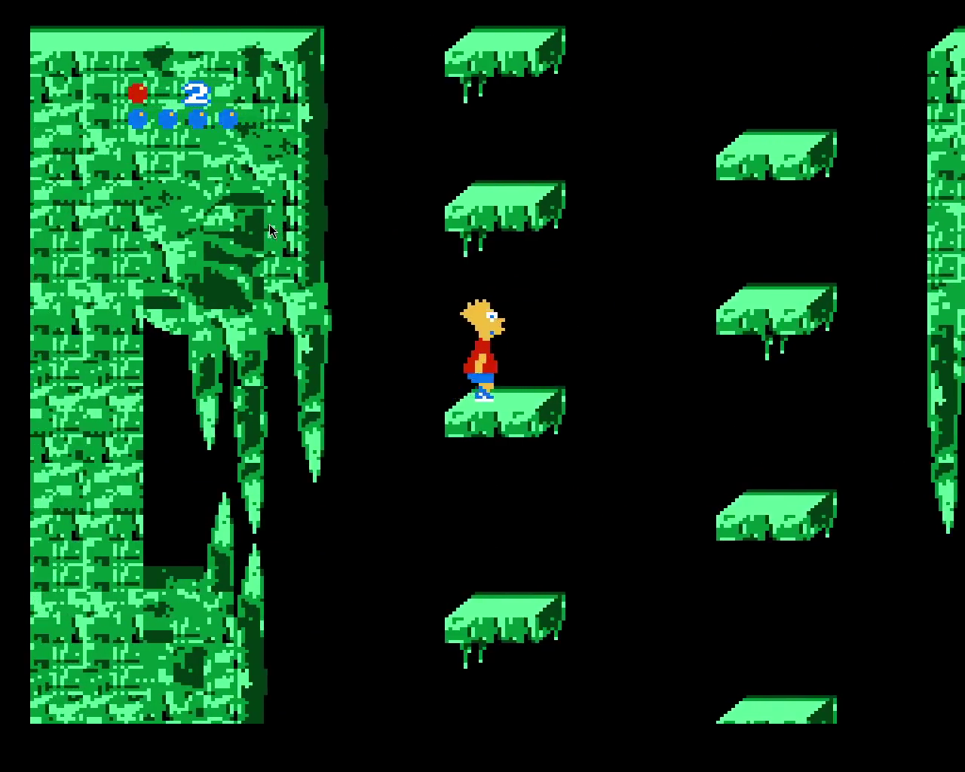
key("x")
key("x")
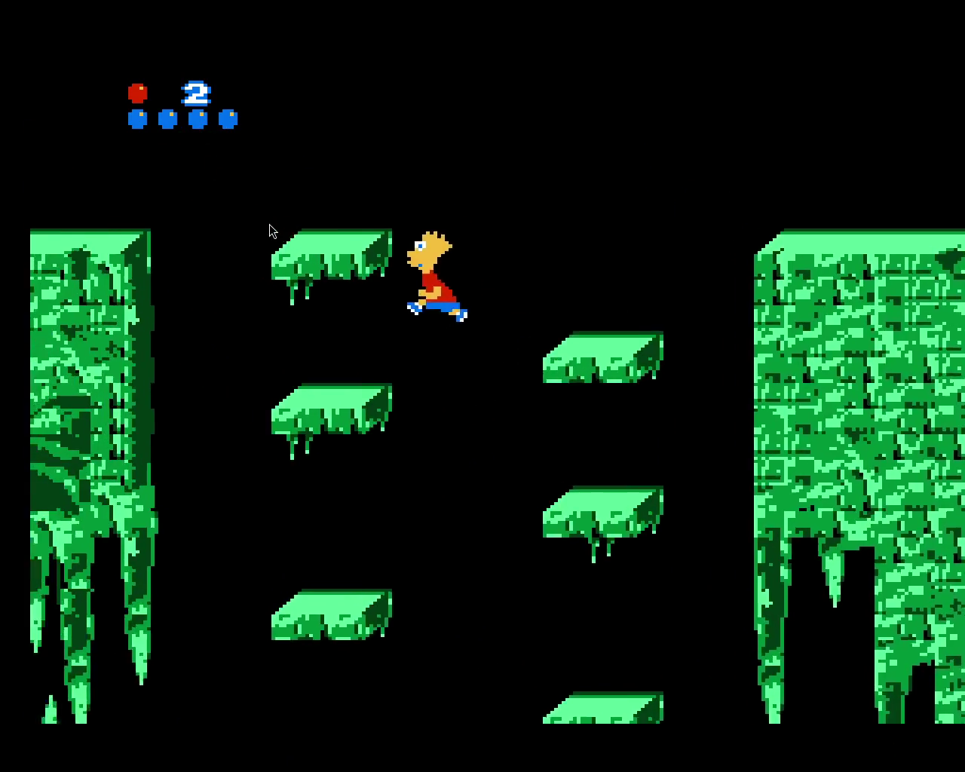
key("x")
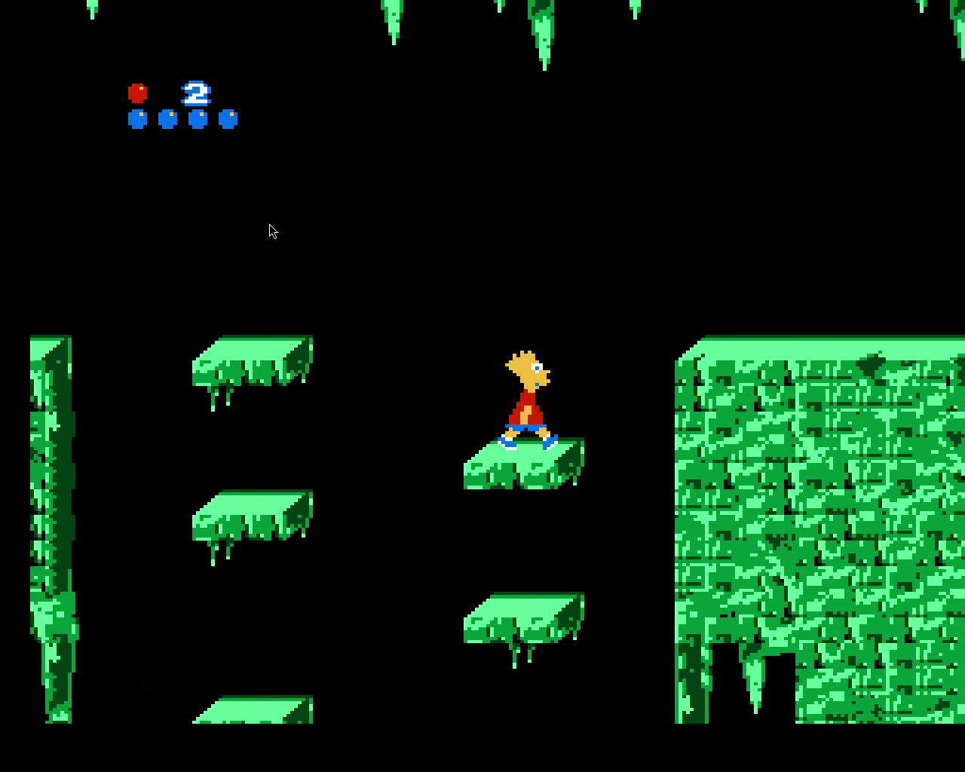
key("x")
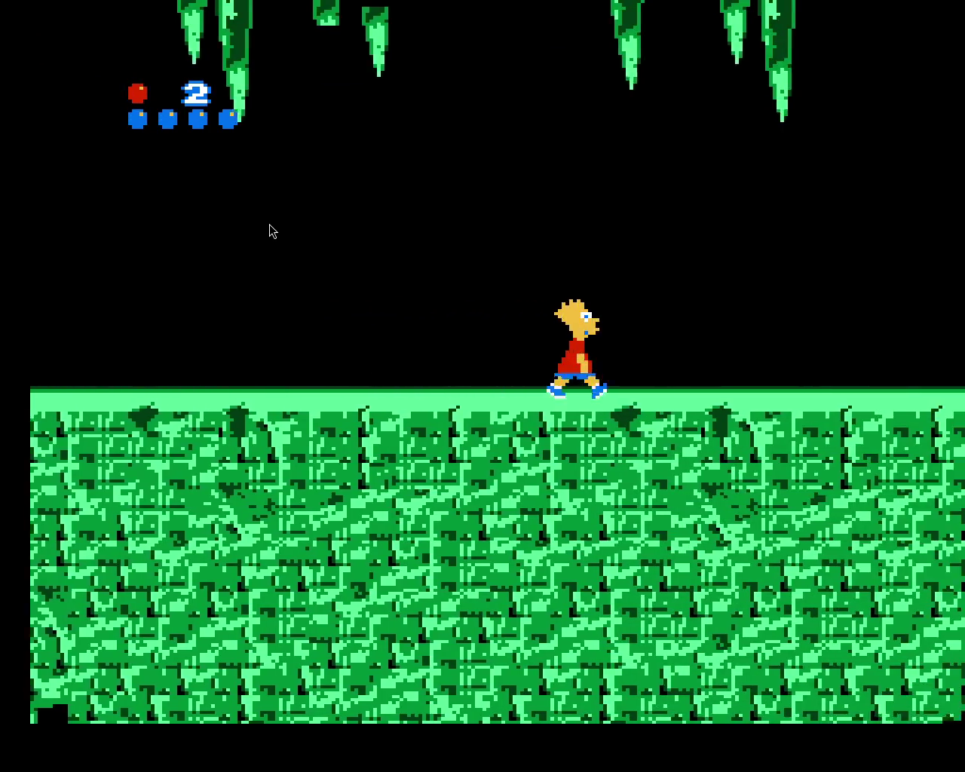
Walk Bart right past the stalagmites and bat, up onto the raised ledge
key("x")
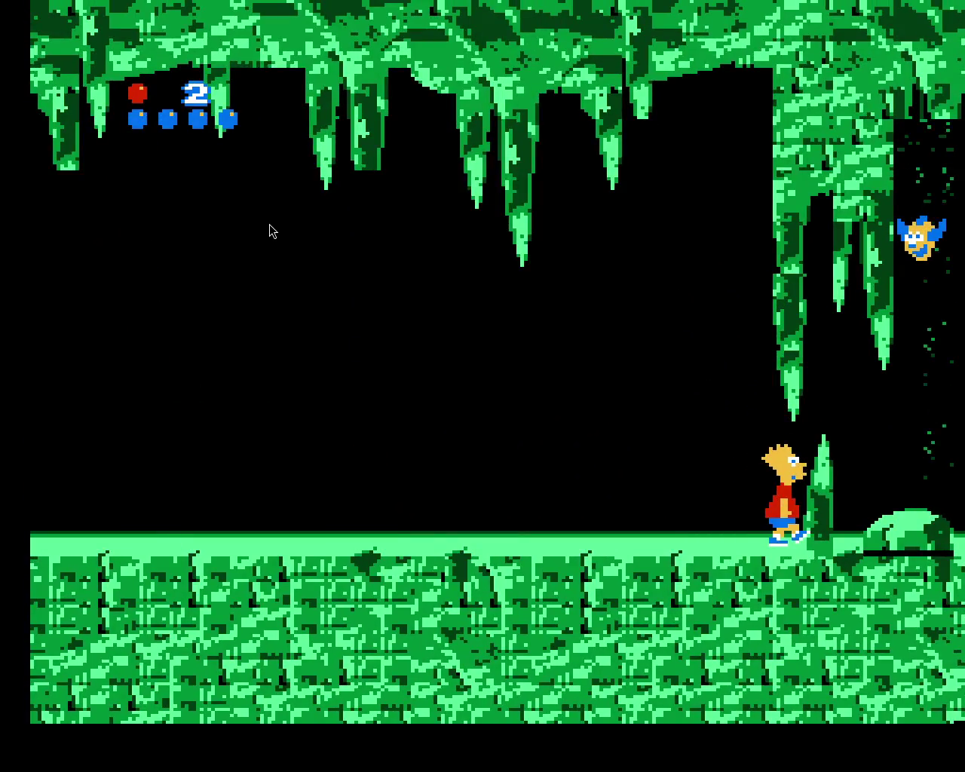
key("Left")
key("Right")
key("x")
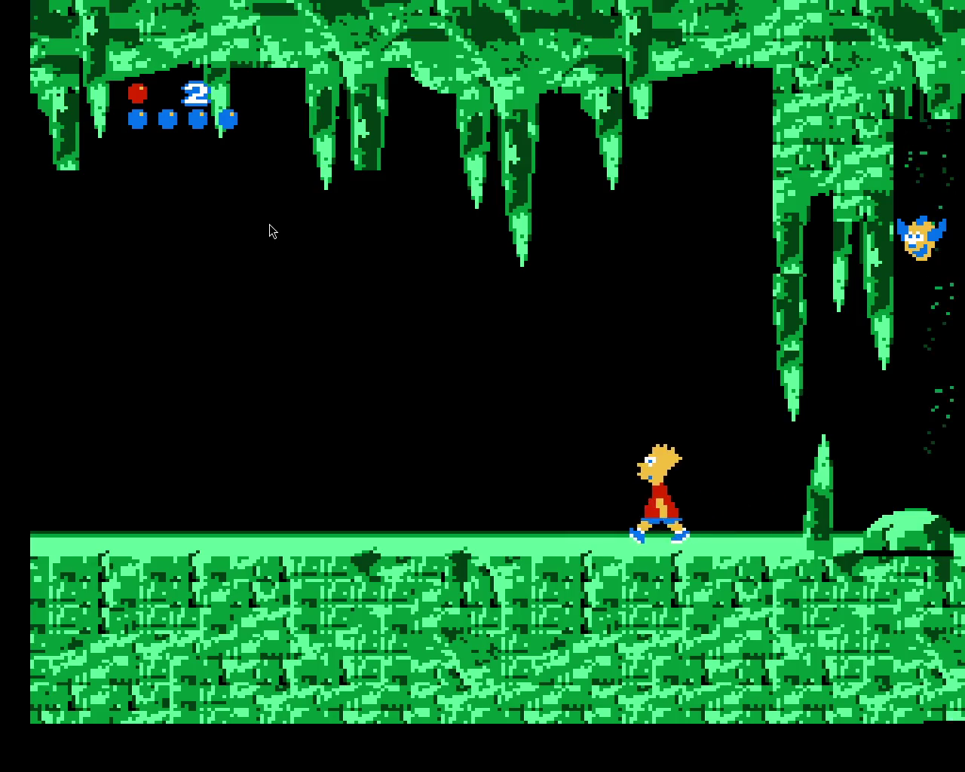
key("x")
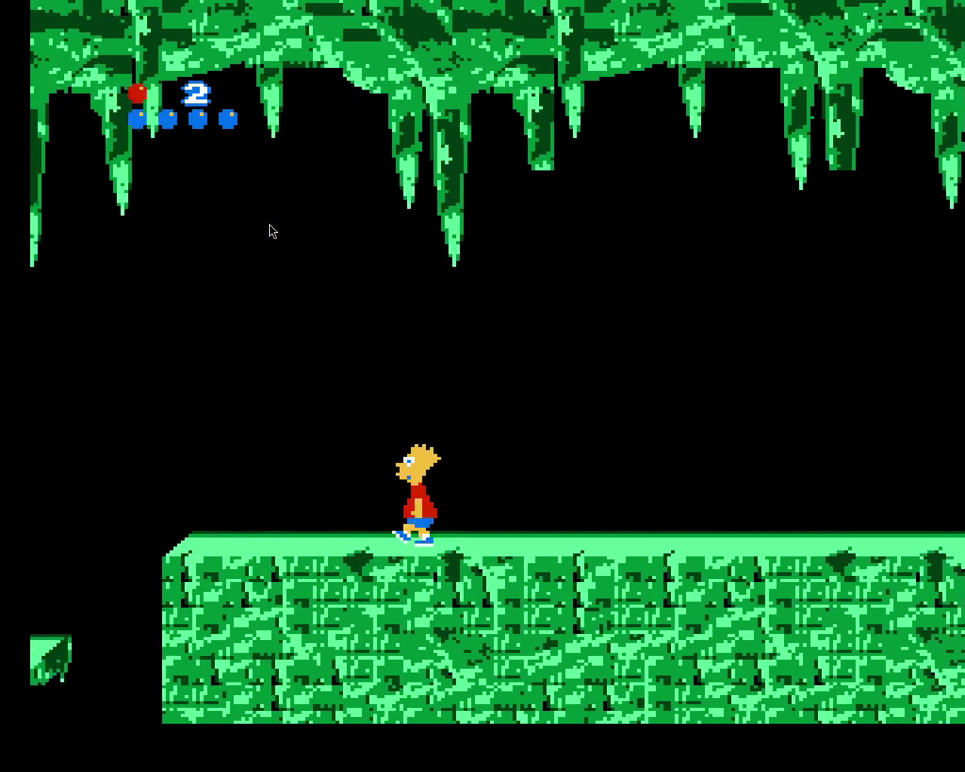
key("Right")
key("Right")
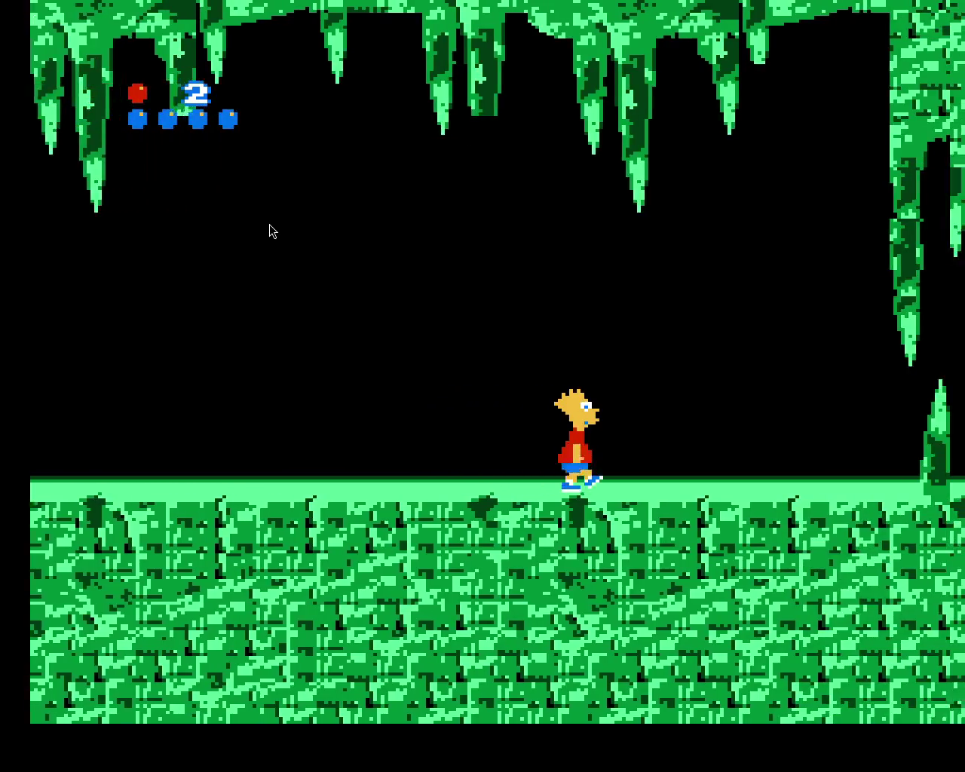
key("Right")
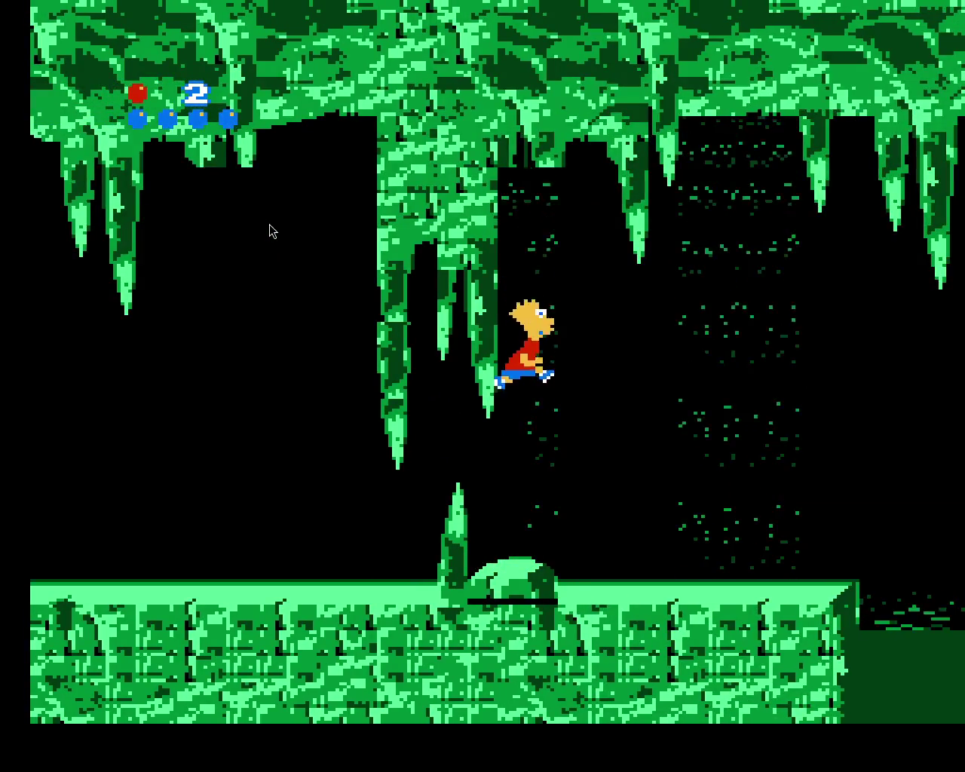
Jump off the ledge onto a goo mound, then up to a floating platform
key("Left")
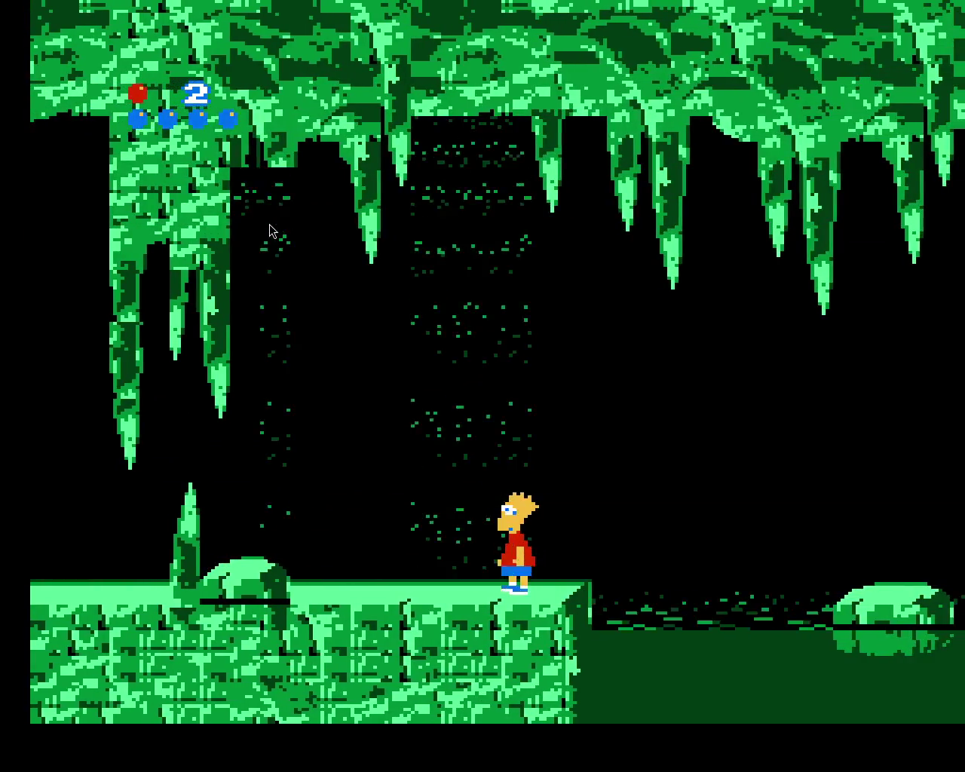
key("Right")
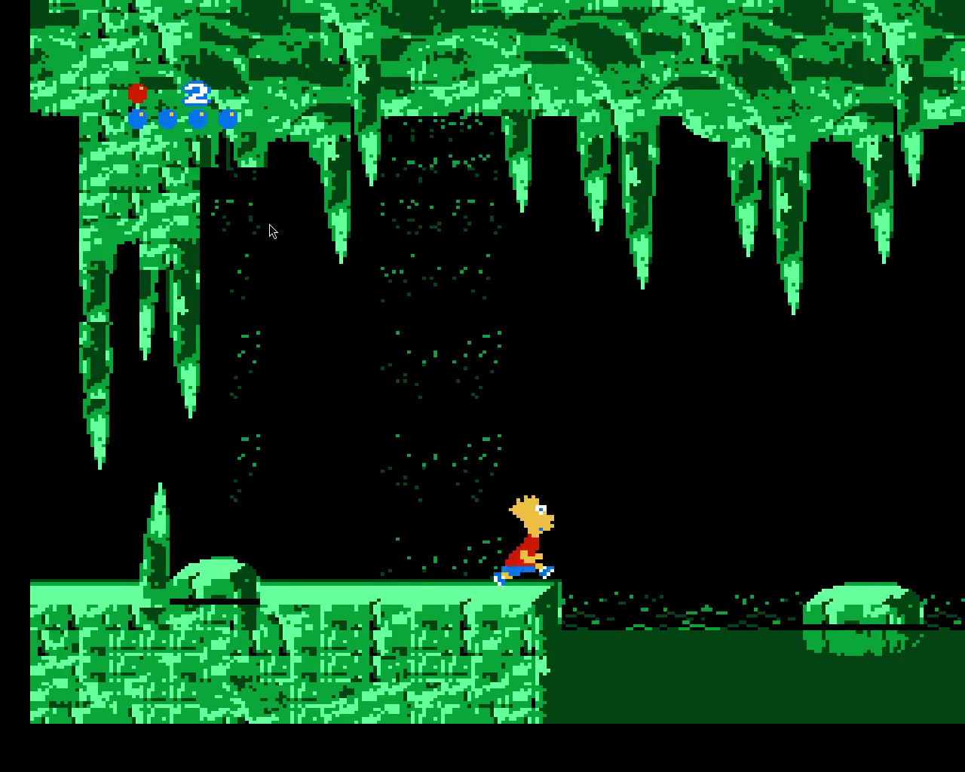
key("Right")
key("x")
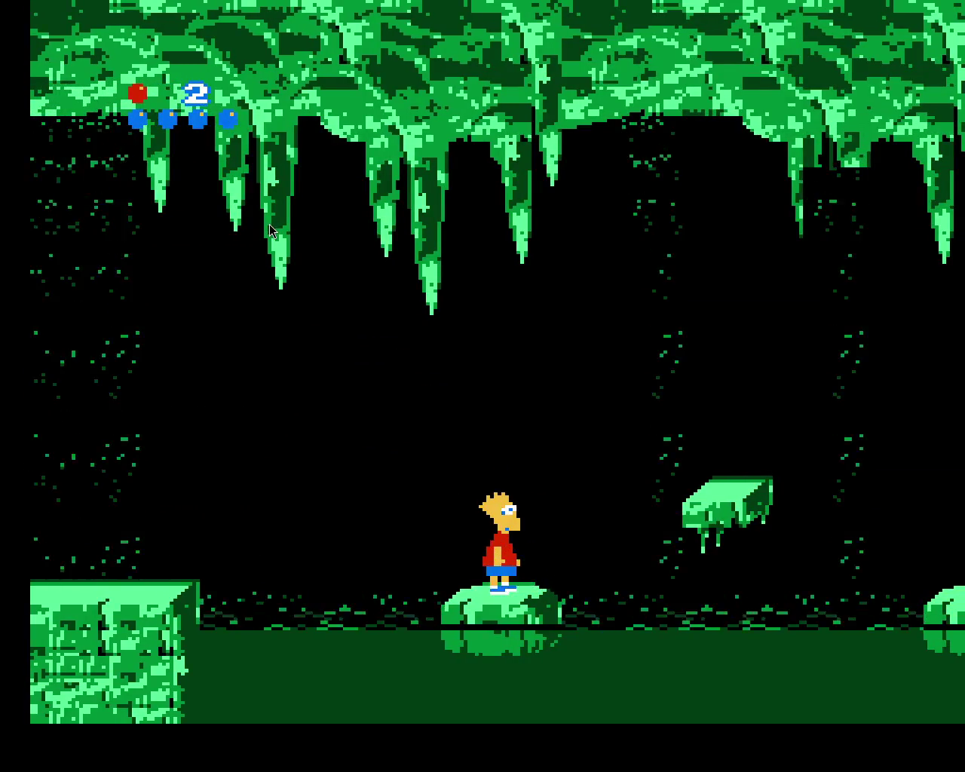
key("x")
key("x")
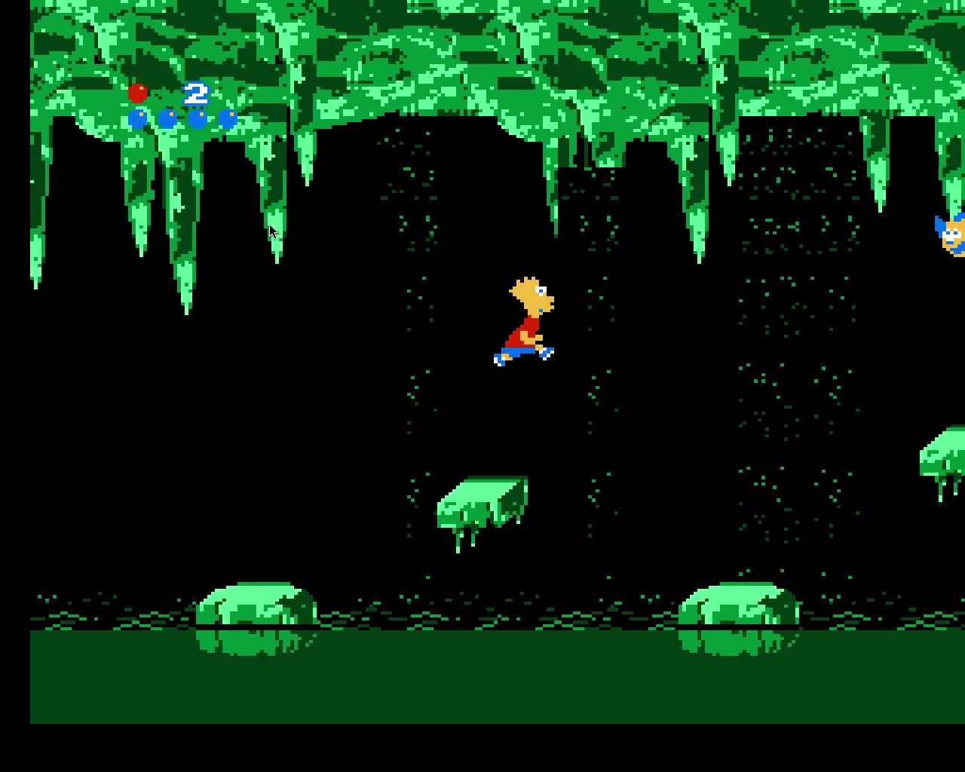
key("Left")
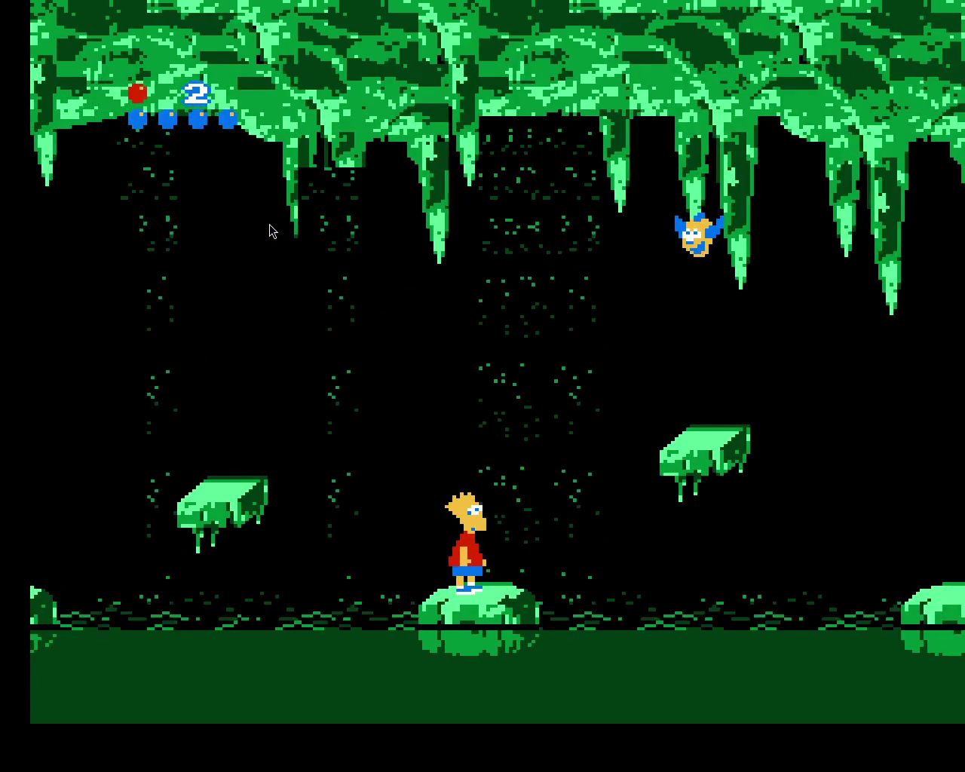
key("Left")
key("x")
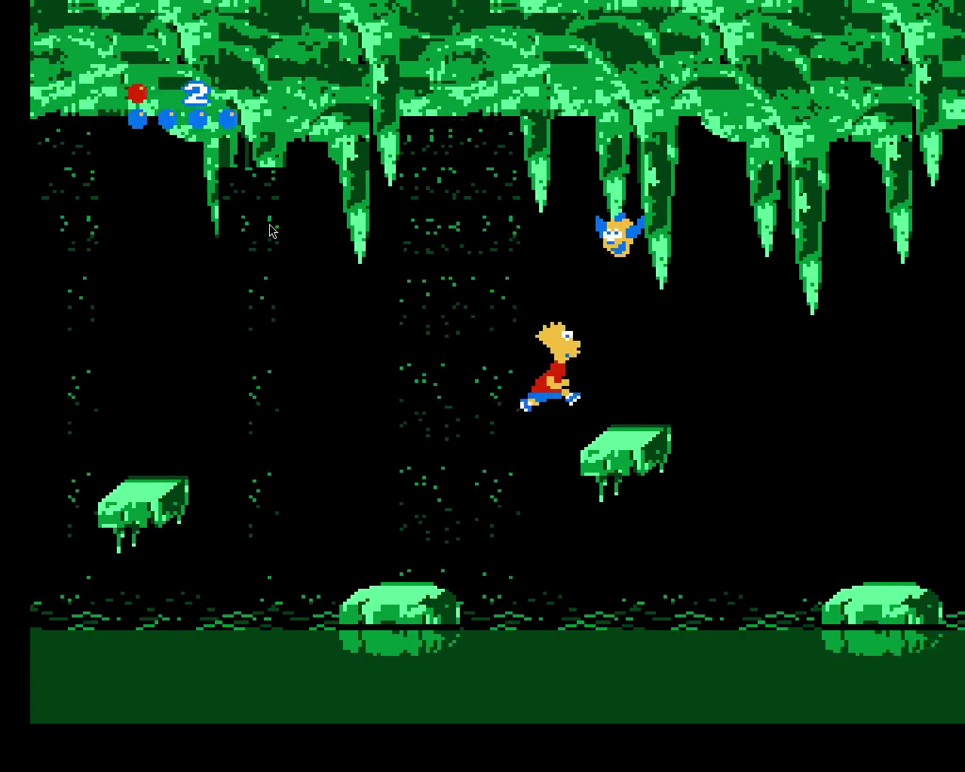
key("Left")
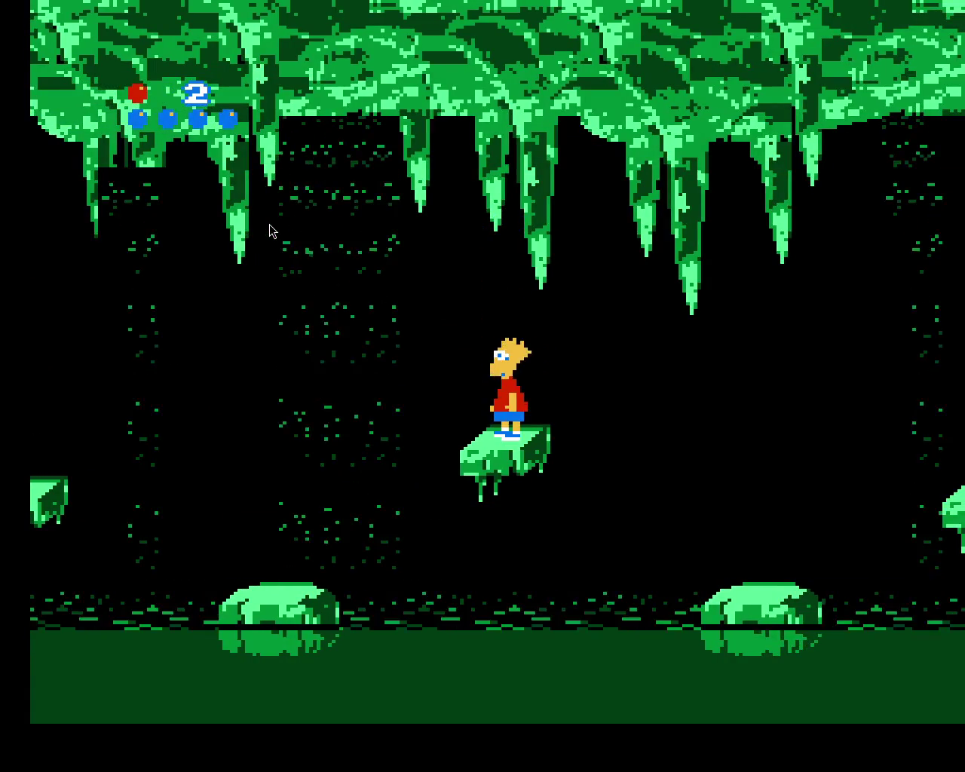
Alternate between floor mounds and floating platforms across the goo
key("x")
key("Right")
key("Left")
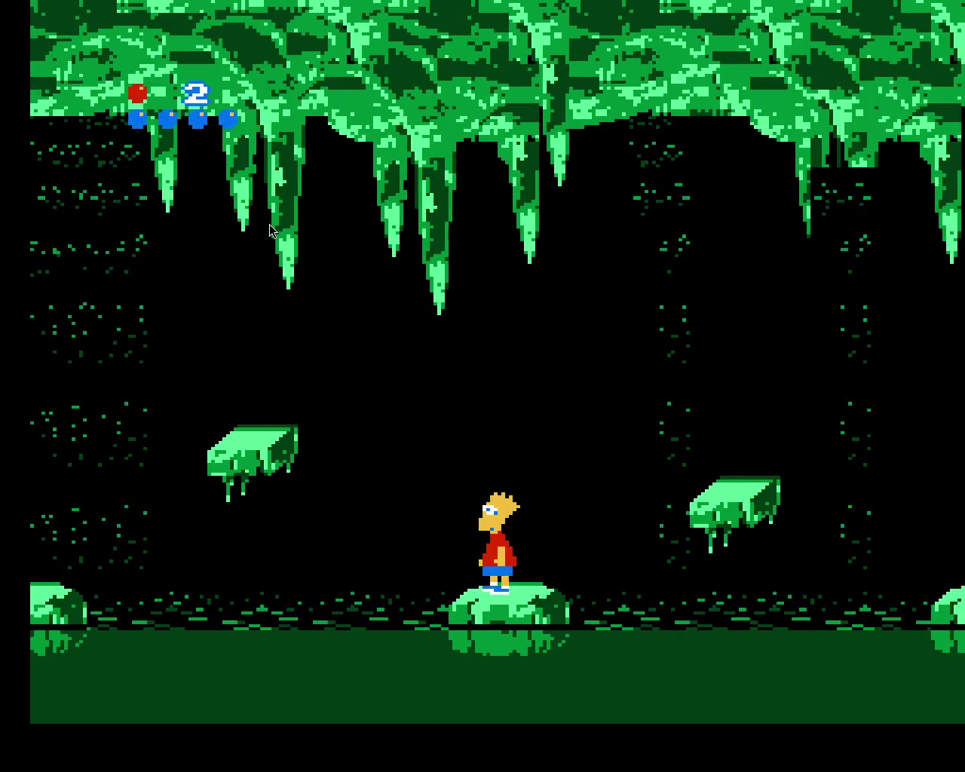
key("x")
key("Right")
key("Left")
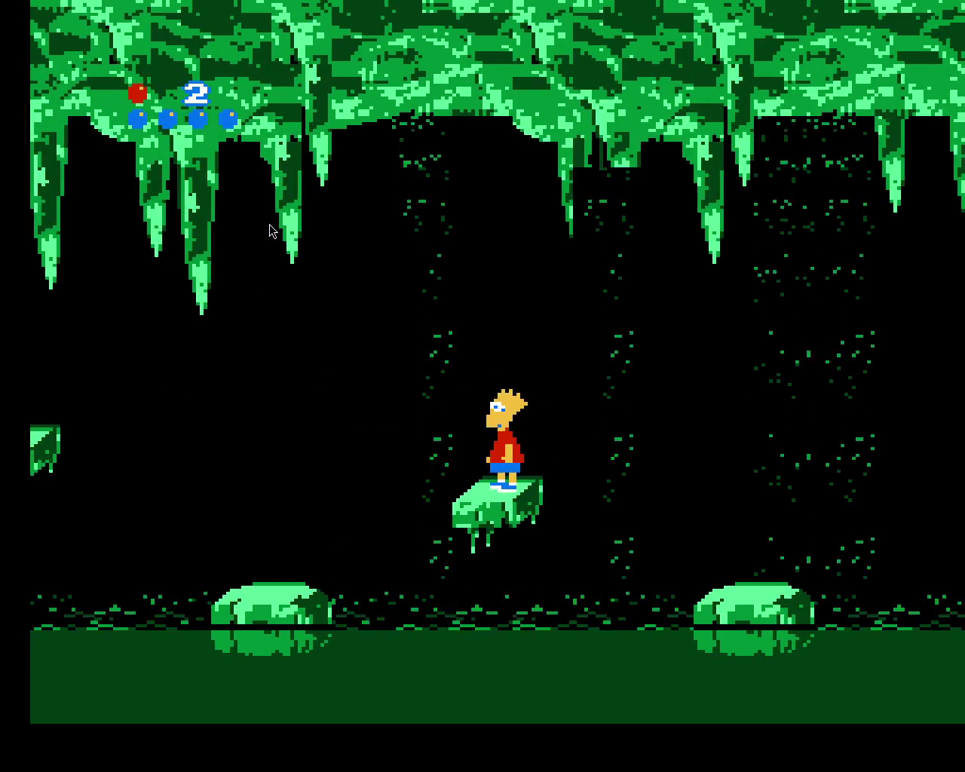
key("x")
key("Right")
key("Left")
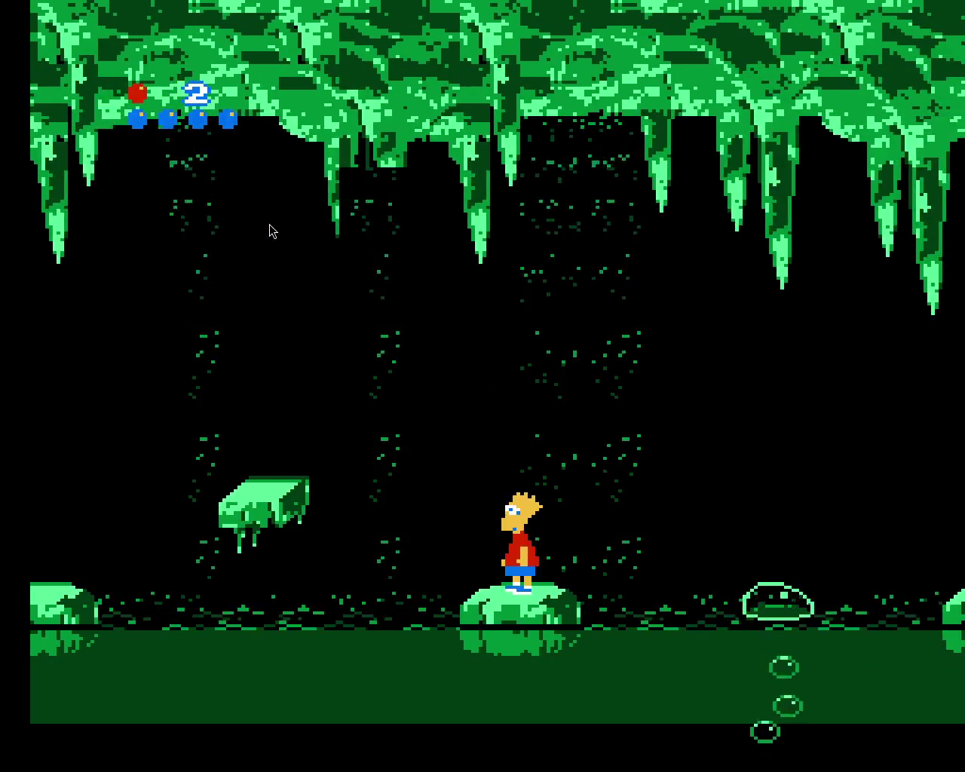
Leap off the last mound and run Bart right onto solid cave ground
key("x")
key("Right")
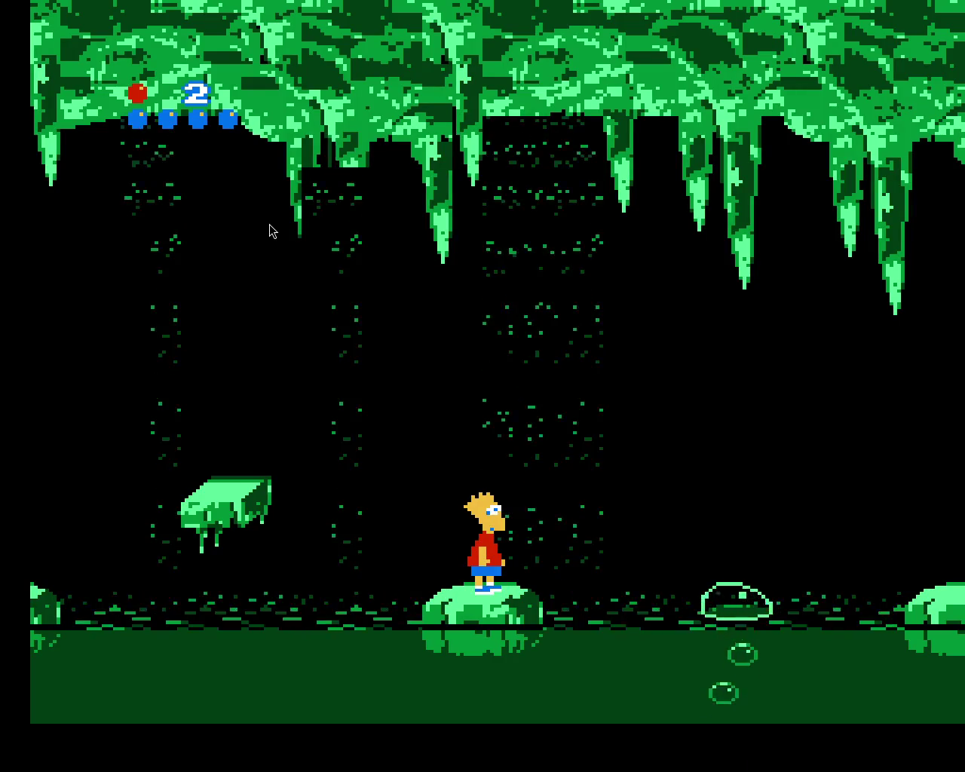
key("x")
key("Right")
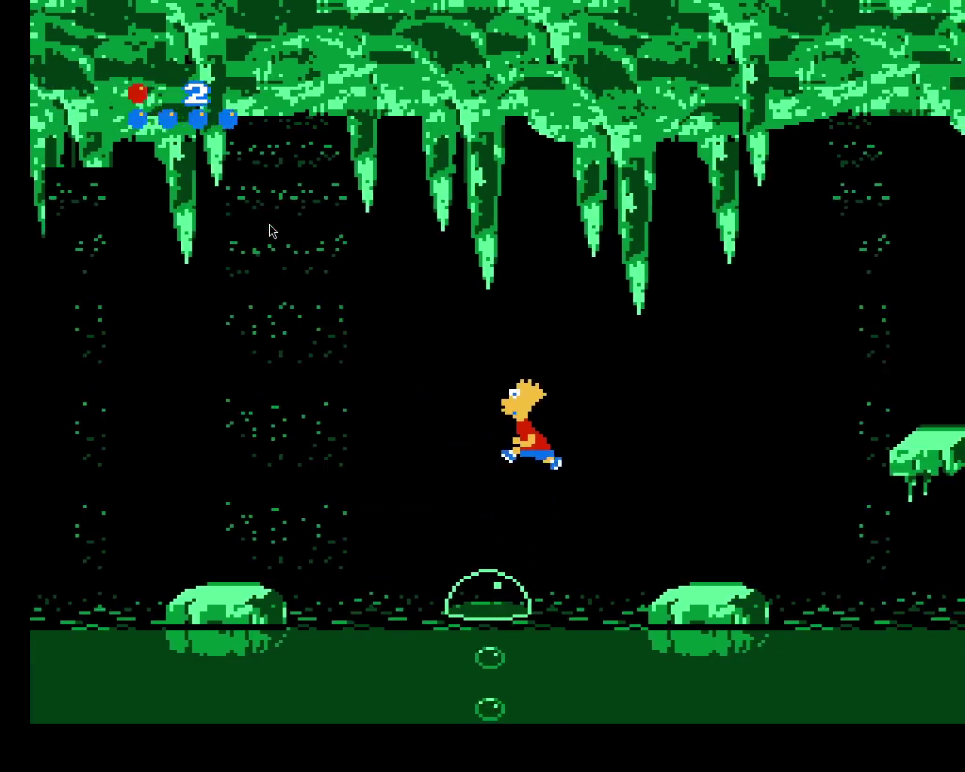
key("Right")
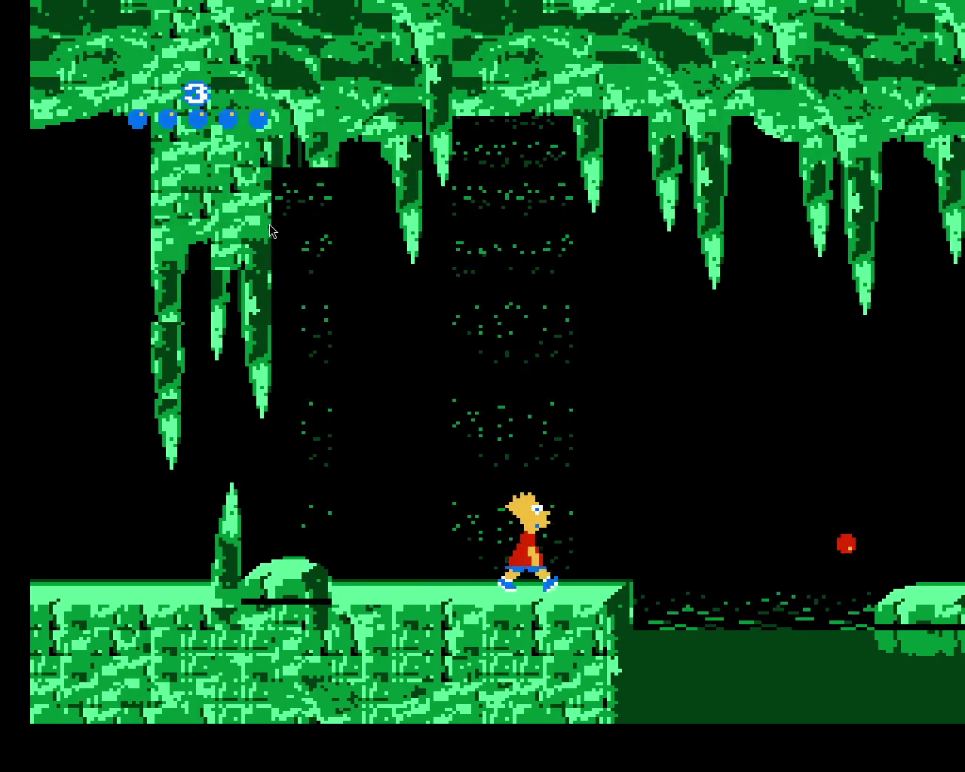
Jump Bart off the ledge onto a goo mound and then onto a floating platform
key("x")
key("Right")
key("x")
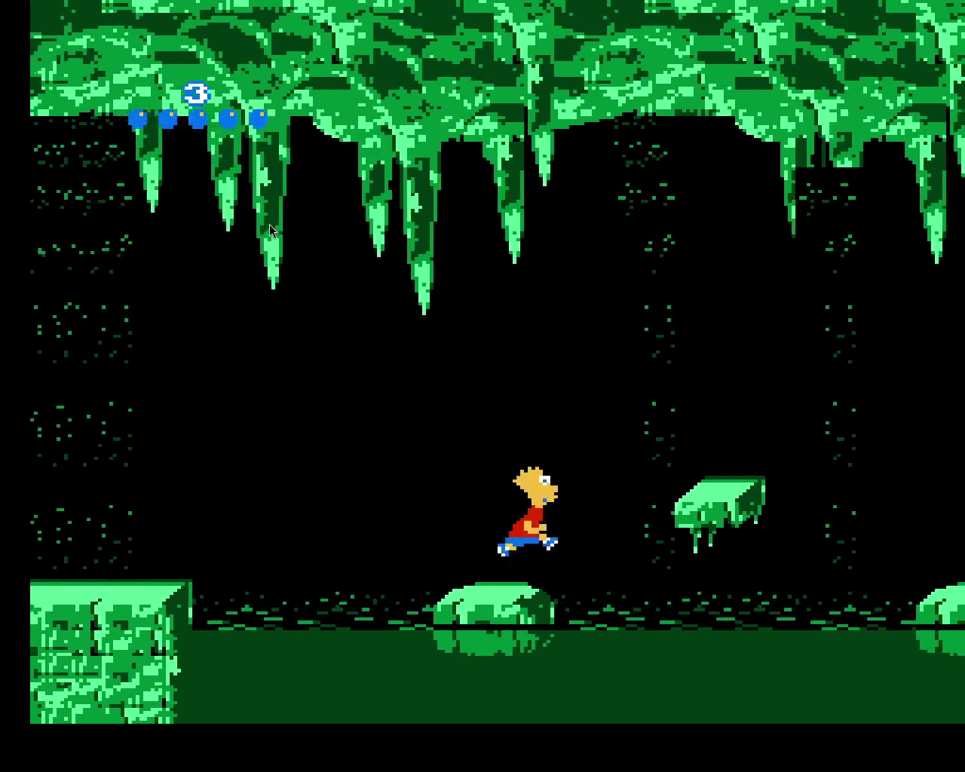
key("Right")
key("x")
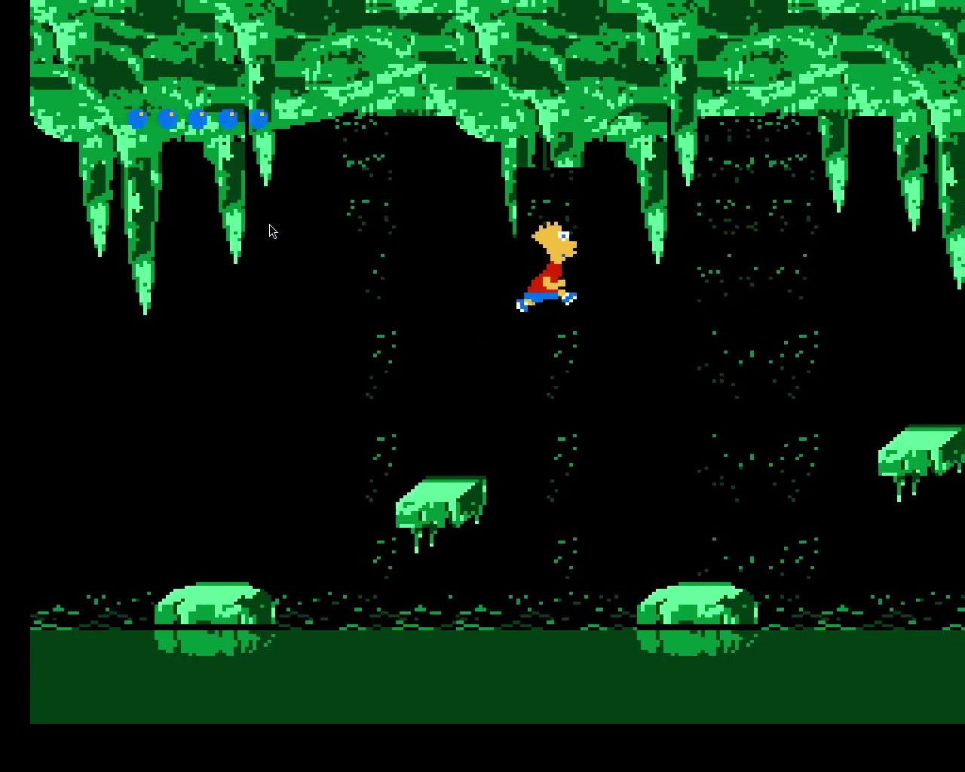
key("Left")
key("x")
key("Right")
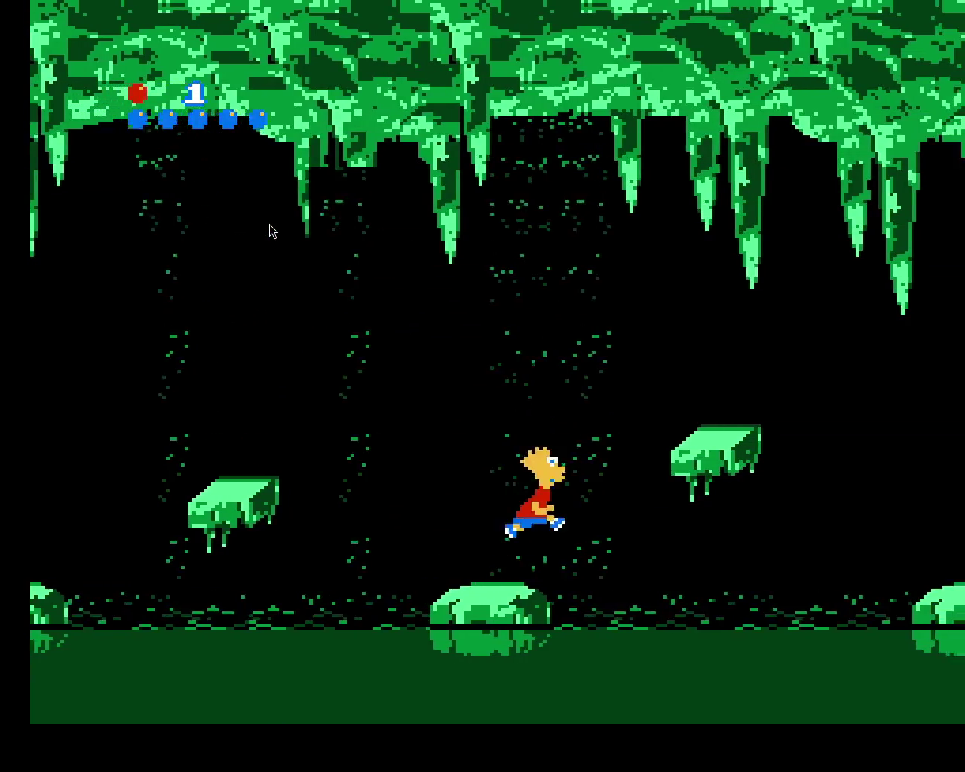
key("Left")
Keep hopping between mounds and platforms, then jump off the ledge again after falling in
key("x")
key("Right")
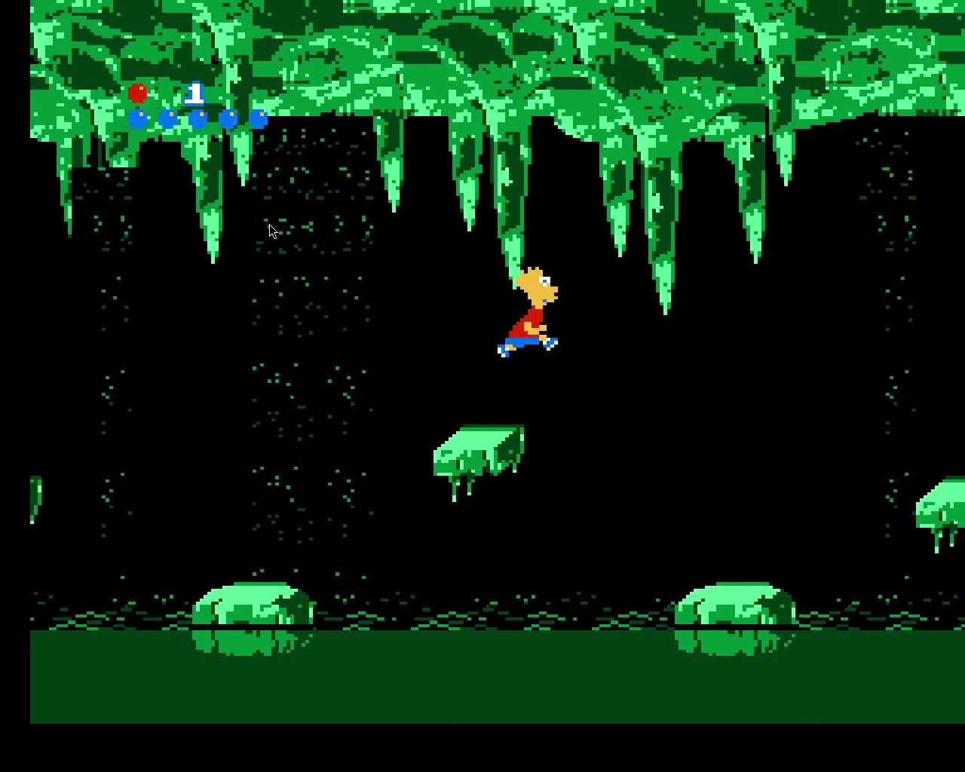
key("x")
key("Left")
key("x")
key("Right")
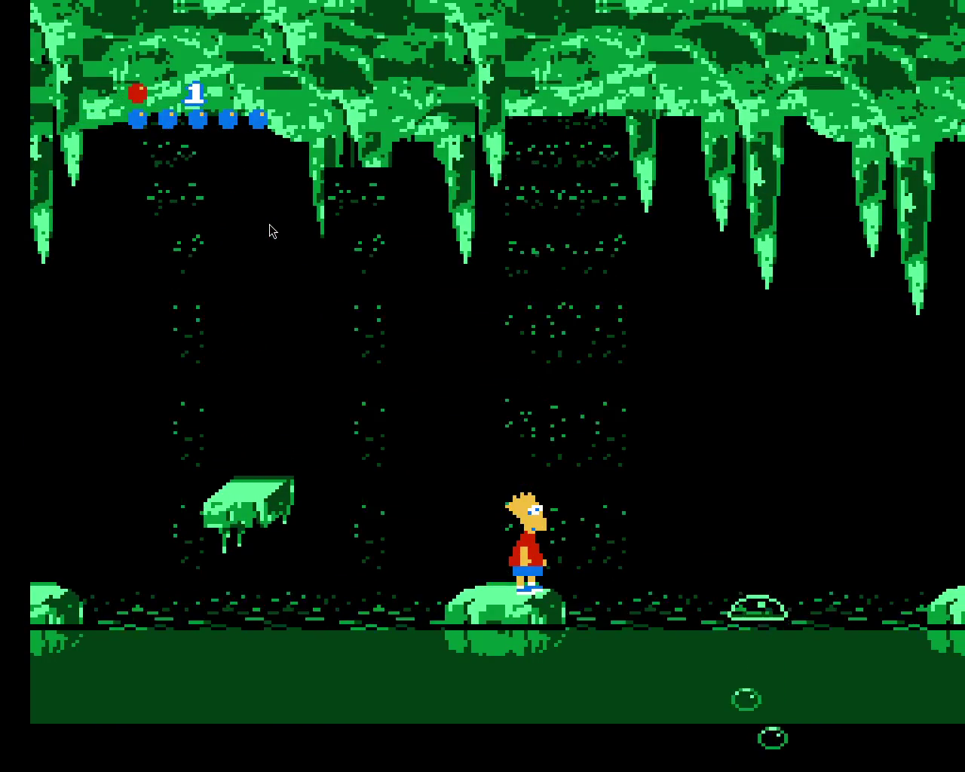
key("x")
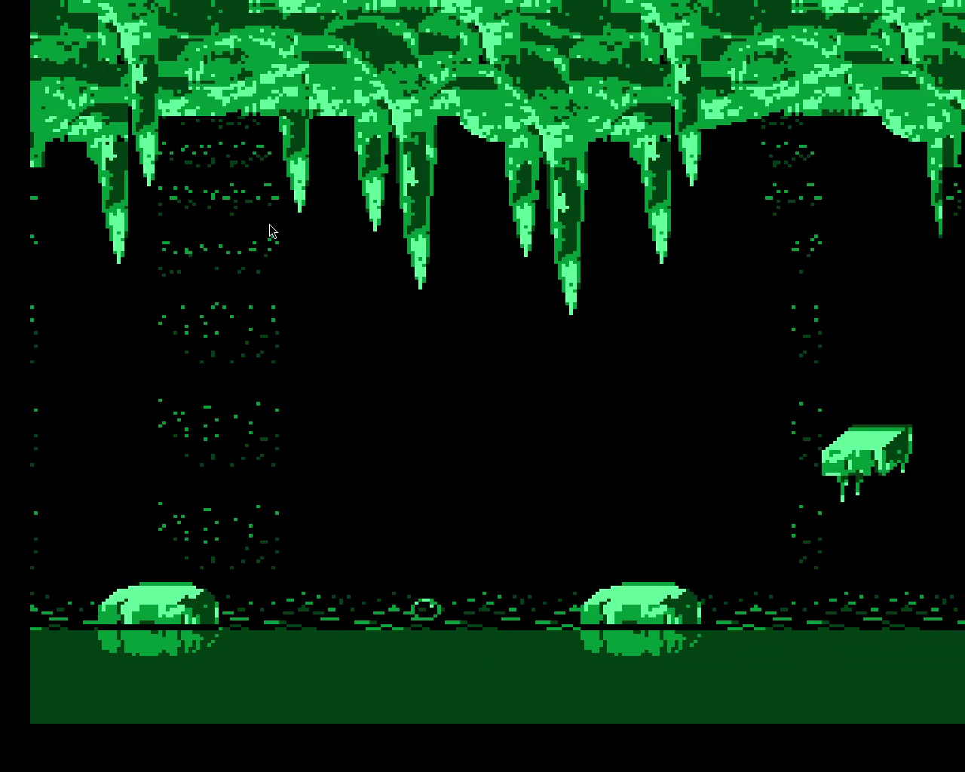
key("Right")
From the checkpoint, get Bart onto the goo mound and the next floating platform
key("x")
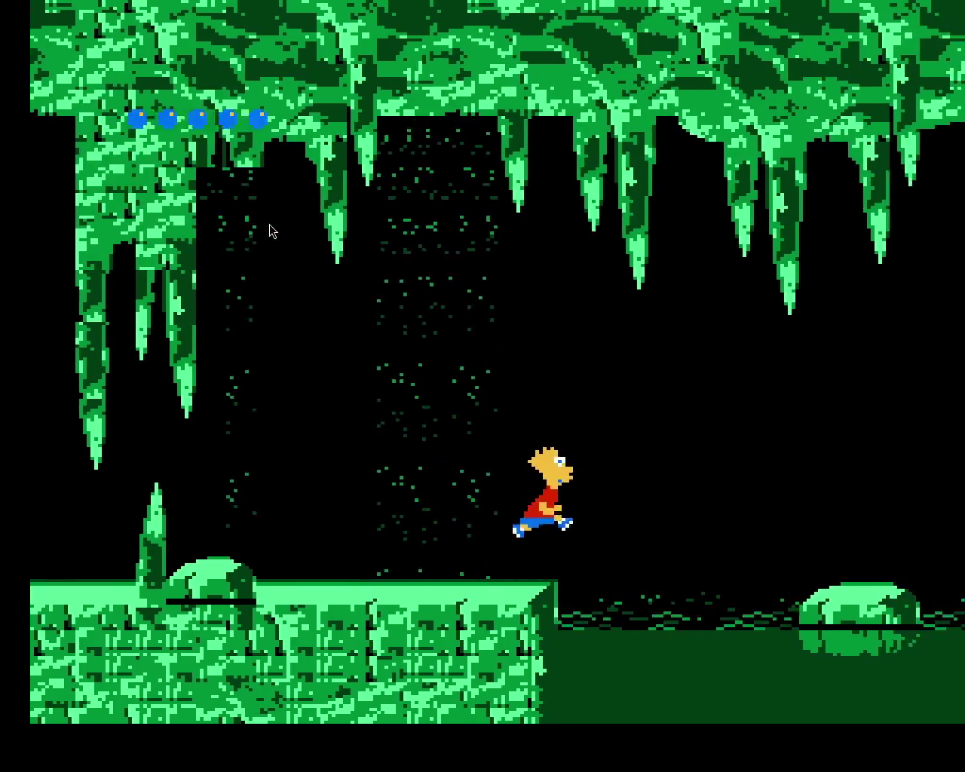
key("x")
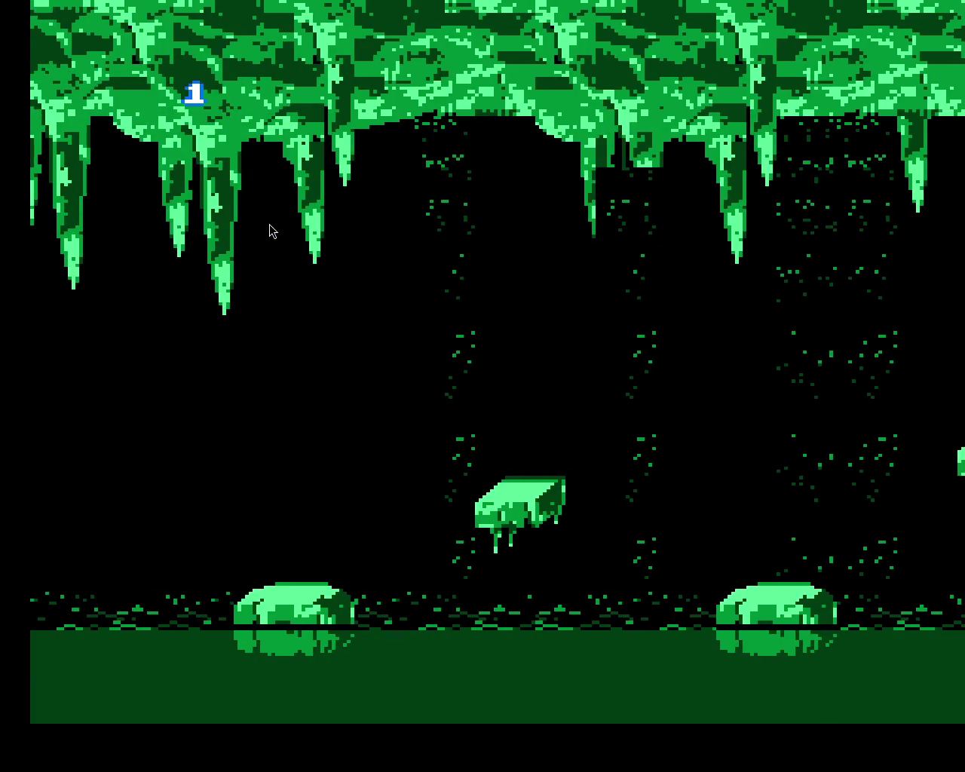
key("Right")
key("x")
key("Left")
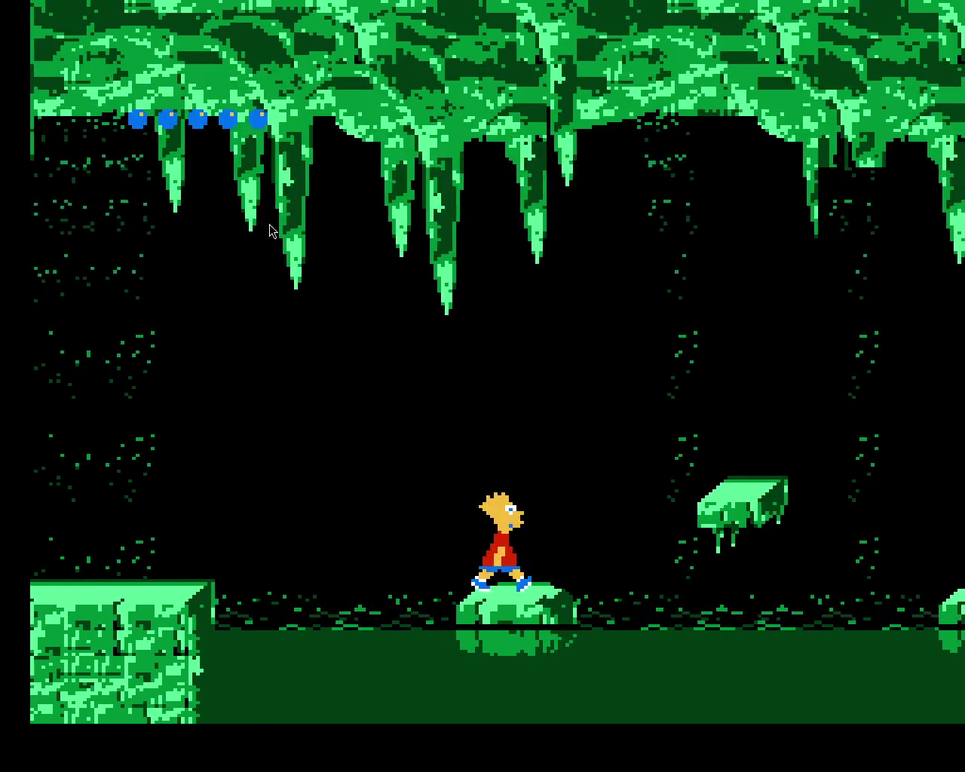
key("x")
key("Right")
Alternate between ground mounds and floating platforms across the goo pools
key("x")
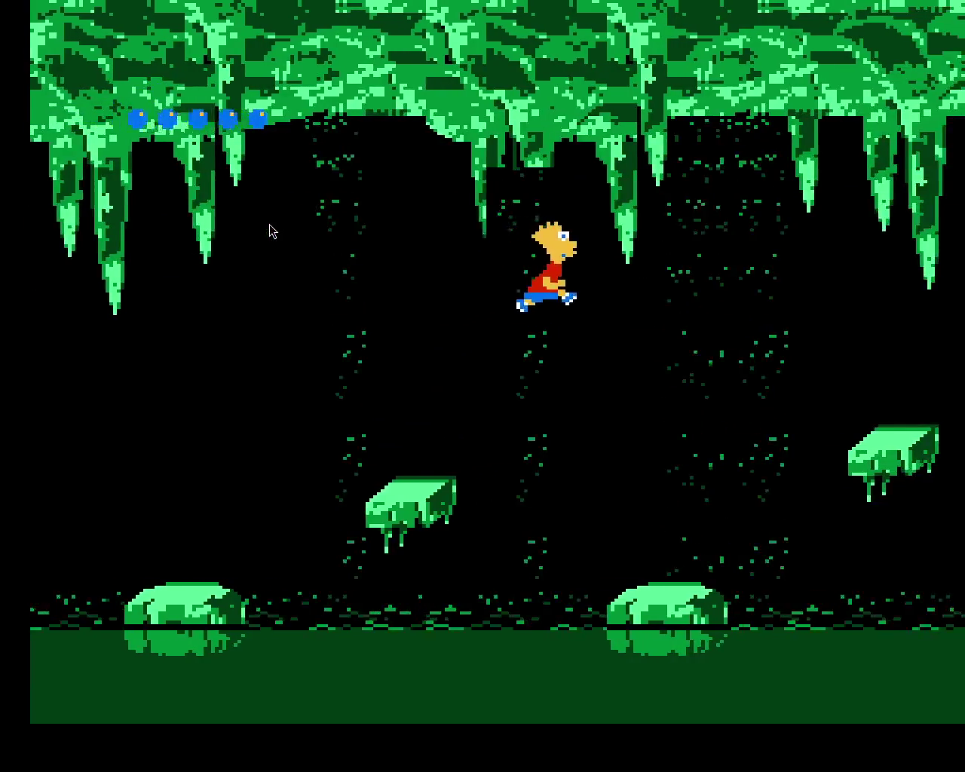
key("Left")
key("x")
key("Right")
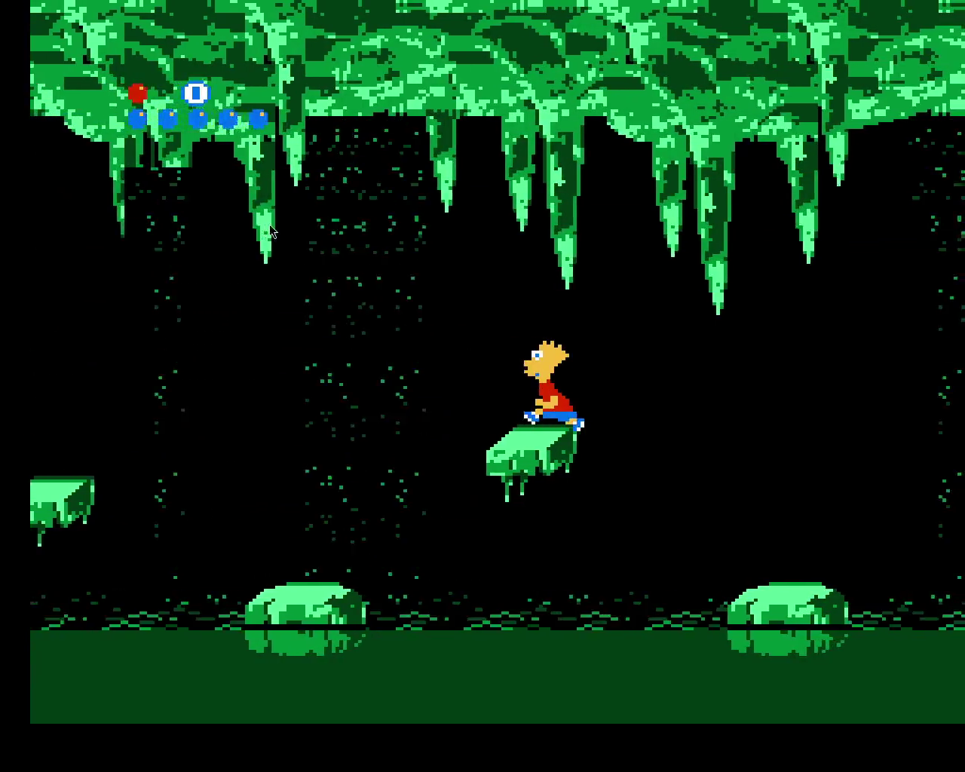
key("x")
key("Left")
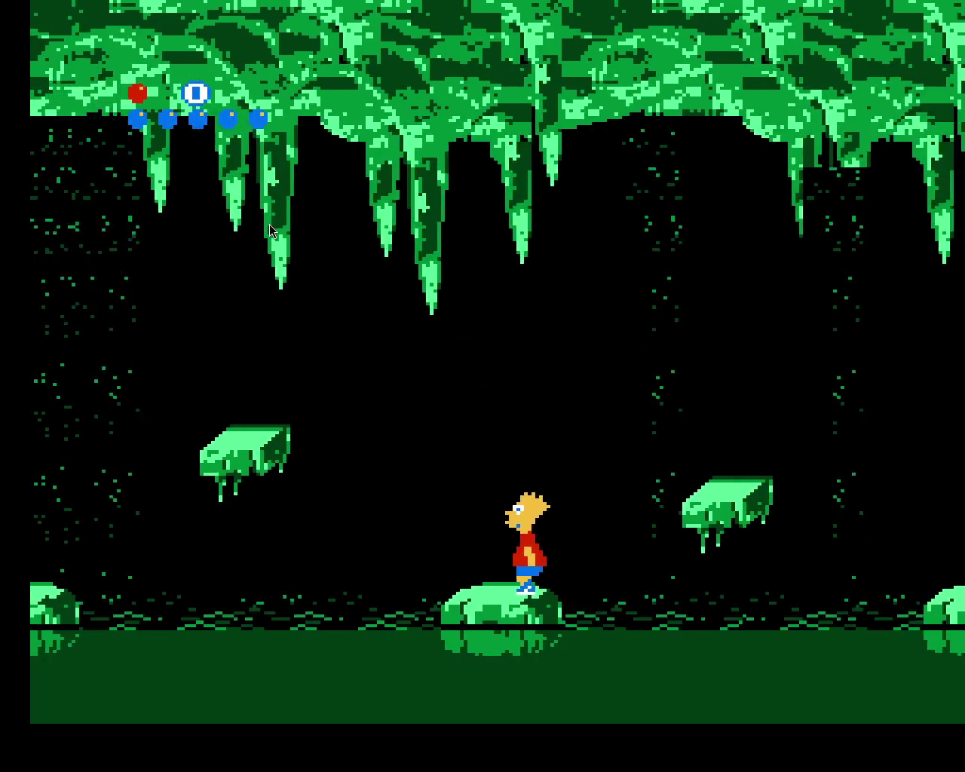
key("Right")
key("x")
key("x")
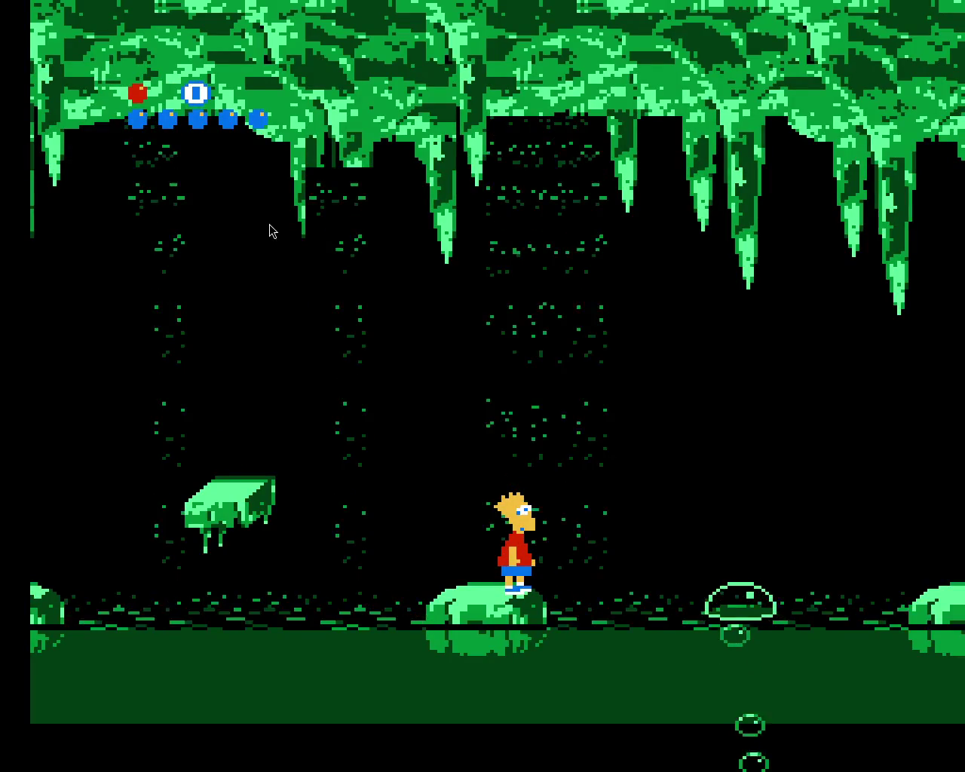
Jump up and right across the floating platforms to another ground mound
key("Right")
key("x")
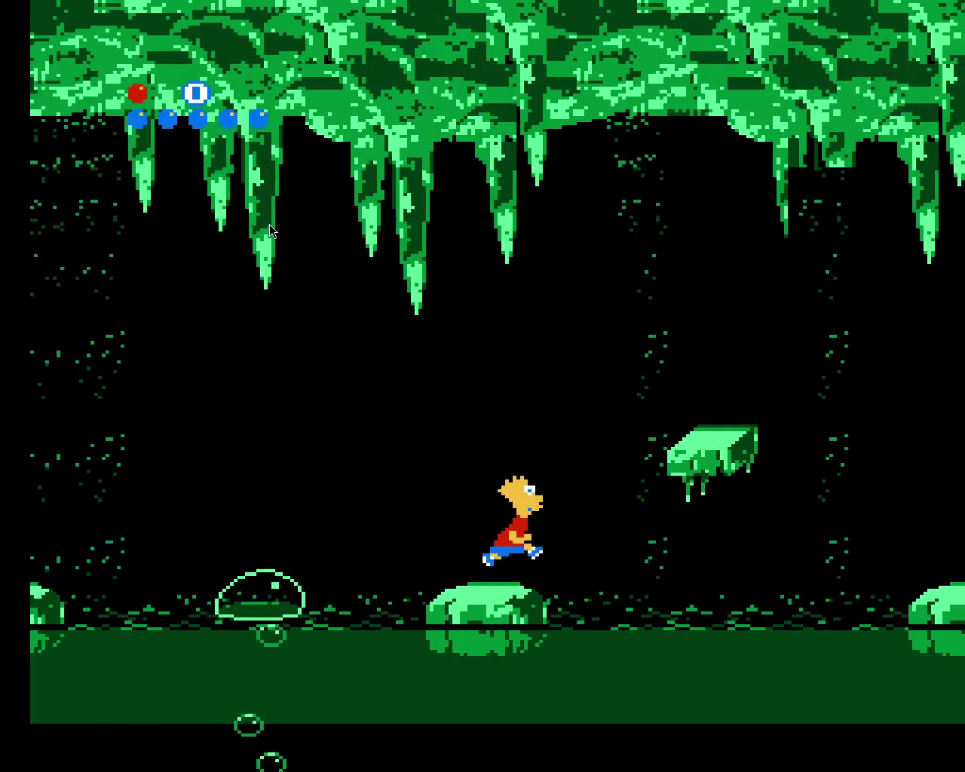
key("Right")
key("x")
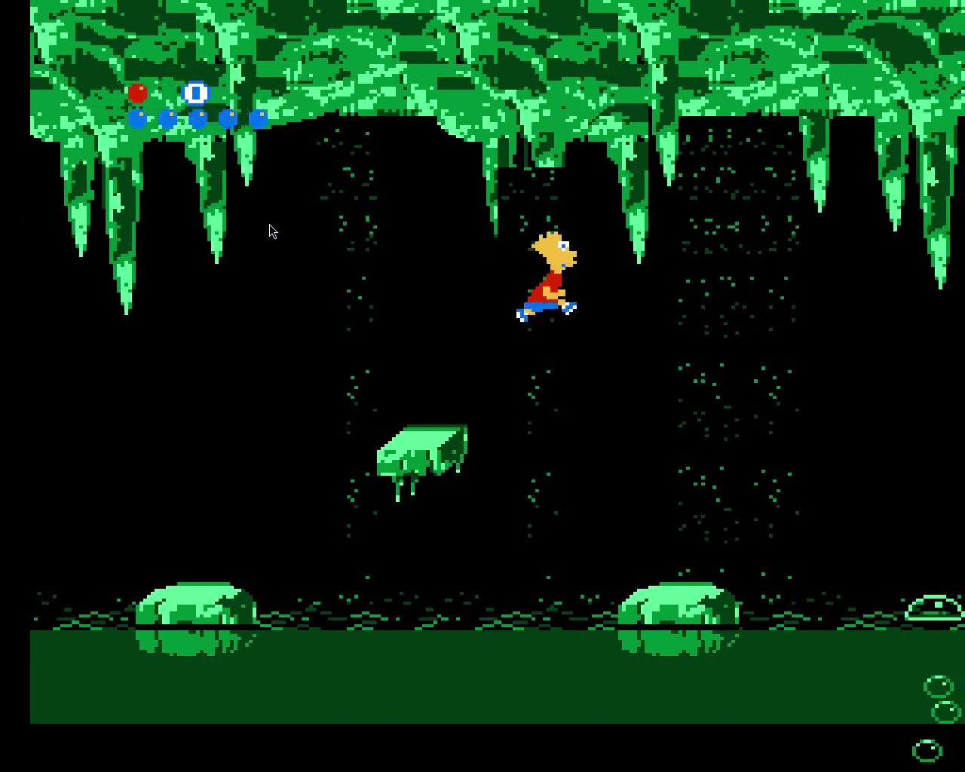
key("Left")
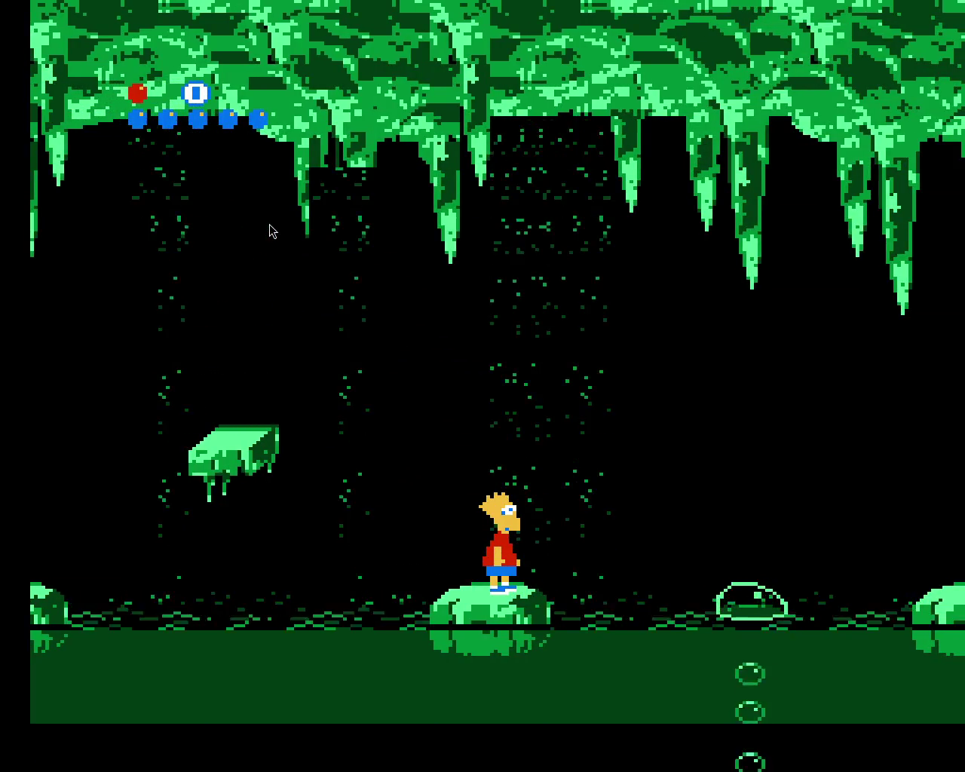
Cross the last mound and platform and walk Bart out of the cave
key("x")
key("Left")
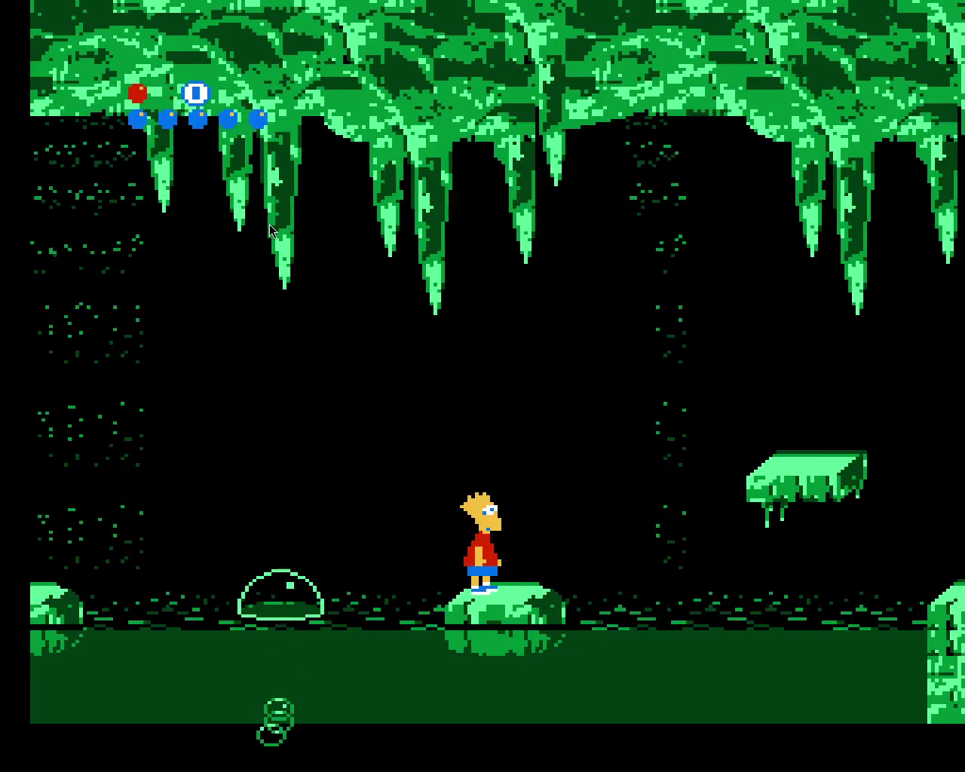
key("Right")
key("x")
key("x")
key("Right")
key("Up")
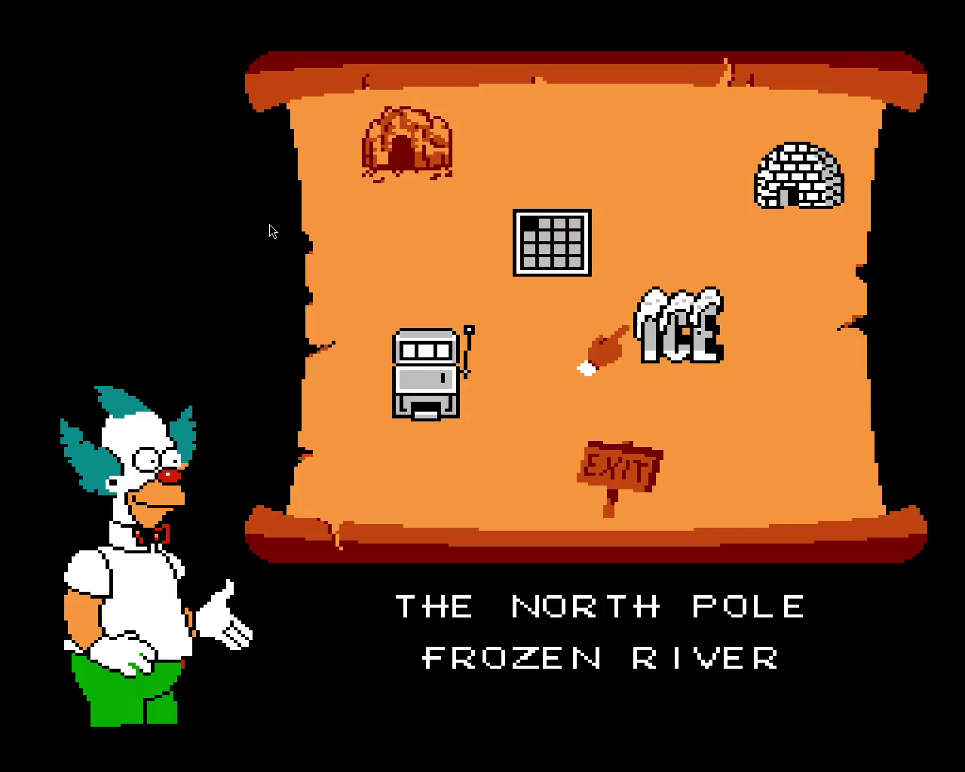
Start the Frozen River level from the North Pole map
key("x")
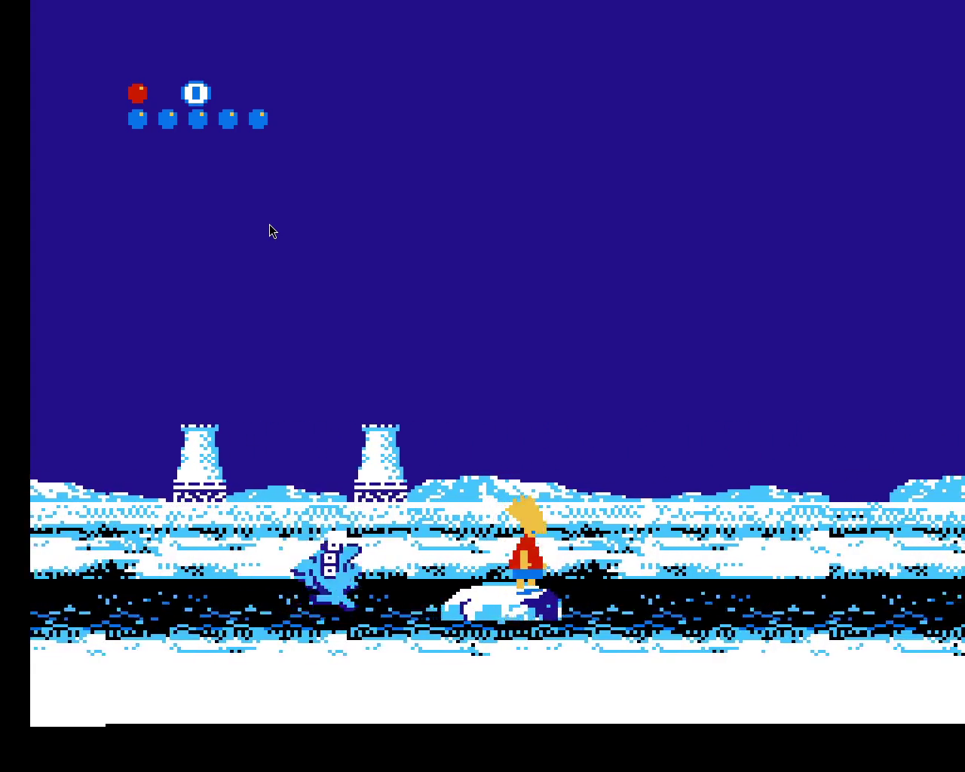
Jump over the surfacing seal and the seagulls, landing back on the ice floe
key("x")
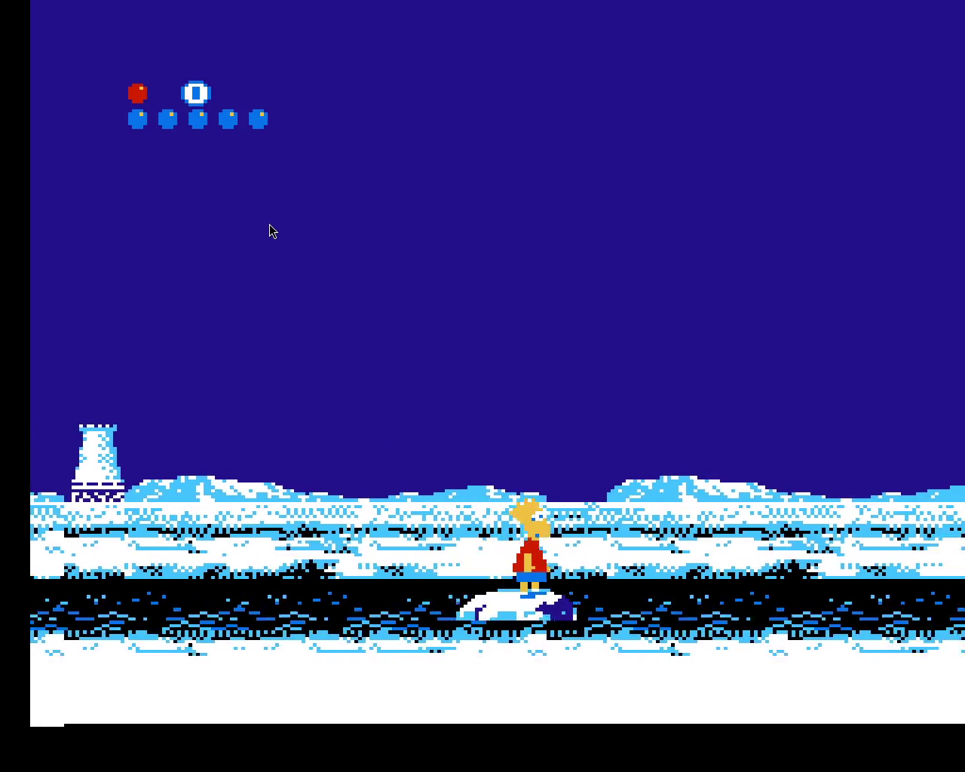
key("x")
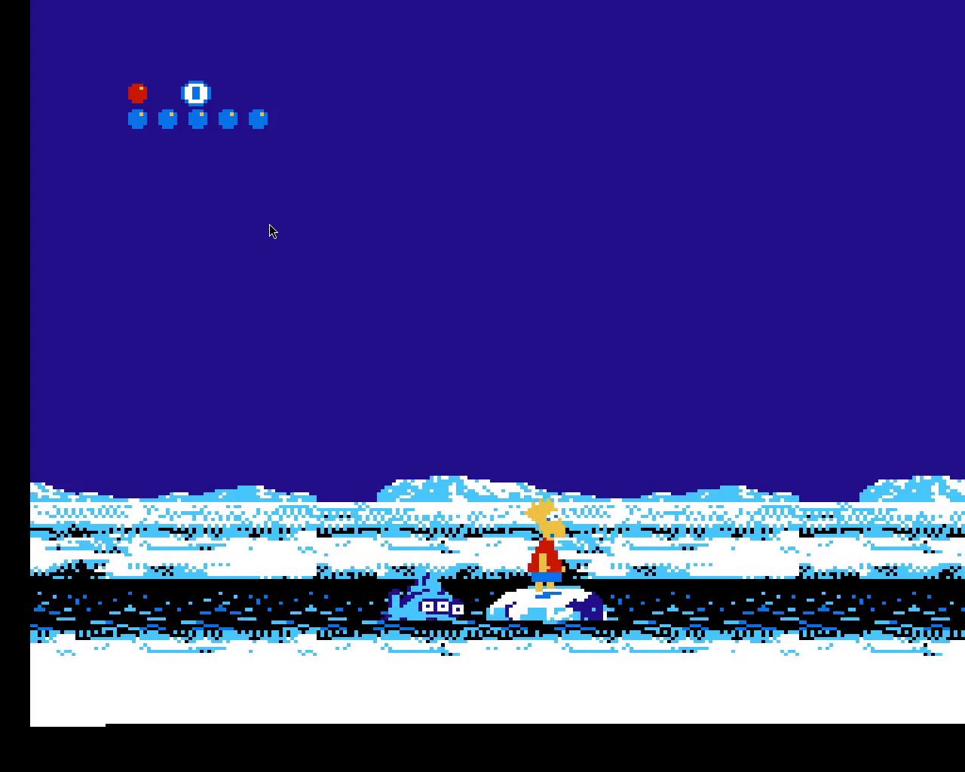
key("x")
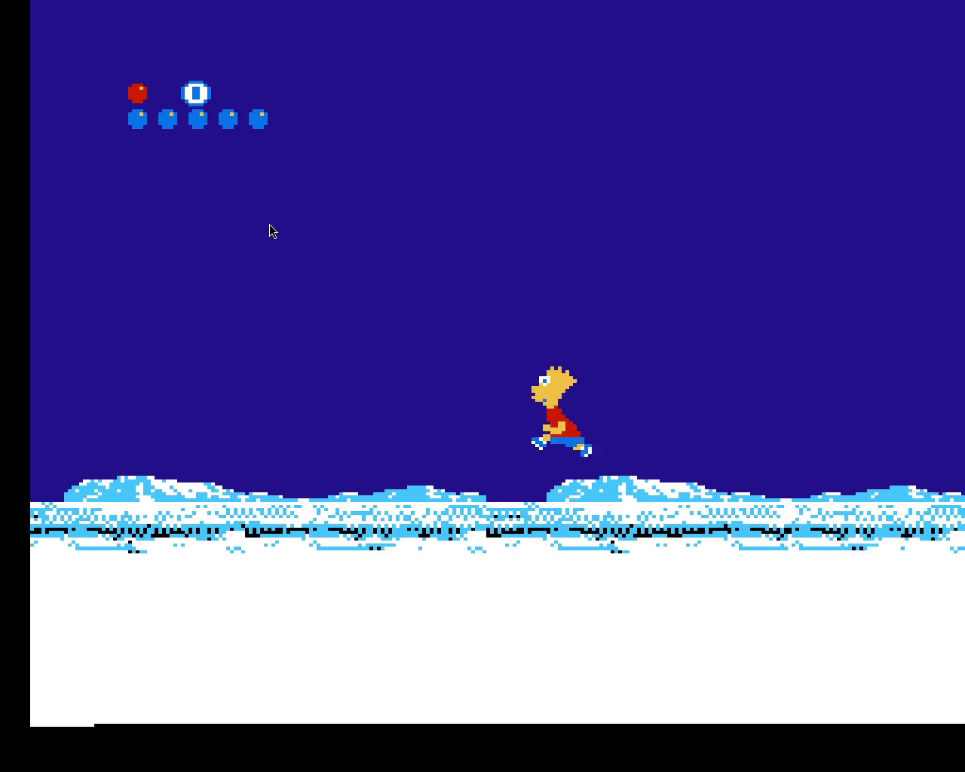
key("x")
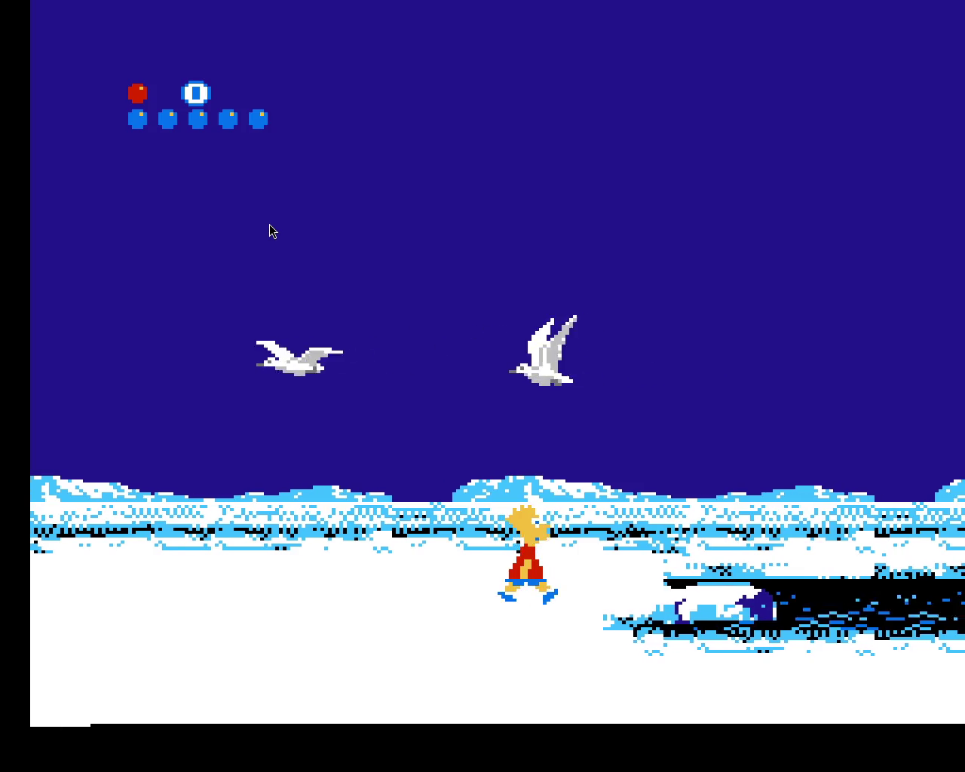
key("x")
key("x")
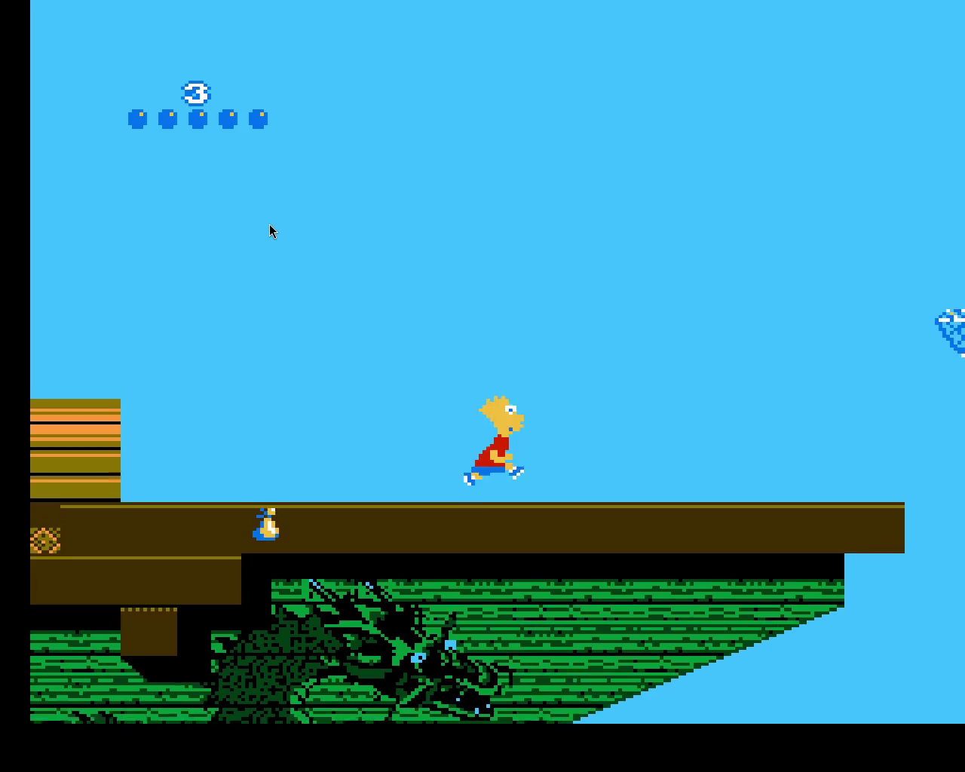
Run Bart right along the wooden deck, stopping at the edge below the blue diamond
key("Right")
key("x")
key("Left")
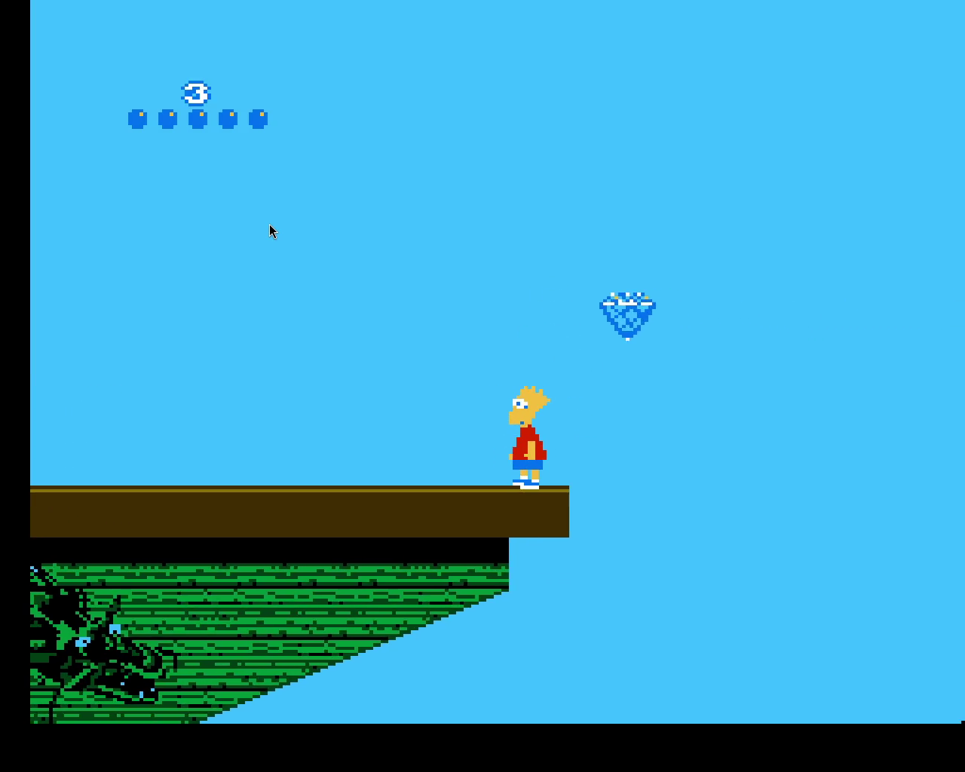